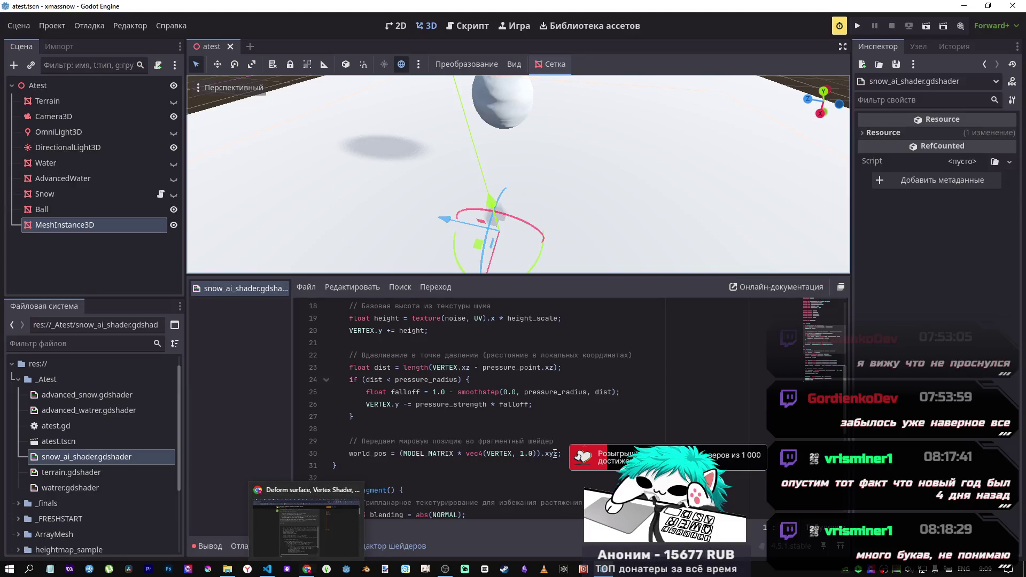
# Step: Glance at the node's signals and groups, then return to the shader resource properties
pyautogui.click(374, 429)
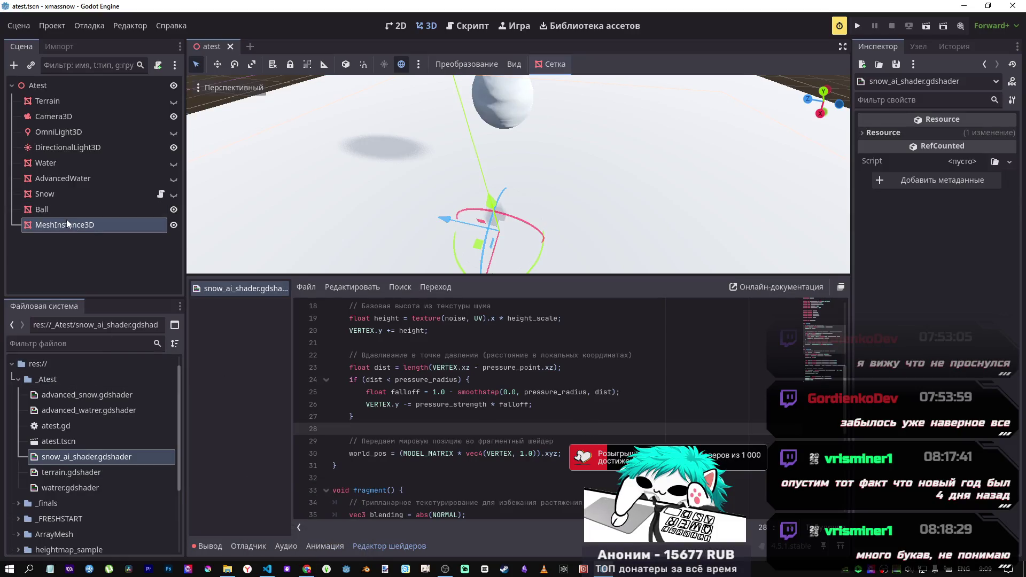
pyautogui.click(911, 50)
pyautogui.click(885, 46)
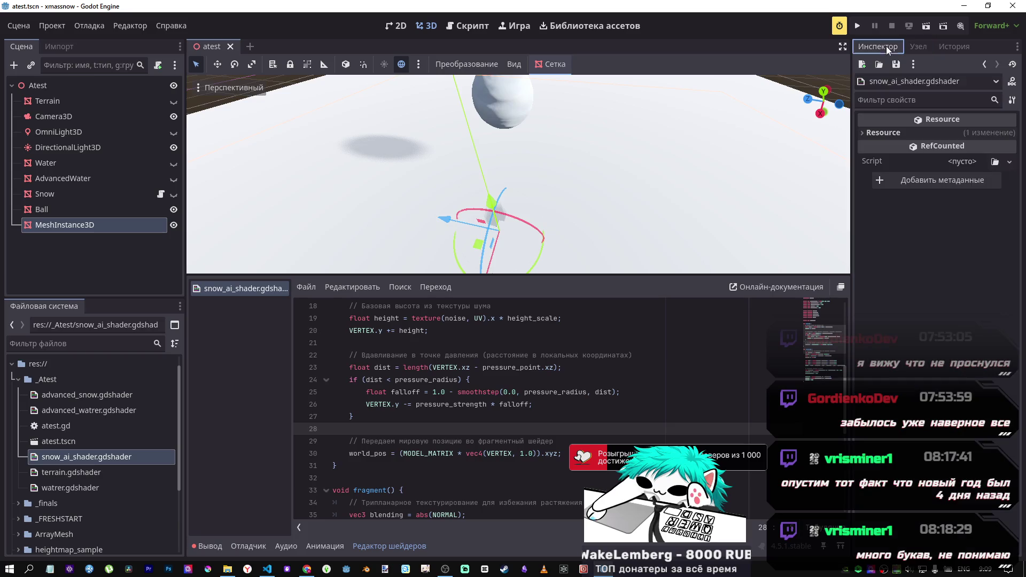
# Step: Empty the MeshInstance3D's Surface Material Override slot 0
pyautogui.click(85, 225)
pyautogui.scroll(-5, 891, 376)
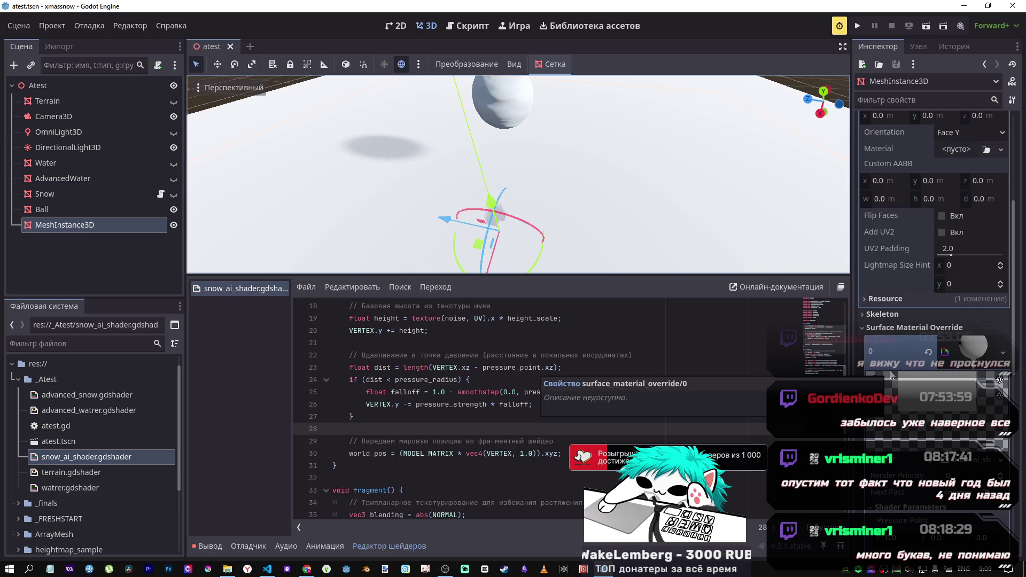
pyautogui.scroll(-5, 891, 374)
pyautogui.scroll(-3, 891, 373)
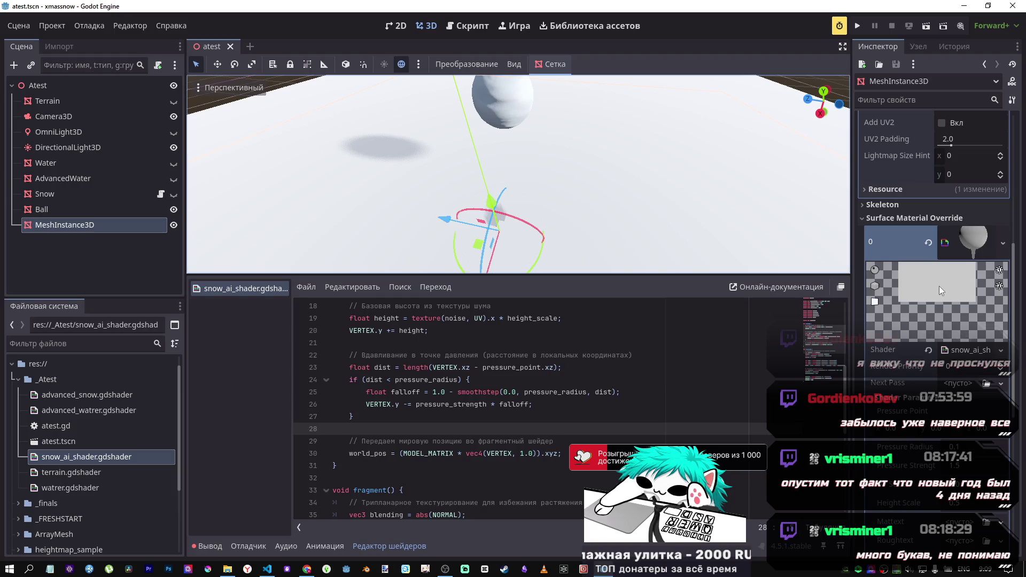
pyautogui.hotkey('ctrl', 'z')
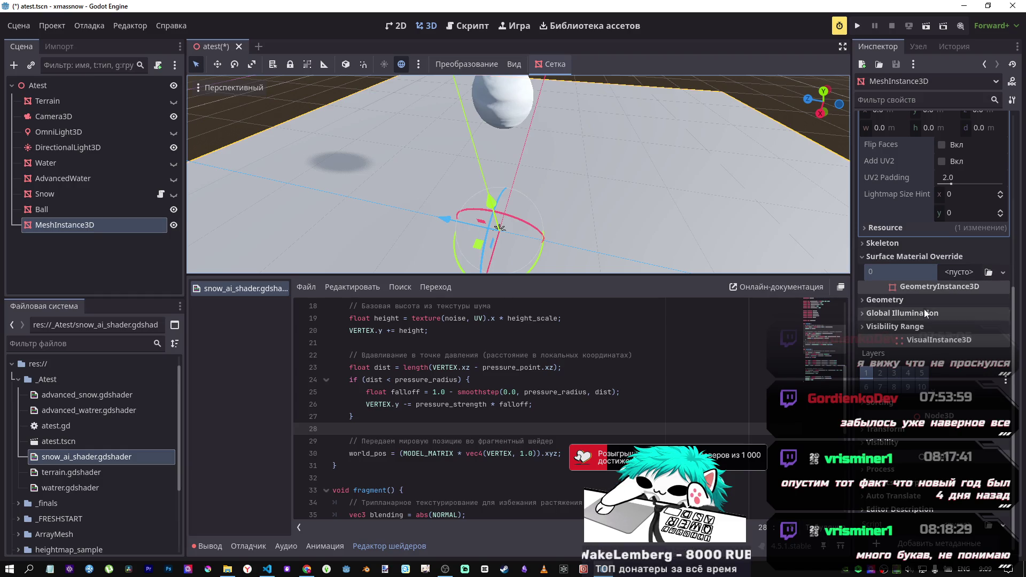
pyautogui.scroll(-3, 534, 406)
# Step: Save atest.tscn and close the snow_ai_shader.gdshader editor tab
pyautogui.hotkey('ctrl', 's')
pyautogui.middleClick(227, 291)
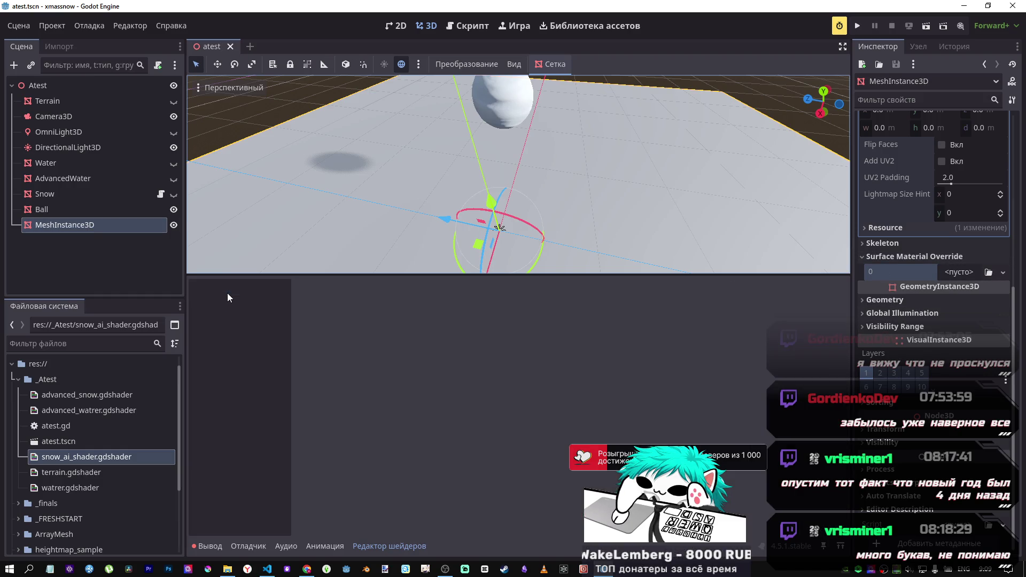
pyautogui.rightClick(69, 225)
pyautogui.click(40, 223)
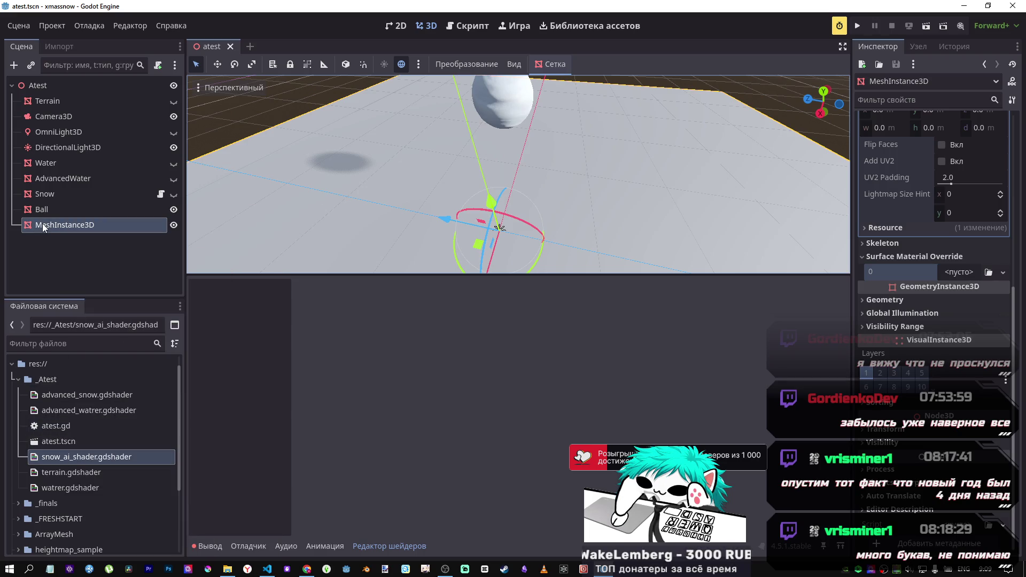
# Step: Start a new plain Shader resource in the _Atest folder
pyautogui.rightClick(66, 377)
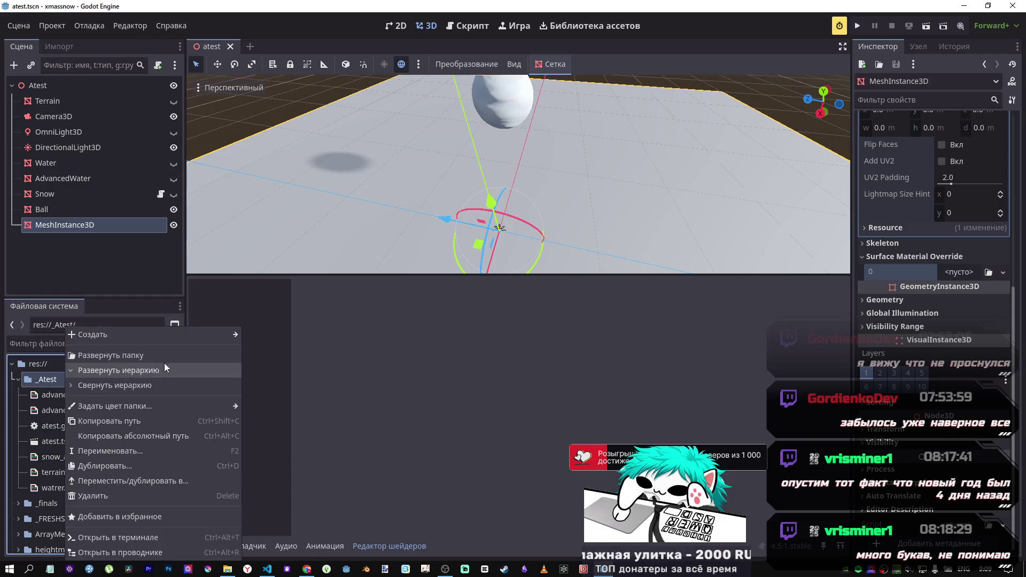
pyautogui.moveTo(180, 340)
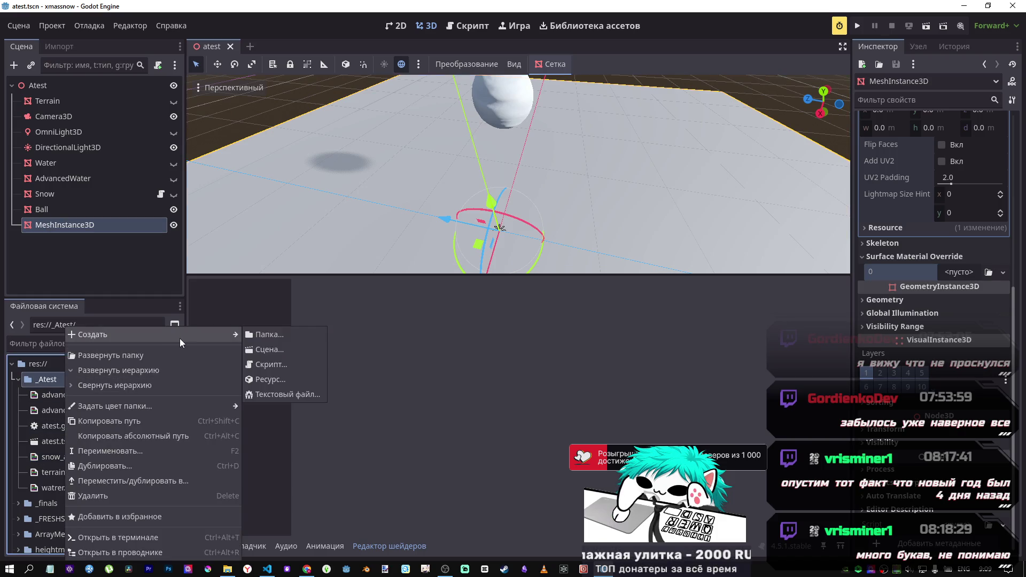
pyautogui.click(286, 380)
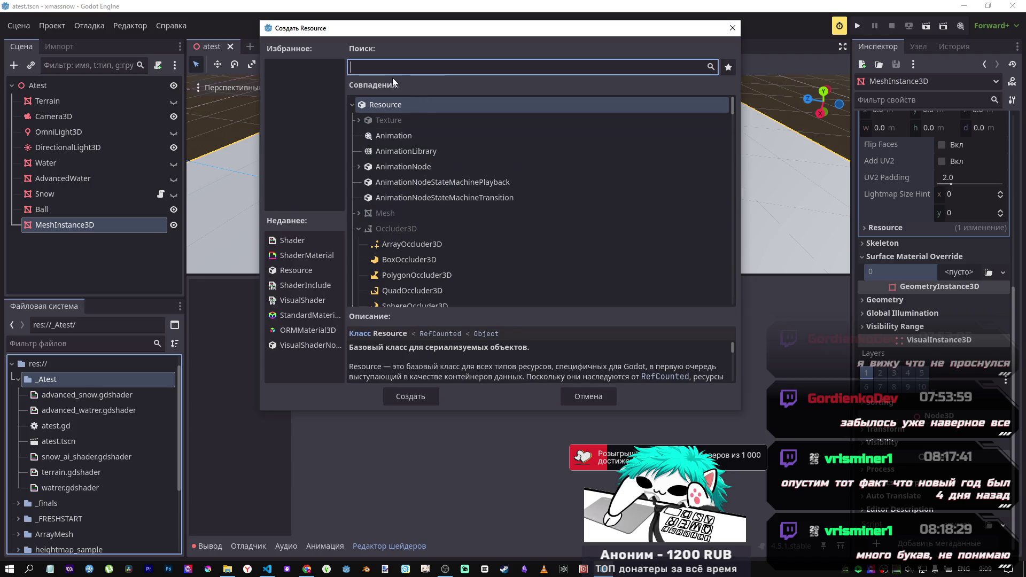
pyautogui.write('sha')
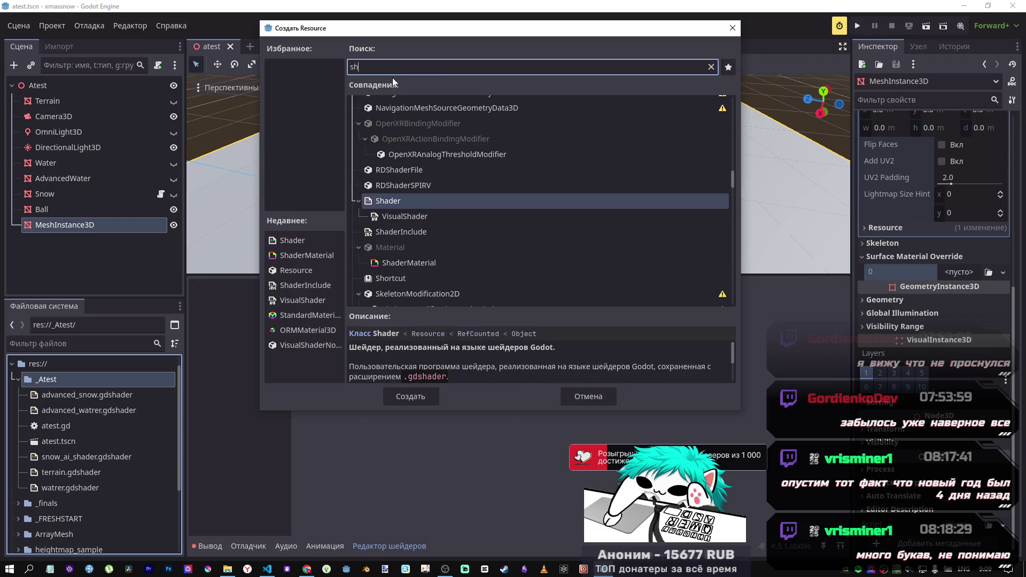
pyautogui.click(380, 215)
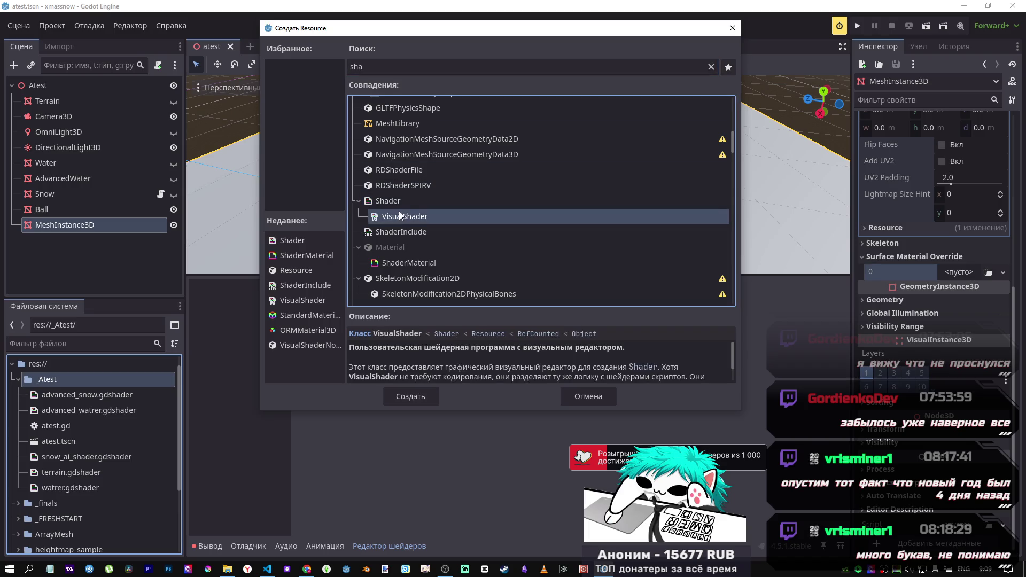
pyautogui.click(400, 203)
pyautogui.click(422, 396)
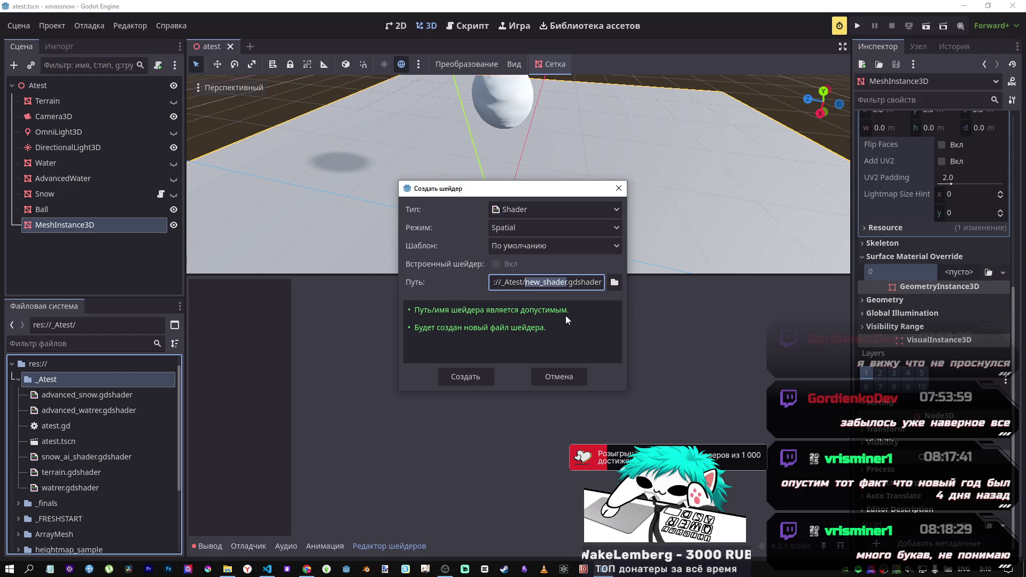
# Step: Name the new shader file test_snow.gdshader and create it
pyautogui.press('BackSpace')
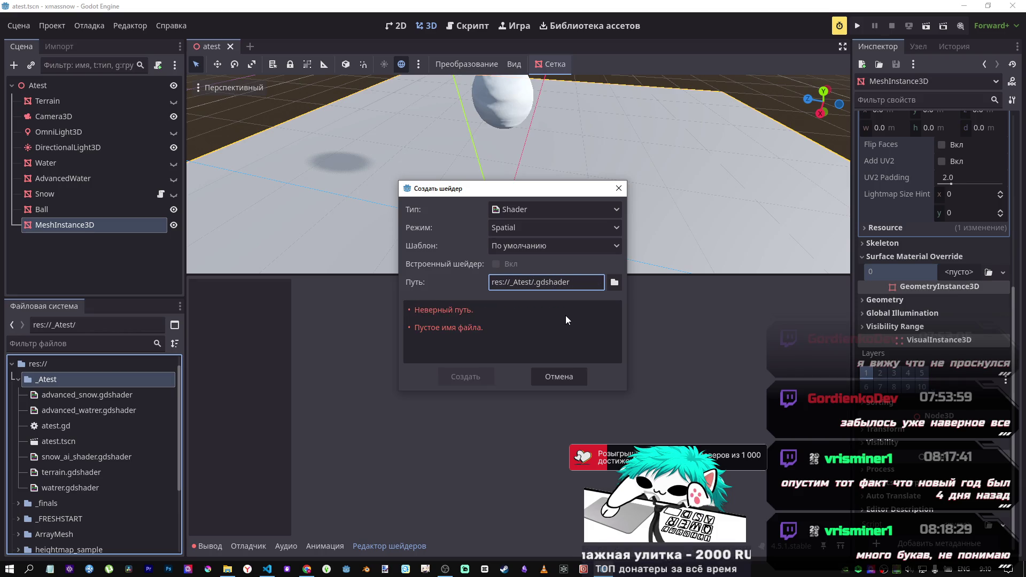
pyautogui.write('test_')
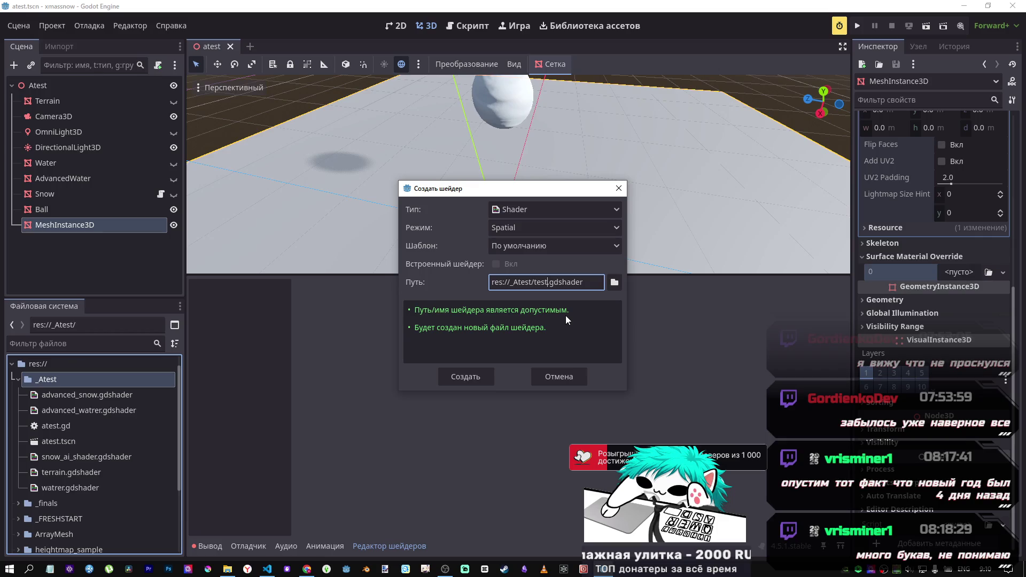
pyautogui.press('BackSpace')
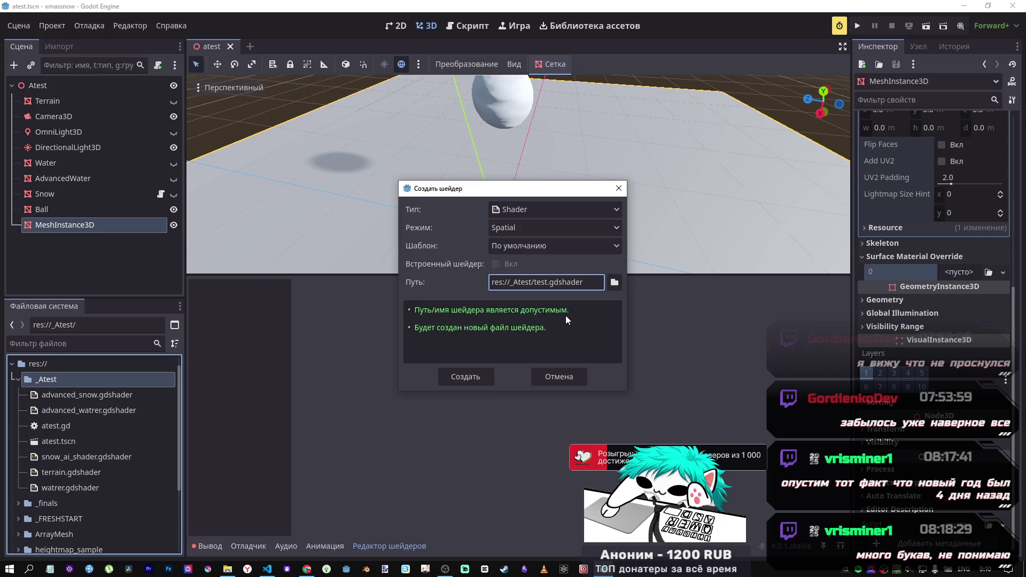
pyautogui.write('_snow')
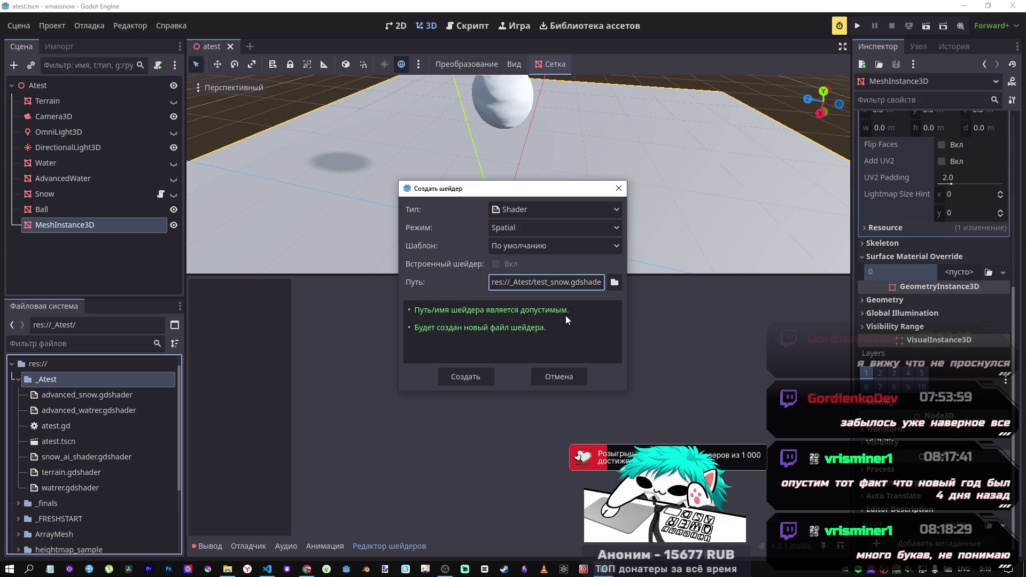
pyautogui.click(463, 374)
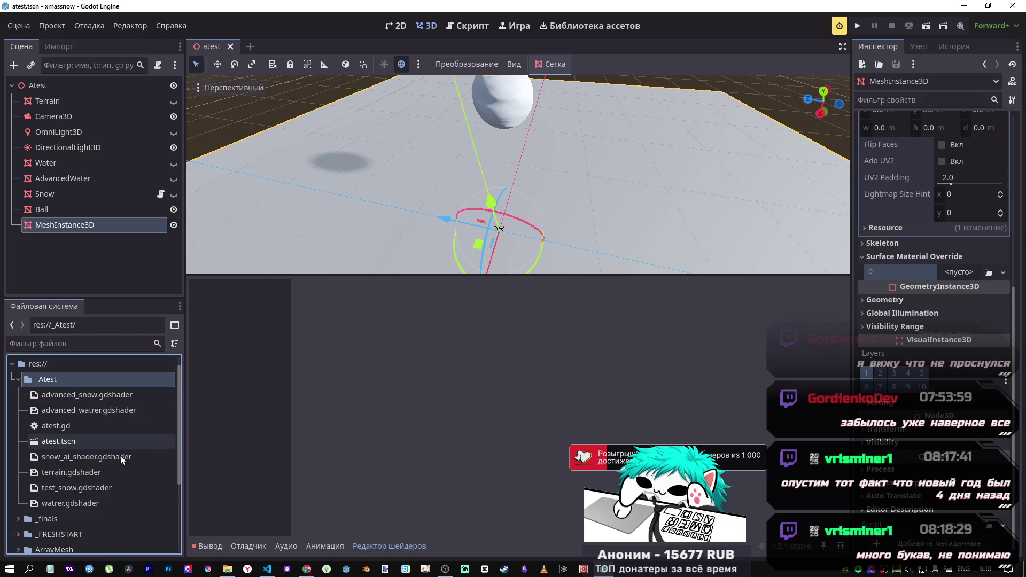
# Step: Open test_snow.gdshader and apply it as the MeshInstance3D's material override
pyautogui.doubleClick(81, 488)
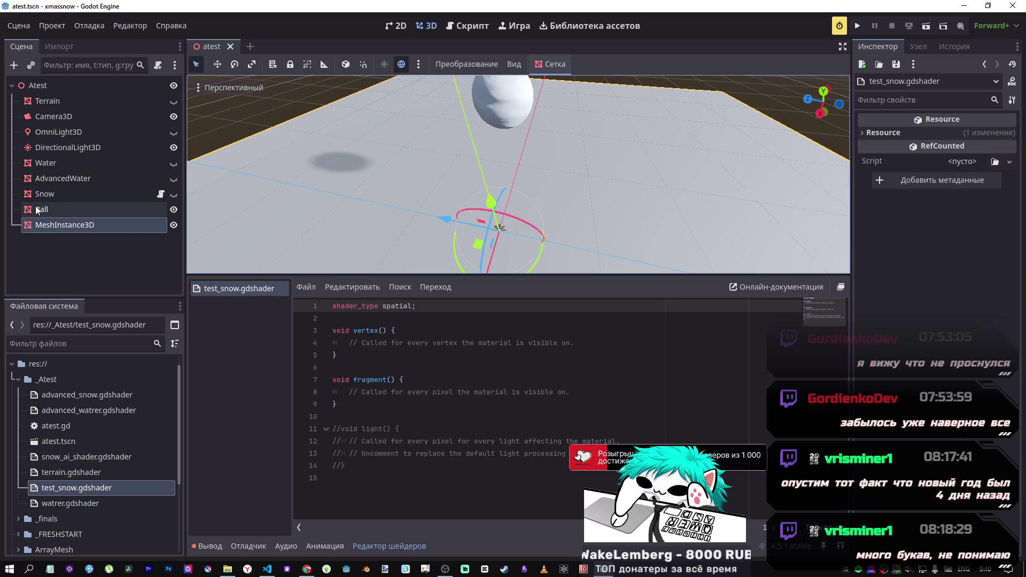
pyautogui.click(58, 225)
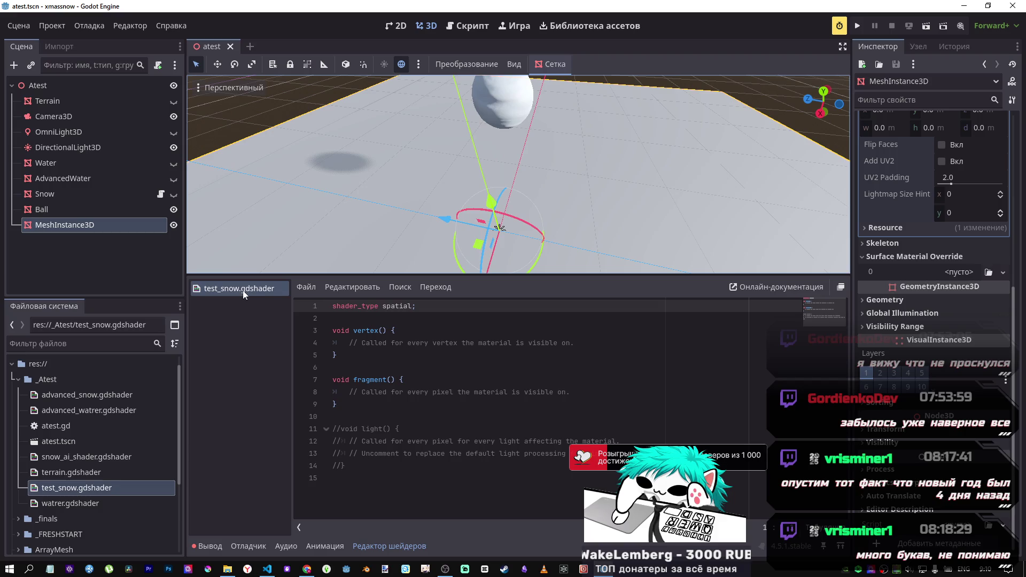
pyautogui.moveTo(91, 488)
pyautogui.mouseDown()
pyautogui.moveTo(342, 473)
pyautogui.moveTo(956, 276)
pyautogui.mouseUp()
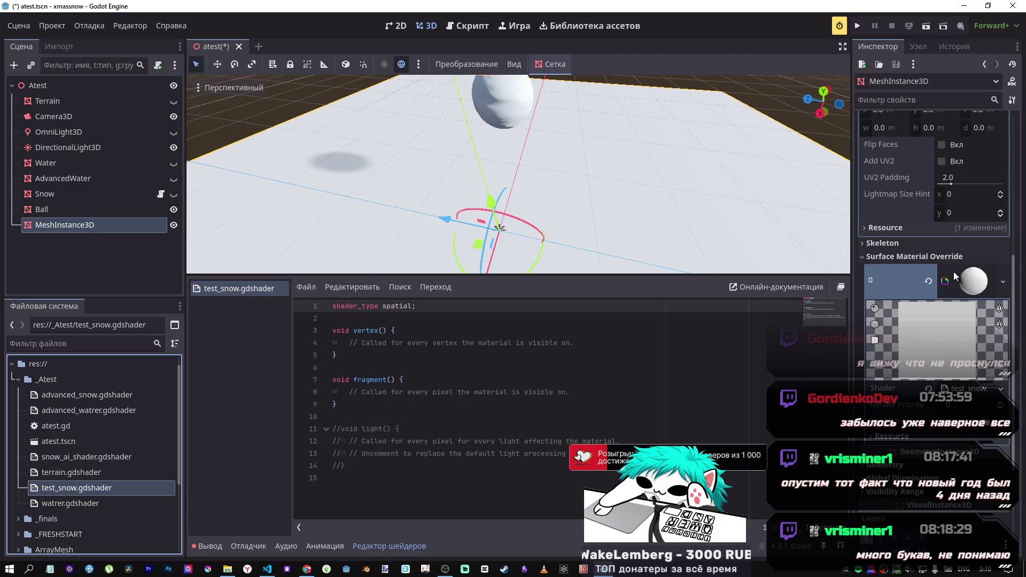
pyautogui.click(985, 275)
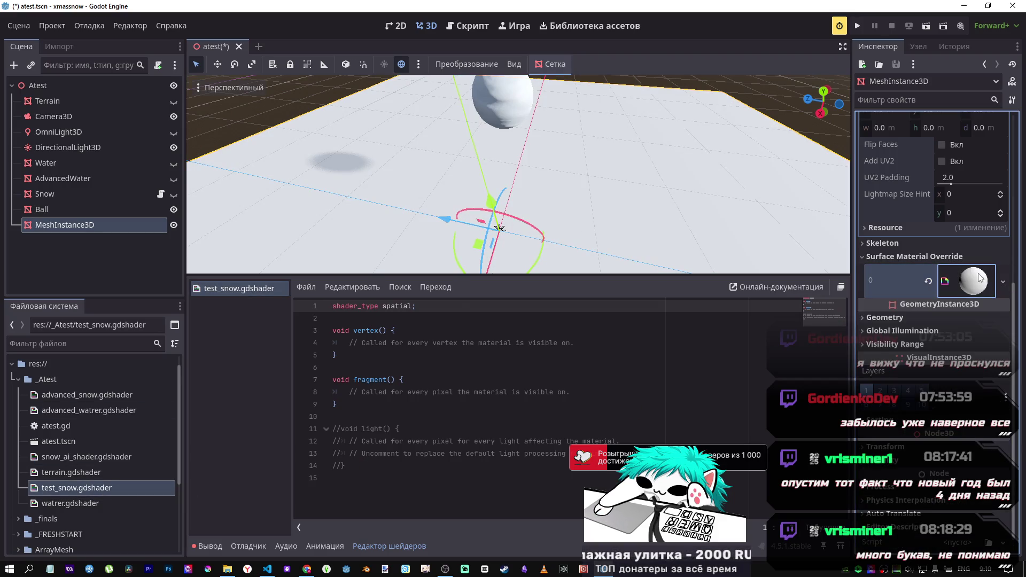
pyautogui.click(979, 277)
# Step: Declare 'uniform pressure_pos' on line 3 of test_snow.gdshader
pyautogui.click(378, 367)
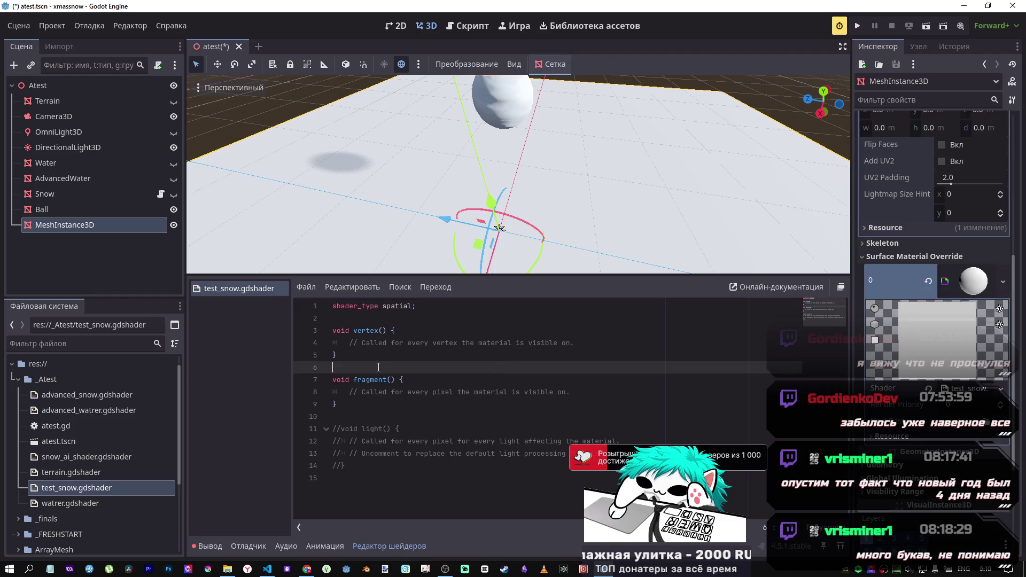
pyautogui.click(579, 342)
pyautogui.click(443, 307)
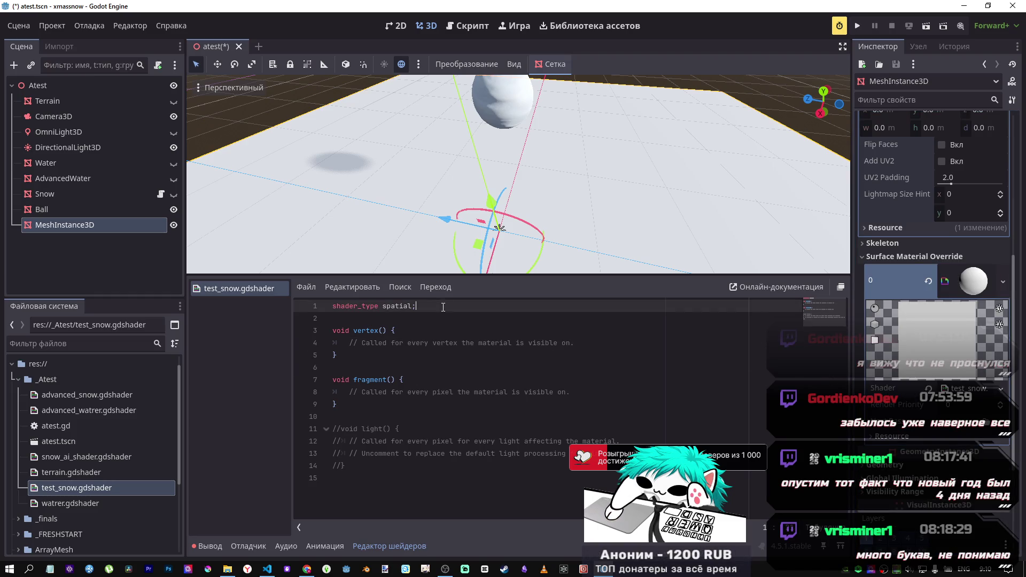
pyautogui.press('Return')
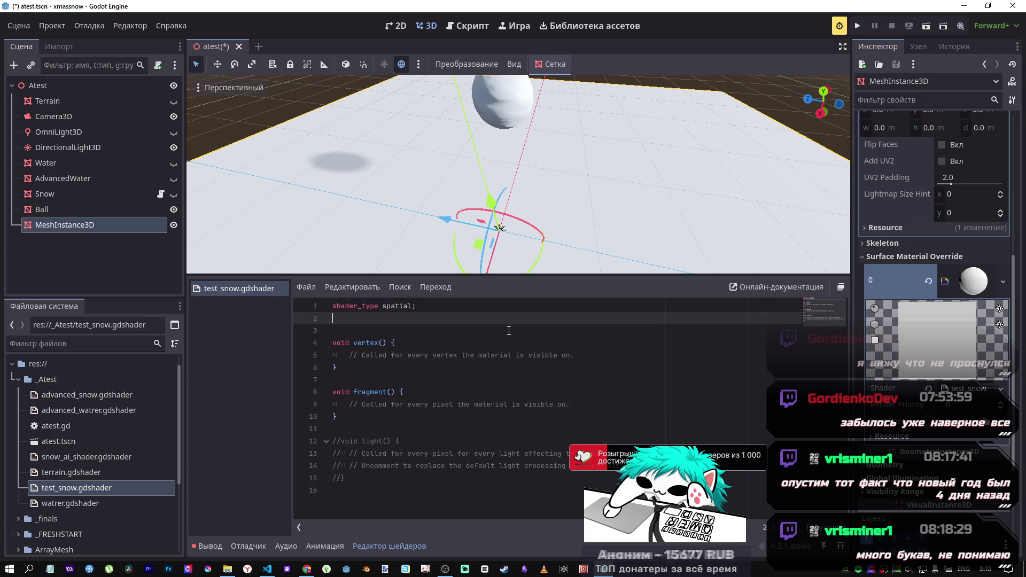
pyautogui.moveTo(575, 355); pyautogui.dragTo(350, 355)
pyautogui.click(383, 330)
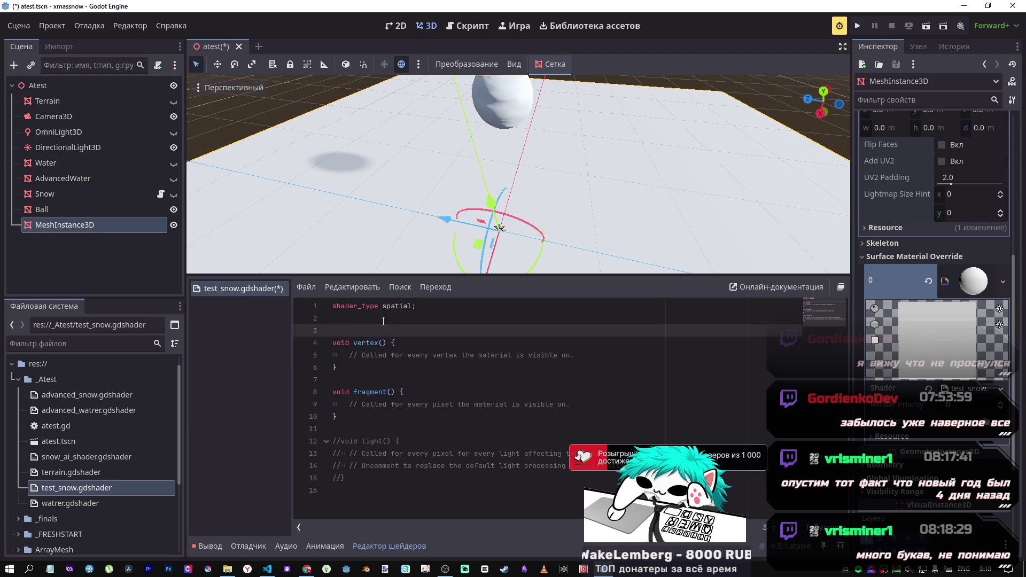
pyautogui.press('Return')
pyautogui.press('Up')
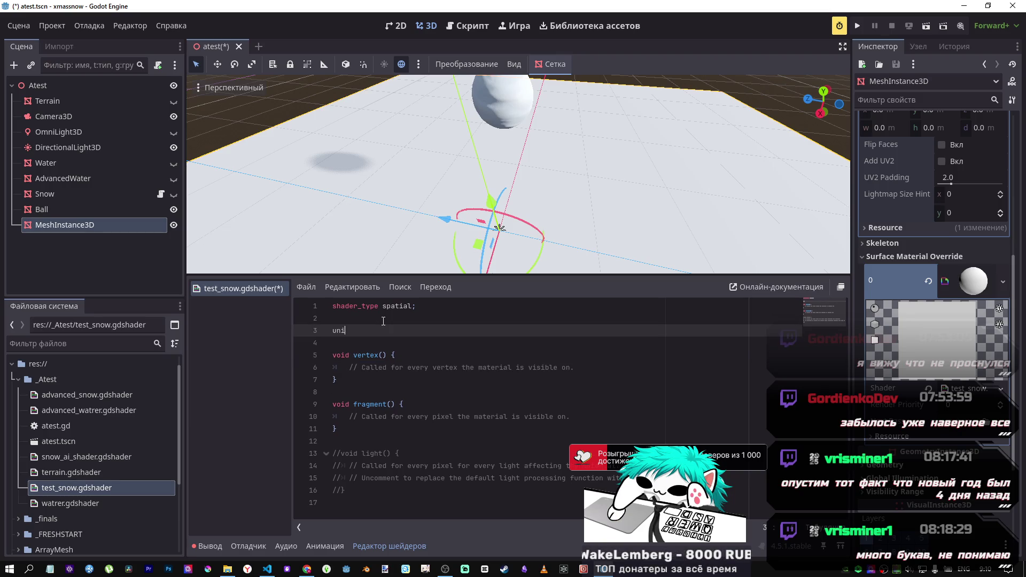
pyautogui.press('Return')
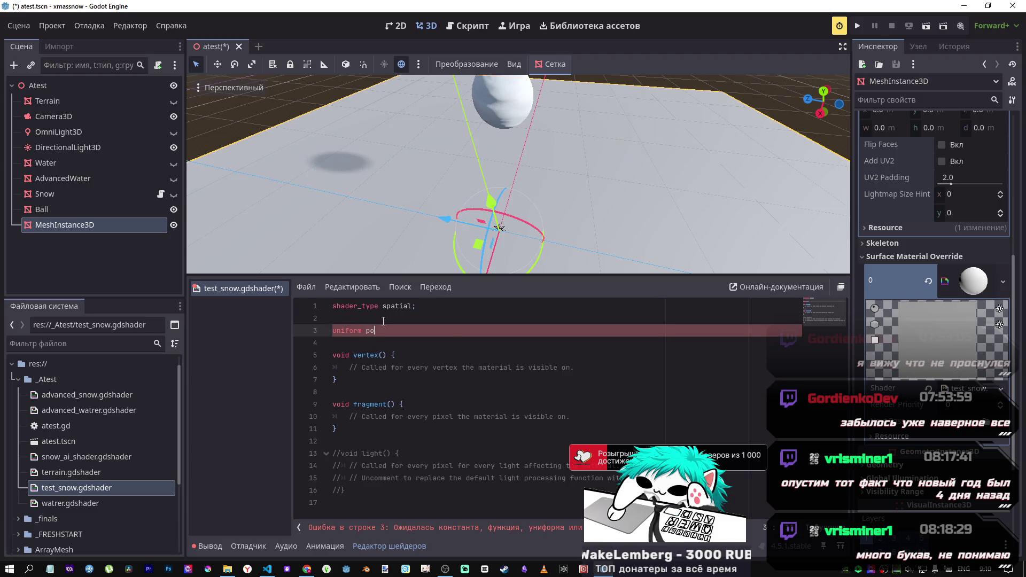
pyautogui.press('BackSpace')
pyautogui.write('re')
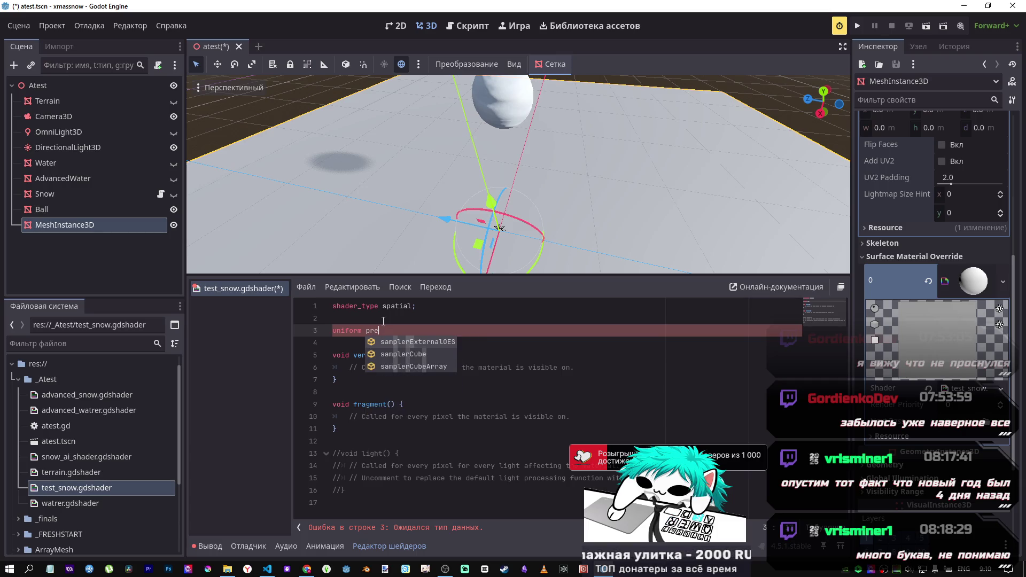
pyautogui.write('ssure')
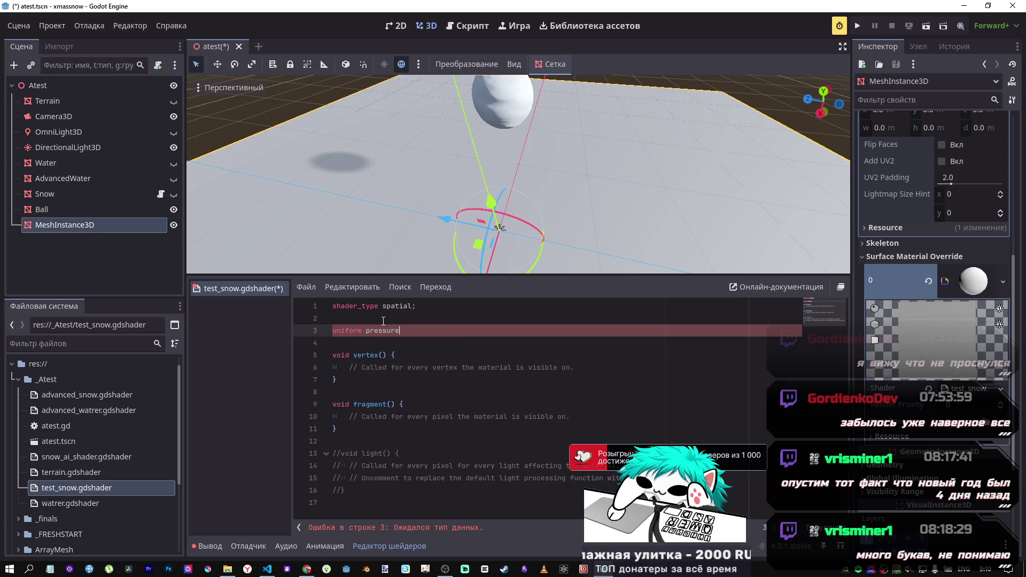
pyautogui.write('_pos')
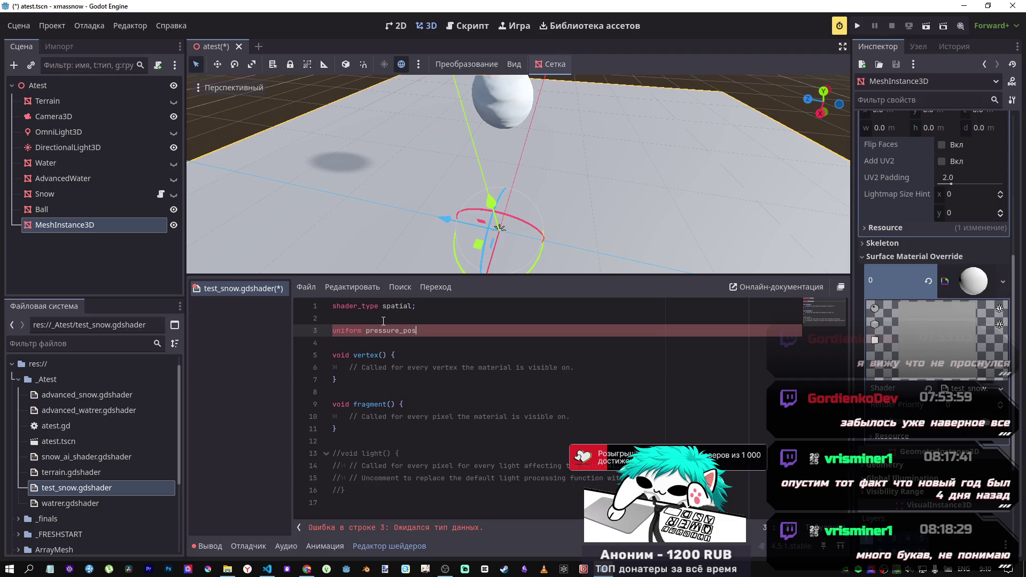
pyautogui.hotkey('alt', 'Tab')
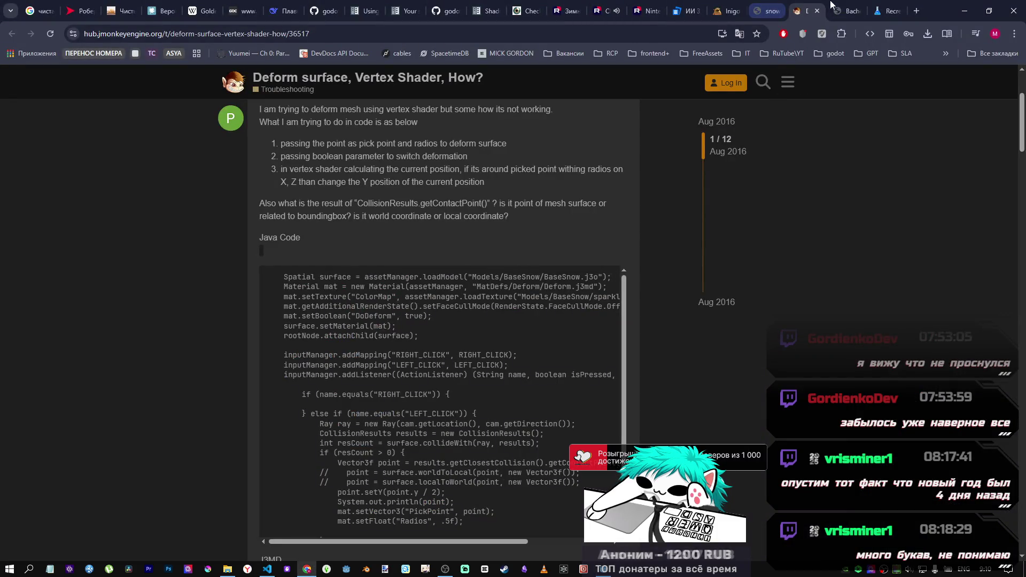
# Step: Bring up Bachelor.pdf and find the deformation height formulas on page 12
pyautogui.click(831, 5)
pyautogui.scroll(8, 535, 268)
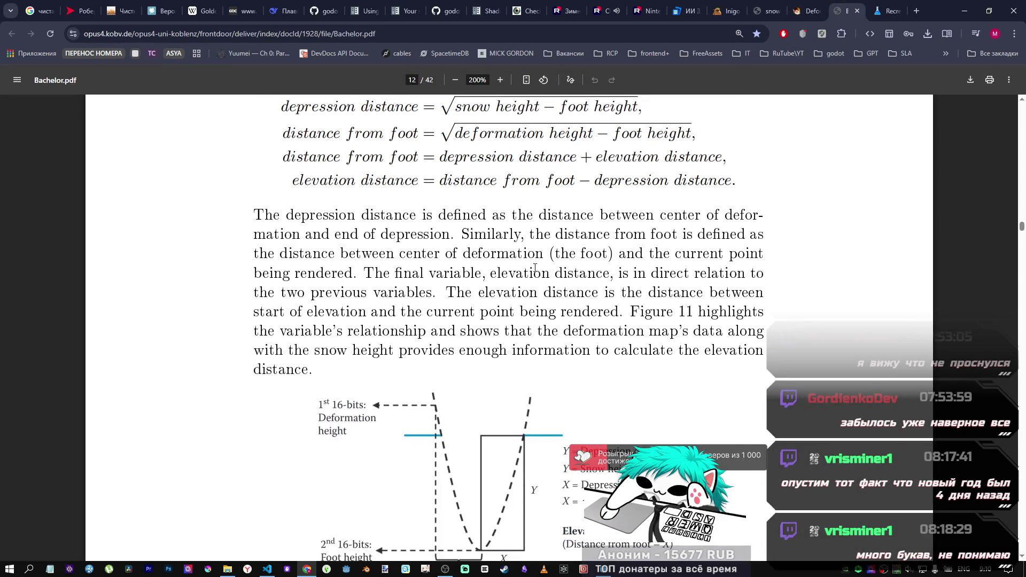
pyautogui.scroll(20, 533, 263)
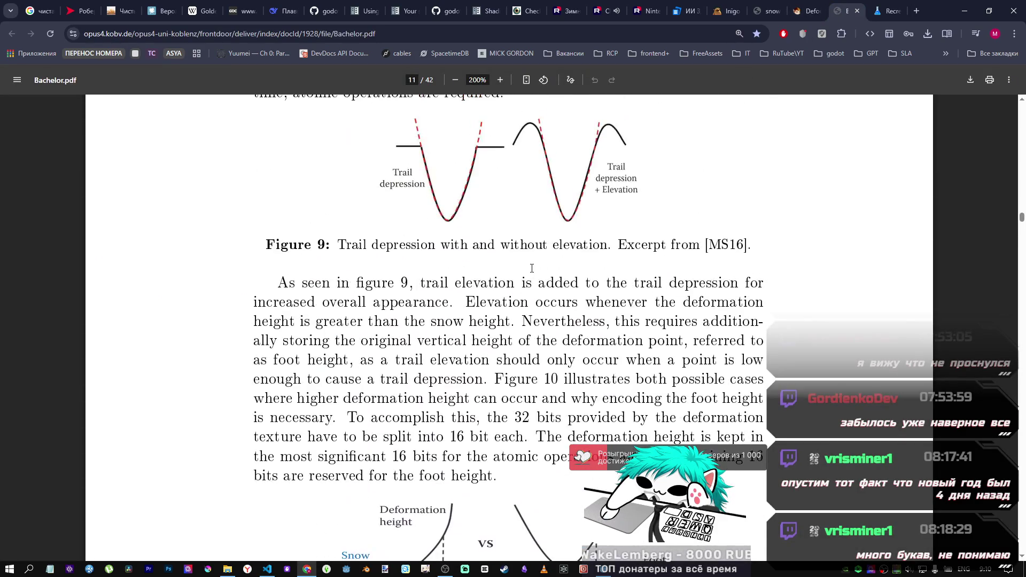
pyautogui.scroll(7, 531, 271)
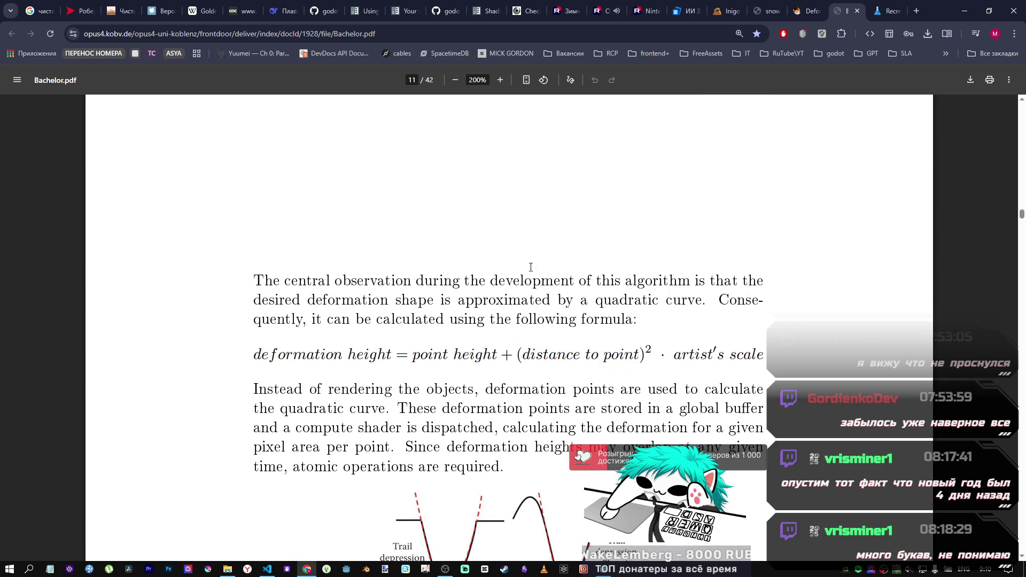
pyautogui.scroll(-2, 531, 266)
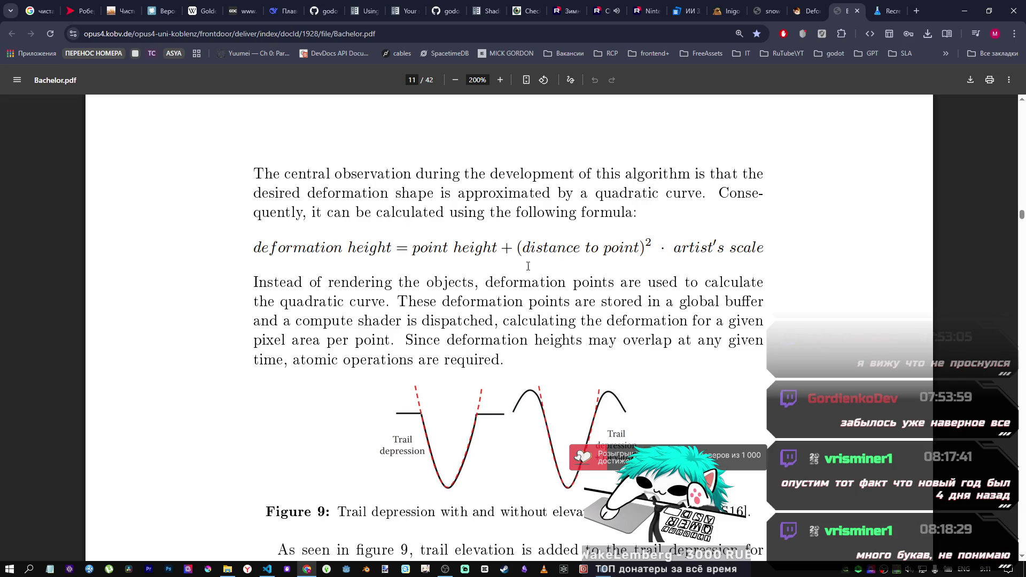
pyautogui.scroll(-3, 528, 266)
pyautogui.scroll(2, 465, 213)
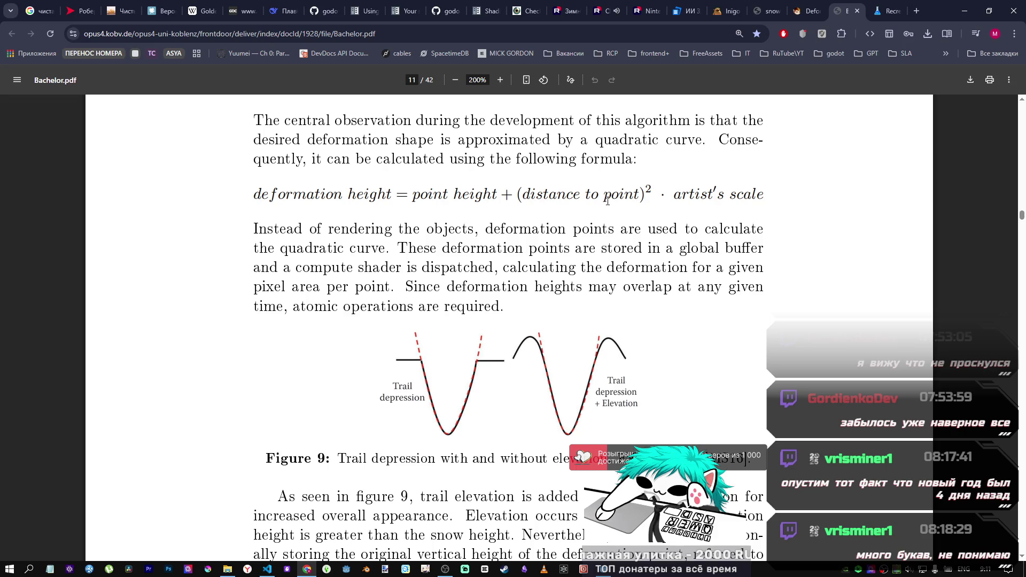
pyautogui.scroll(-1, 375, 178)
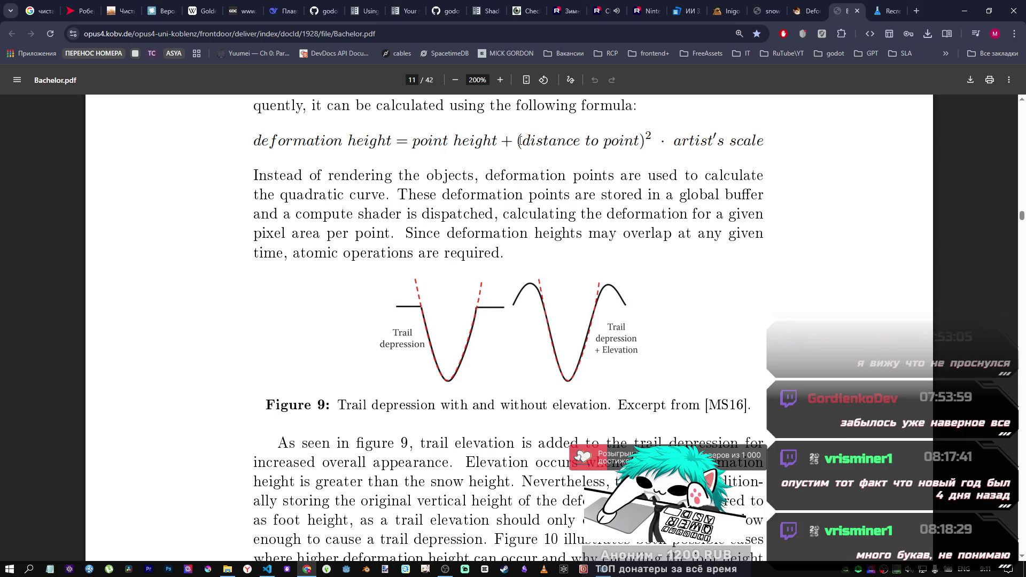
pyautogui.moveTo(517, 141); pyautogui.dragTo(621, 143)
pyautogui.click(621, 143)
# Step: Select the text from the Figure 11 caption through the elevation formulas
pyautogui.scroll(-2, 625, 223)
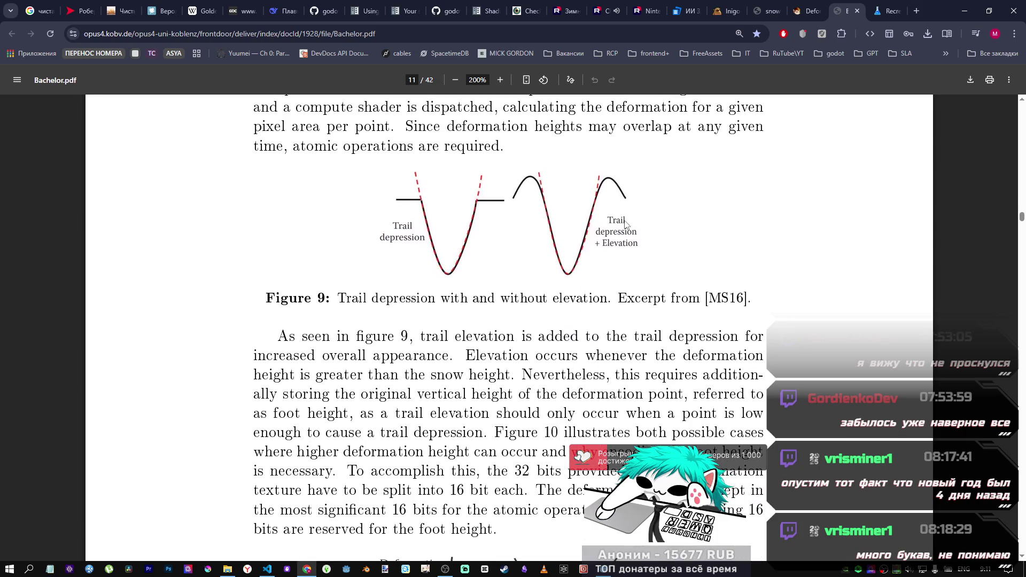
pyautogui.scroll(5, 588, 225)
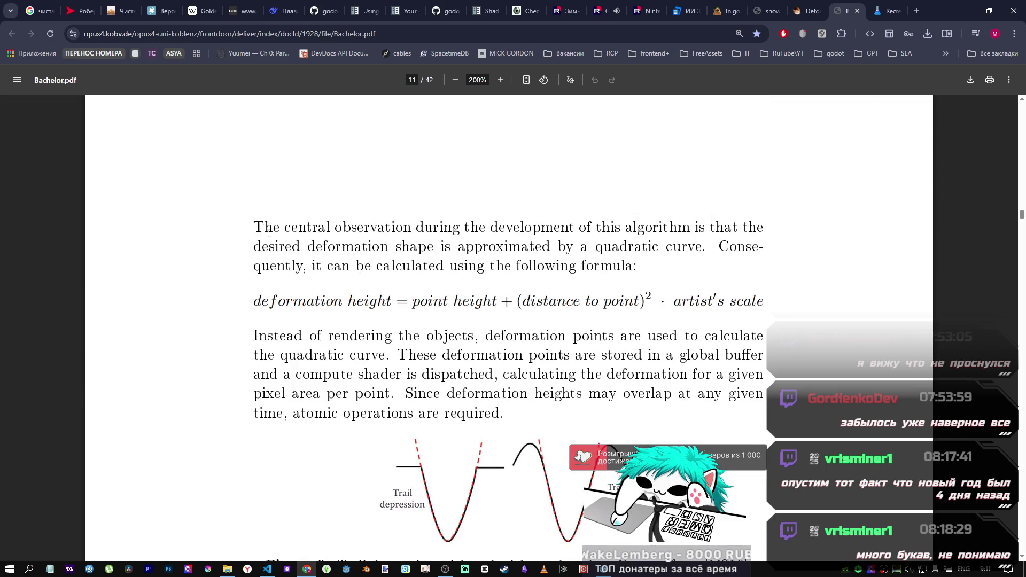
pyautogui.scroll(-6, 421, 240)
pyautogui.scroll(-15, 421, 240)
pyautogui.moveTo(313, 299)
pyautogui.mouseDown()
pyautogui.moveTo(488, 299)
pyautogui.moveTo(542, 320)
pyautogui.moveTo(635, 219)
pyautogui.mouseUp()
pyautogui.scroll(-3, 542, 320)
pyautogui.scroll(4, 587, 267)
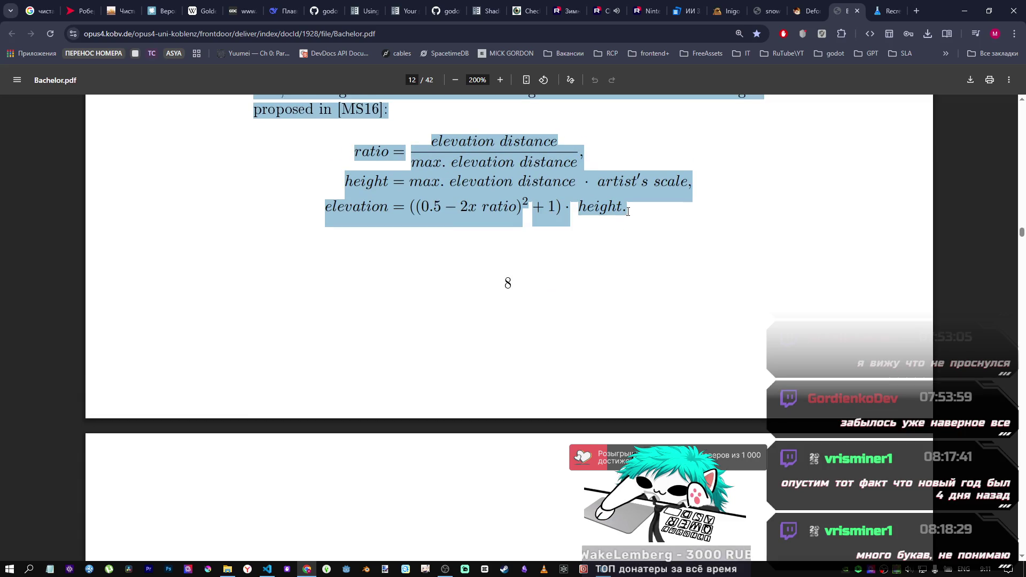
# Step: Paste the copied thesis passage into the DeepSeek message box
pyautogui.click(281, 10)
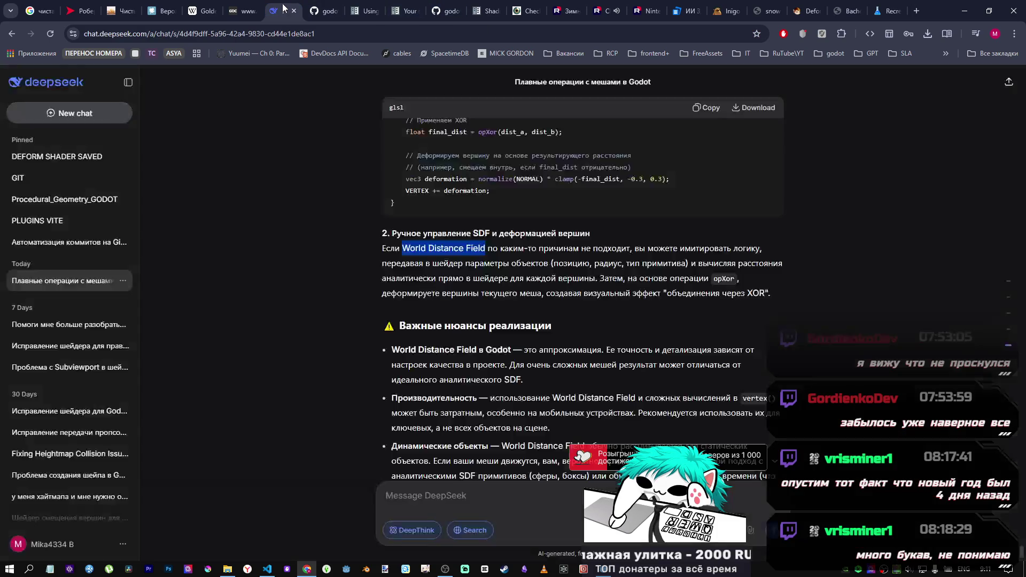
pyautogui.scroll(-3, 633, 402)
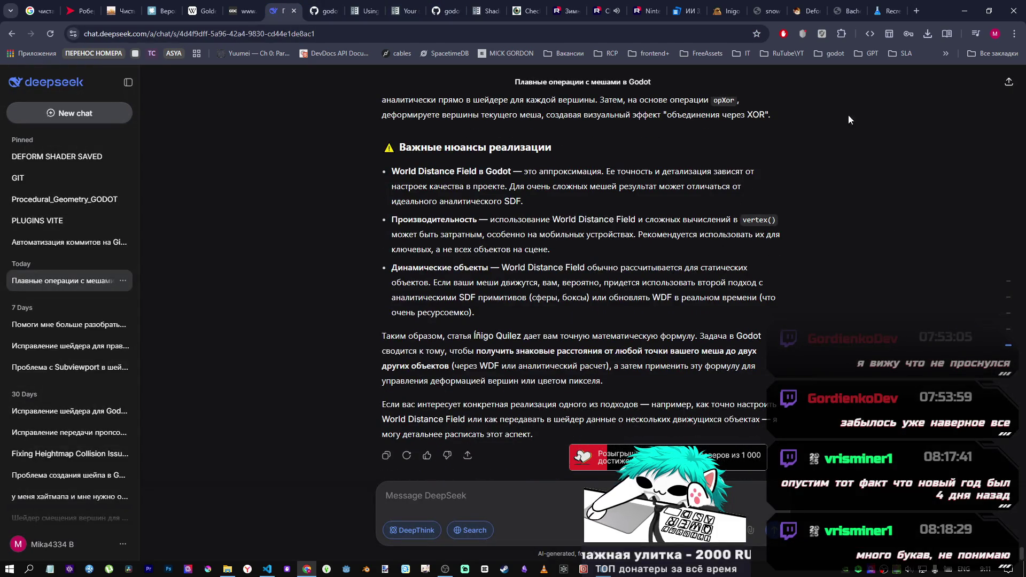
pyautogui.click(847, 11)
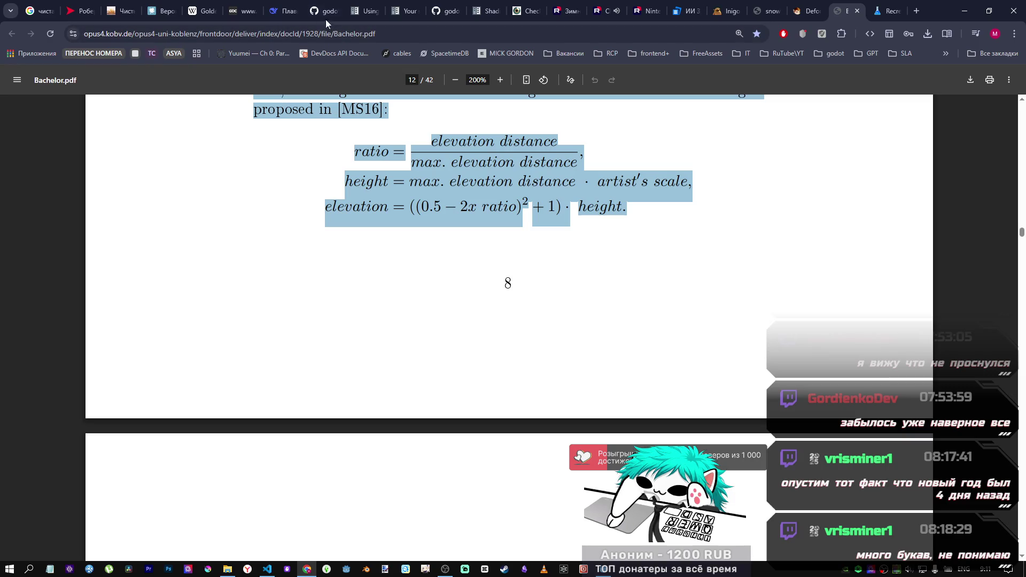
pyautogui.click(287, 6)
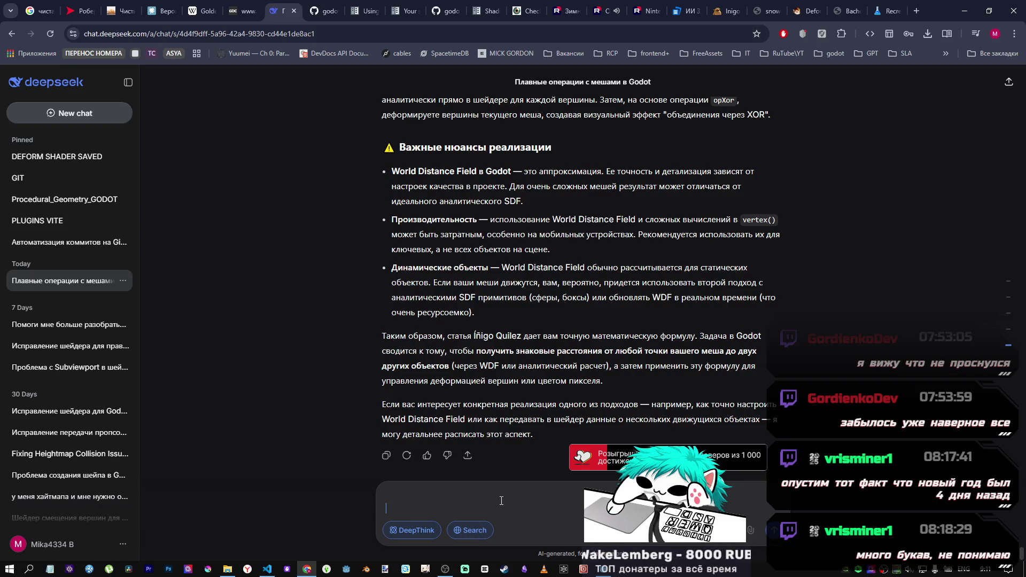
pyautogui.hotkey('ctrl', 'v')
pyautogui.scroll(3, 495, 488)
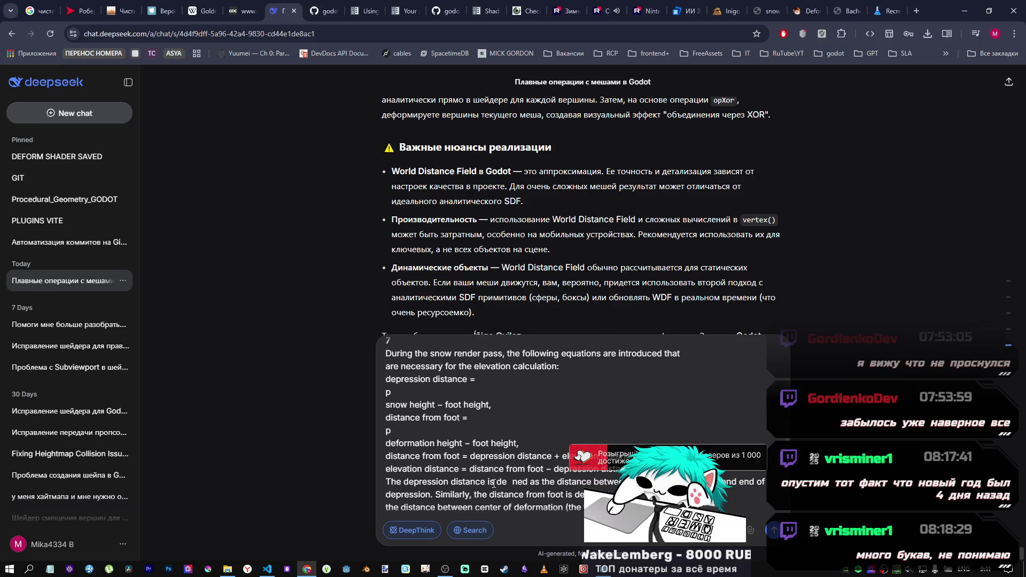
pyautogui.scroll(-3, 488, 481)
# Step: Rejoin the broken distance, ratio and artists scale lines in the pasted formulas
pyautogui.hotkey('shift', 'Return')
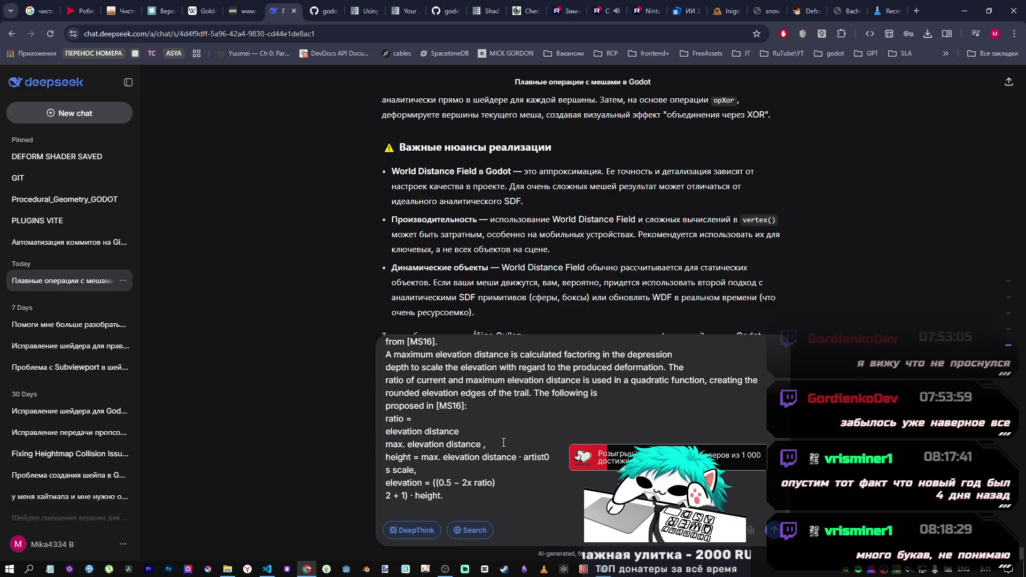
pyautogui.press('BackSpace')
pyautogui.write('/max. elevation distance ,')
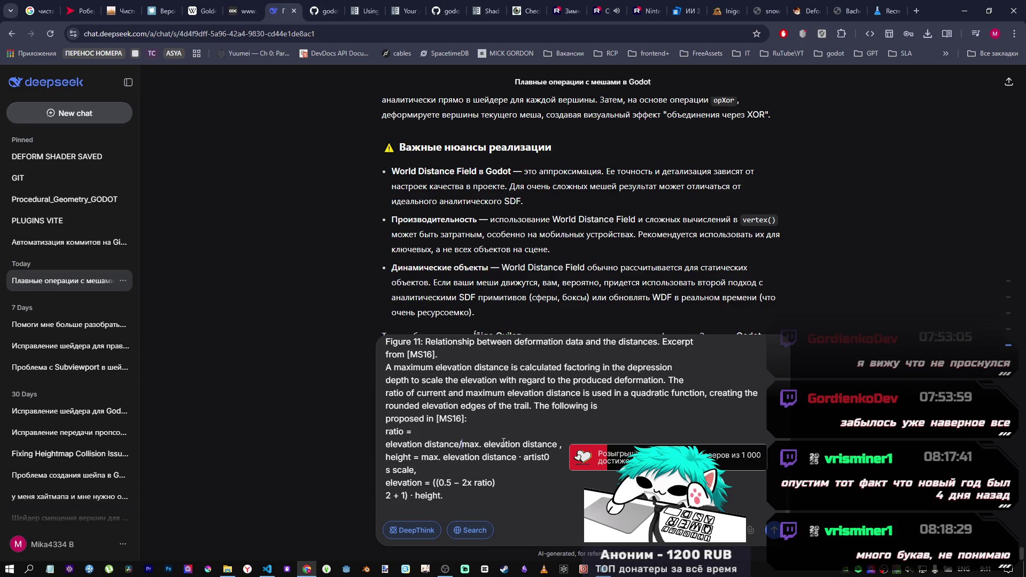
pyautogui.click(385, 445)
pyautogui.press('BackSpace')
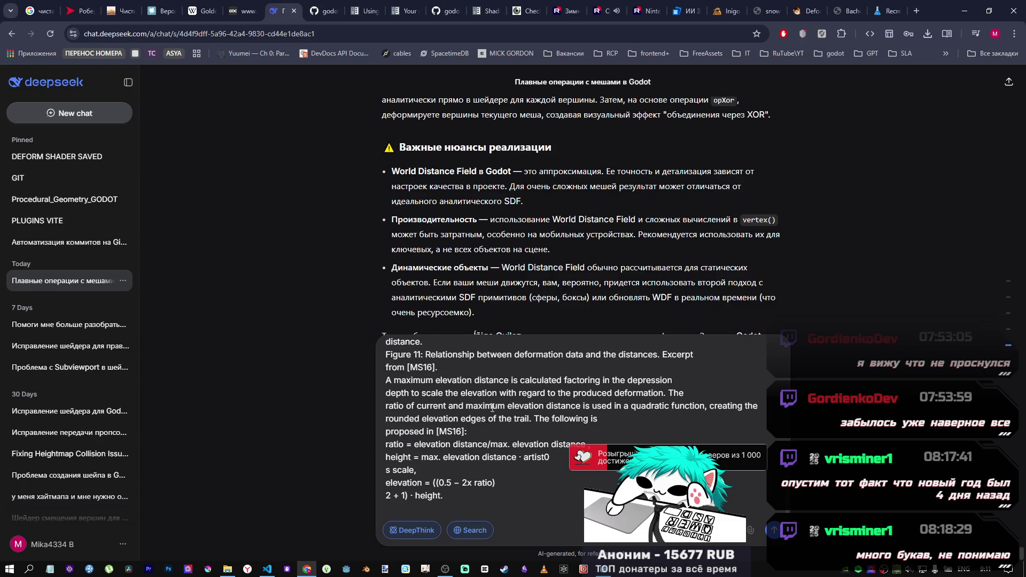
pyautogui.click(848, 11)
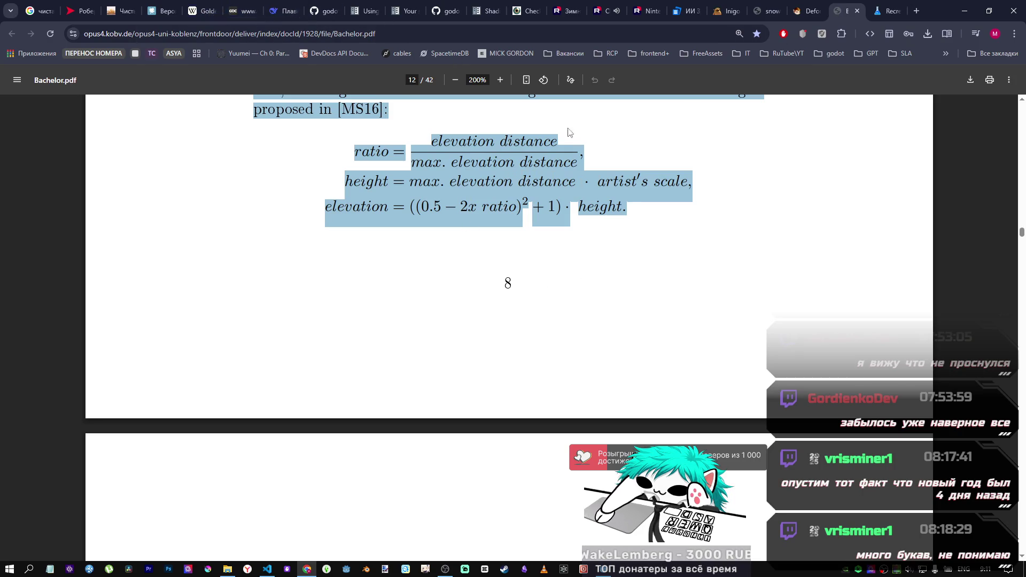
pyautogui.click(280, 11)
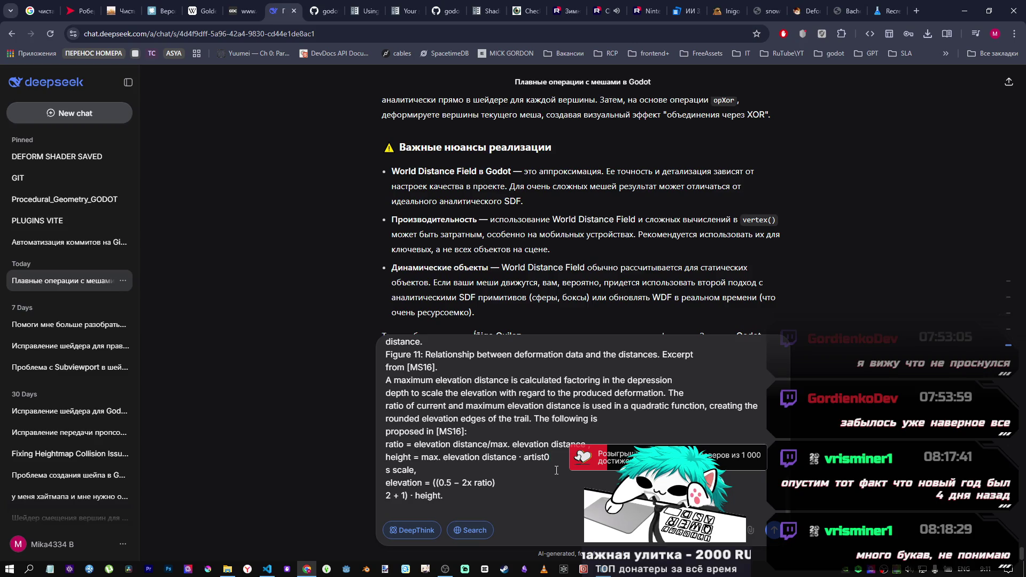
pyautogui.press('Delete')
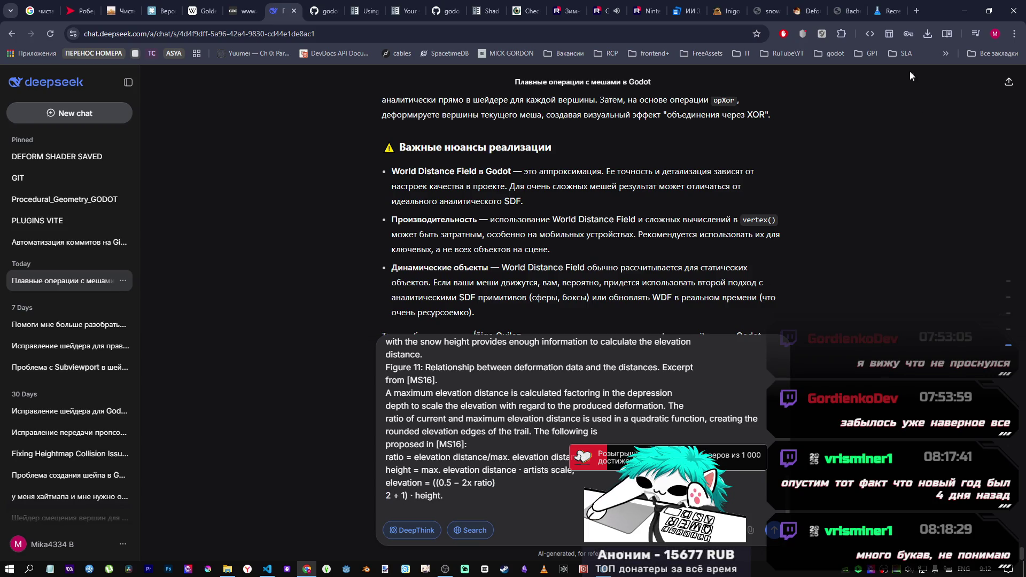
# Step: Merge the last elevation formula onto one line using '^', checked against the PDF
pyautogui.click(845, 11)
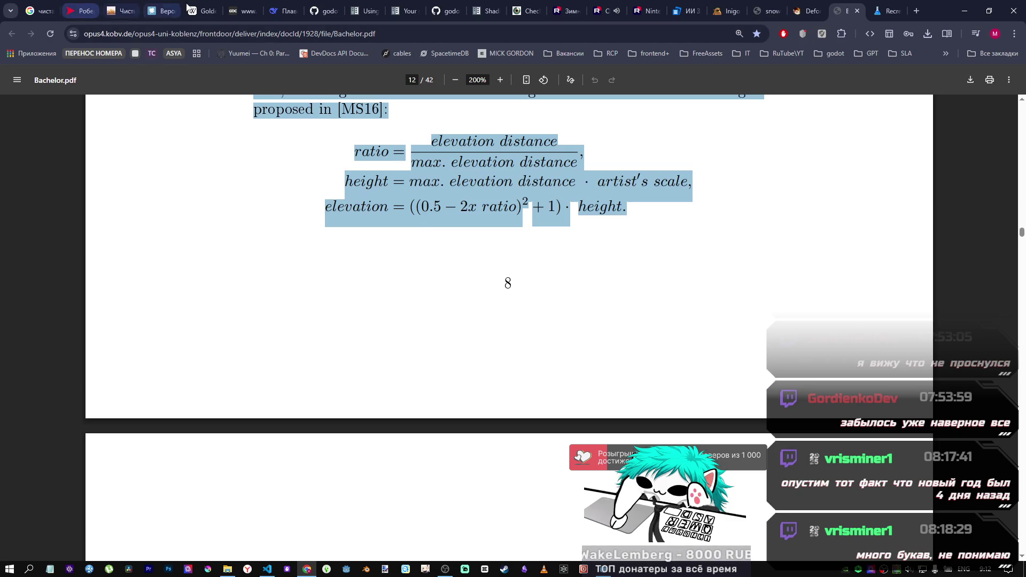
pyautogui.click(278, 11)
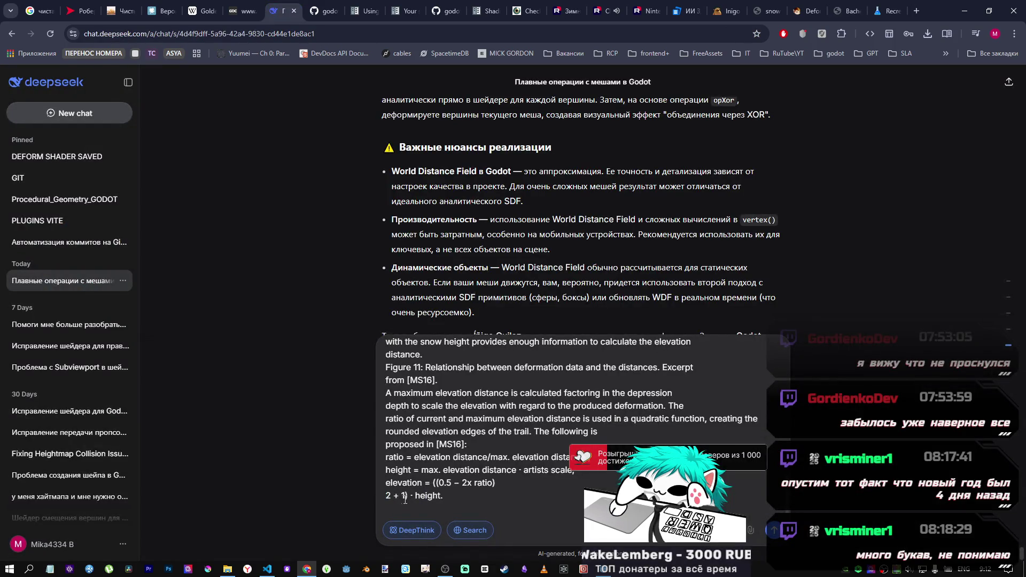
pyautogui.click(408, 496)
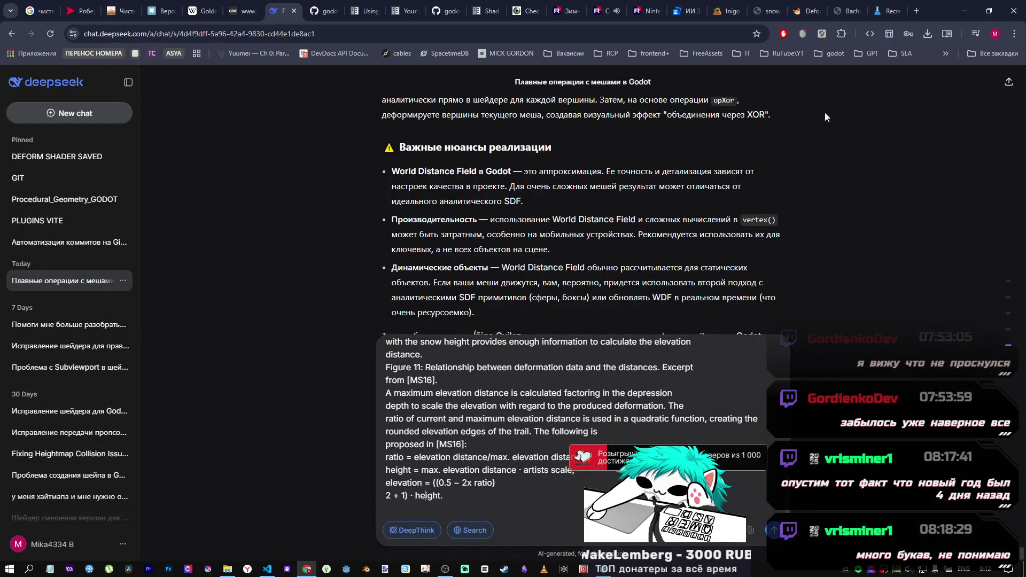
pyautogui.click(847, 11)
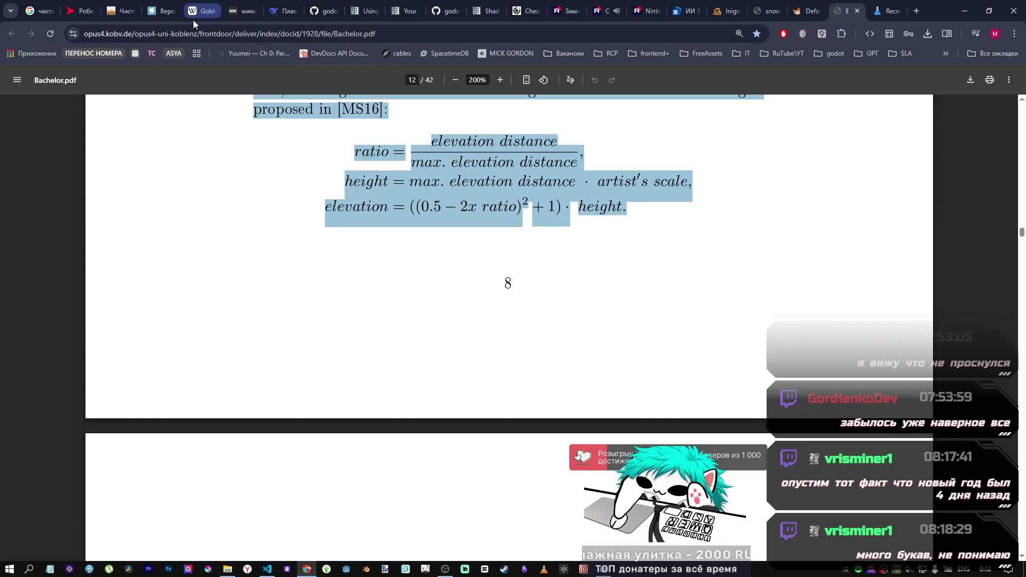
pyautogui.click(274, 15)
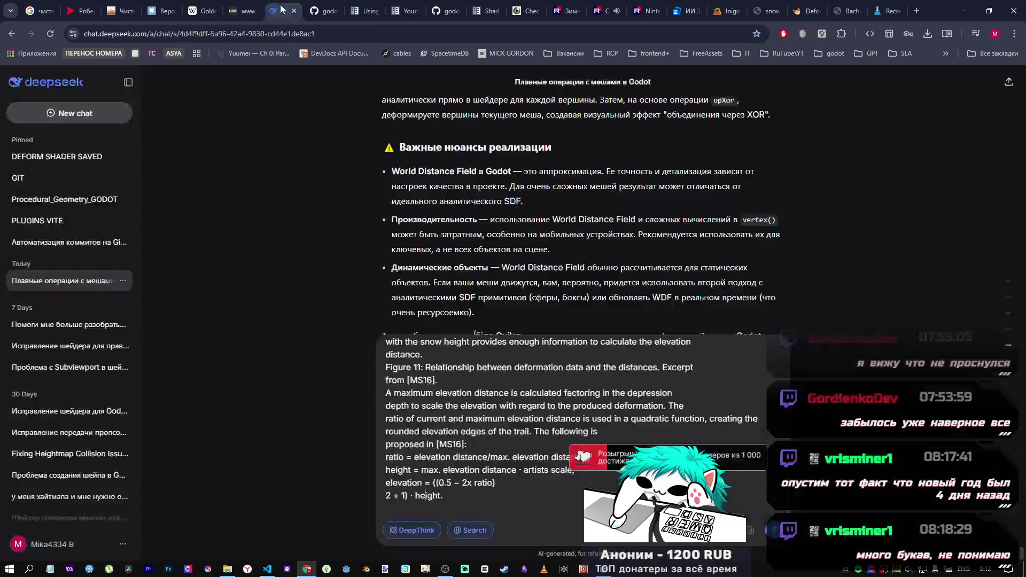
pyautogui.click(384, 496)
pyautogui.press('BackSpace')
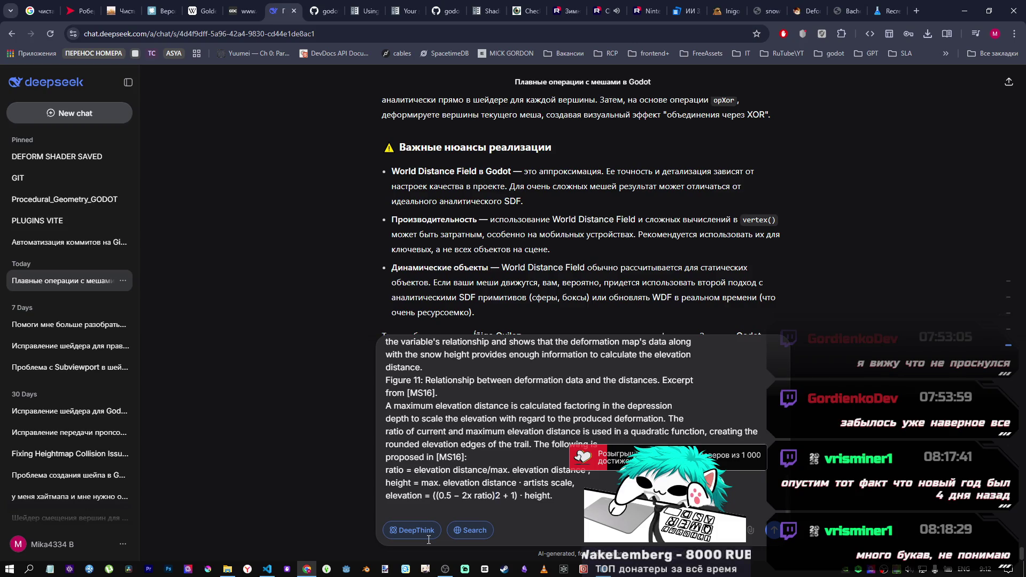
pyautogui.write('^')
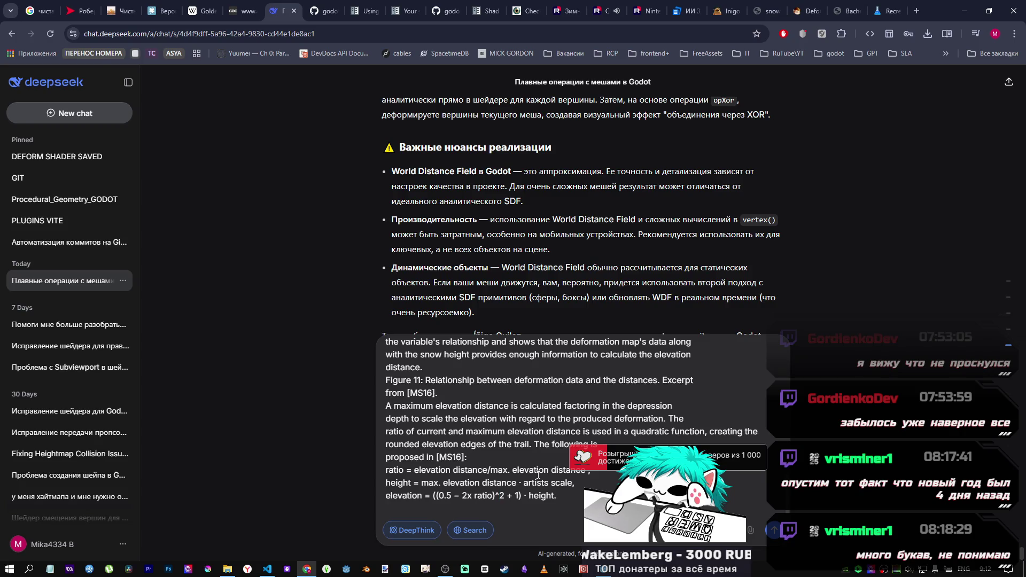
# Step: Scroll through the pasted draft to review the corrected text
pyautogui.scroll(6, 481, 465)
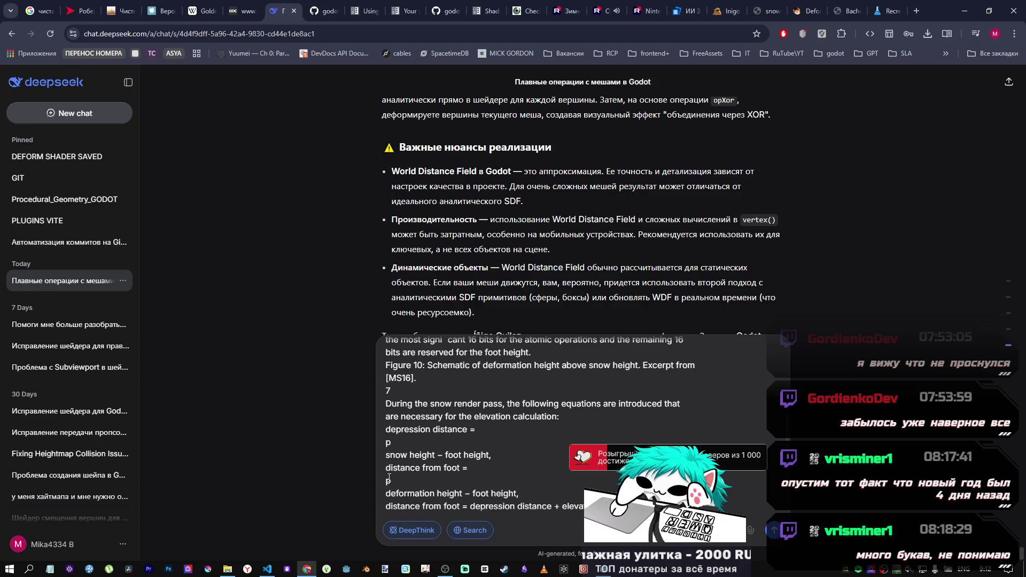
pyautogui.scroll(2, 446, 494)
pyautogui.scroll(-4, 487, 468)
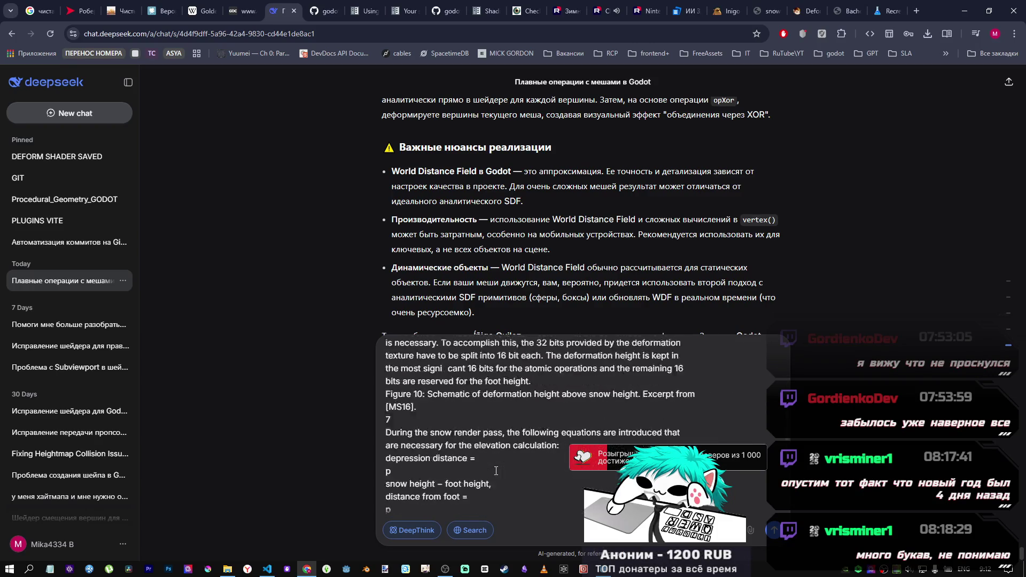
pyautogui.scroll(2, 488, 468)
pyautogui.scroll(-2, 483, 464)
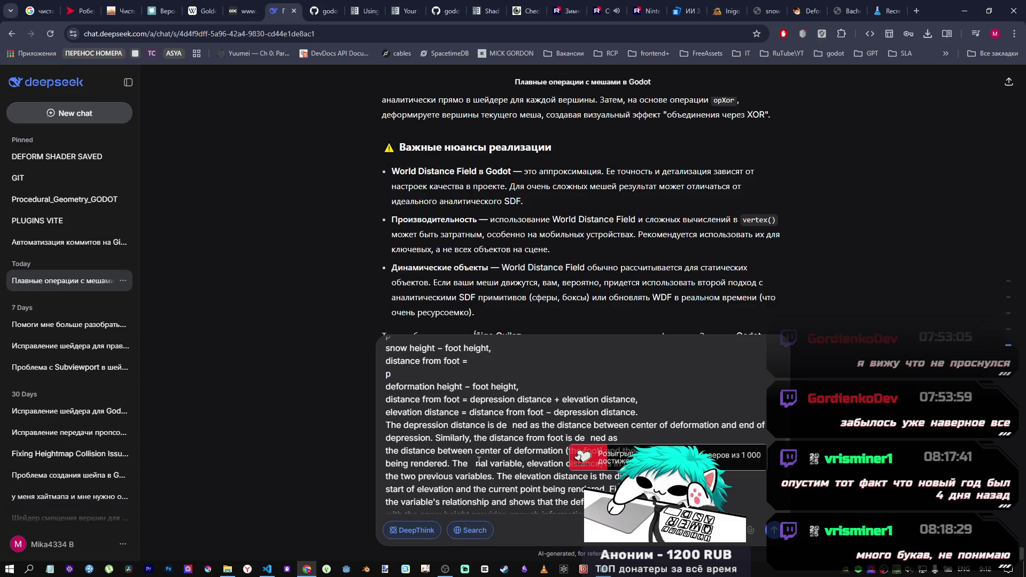
pyautogui.scroll(5, 480, 460)
pyautogui.scroll(5, 478, 459)
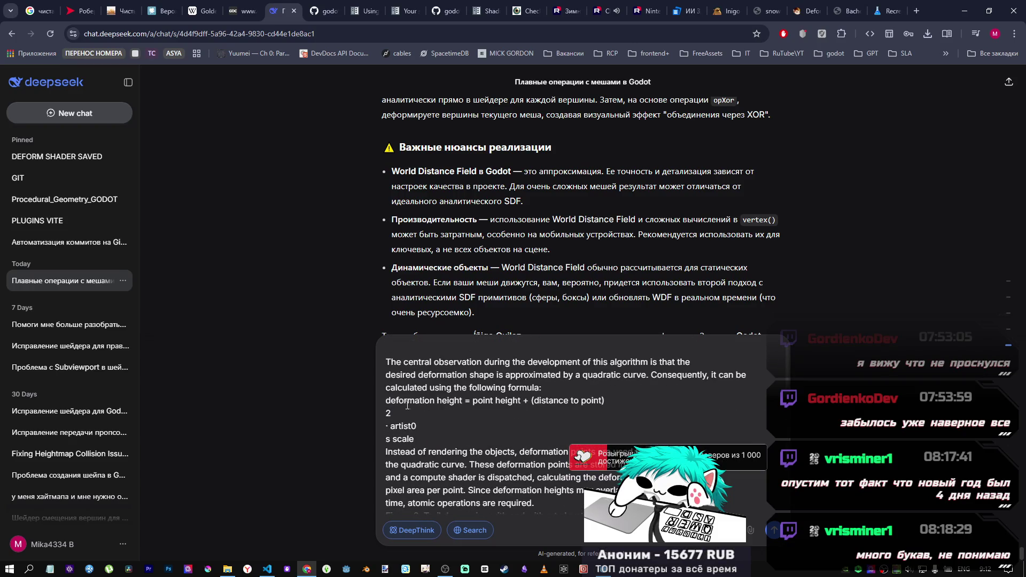
# Step: Recheck the PDF's snow render equations, select its URL, then select all DeepSeek draft text
pyautogui.click(844, 11)
pyautogui.scroll(6, 641, 342)
pyautogui.scroll(-14, 641, 345)
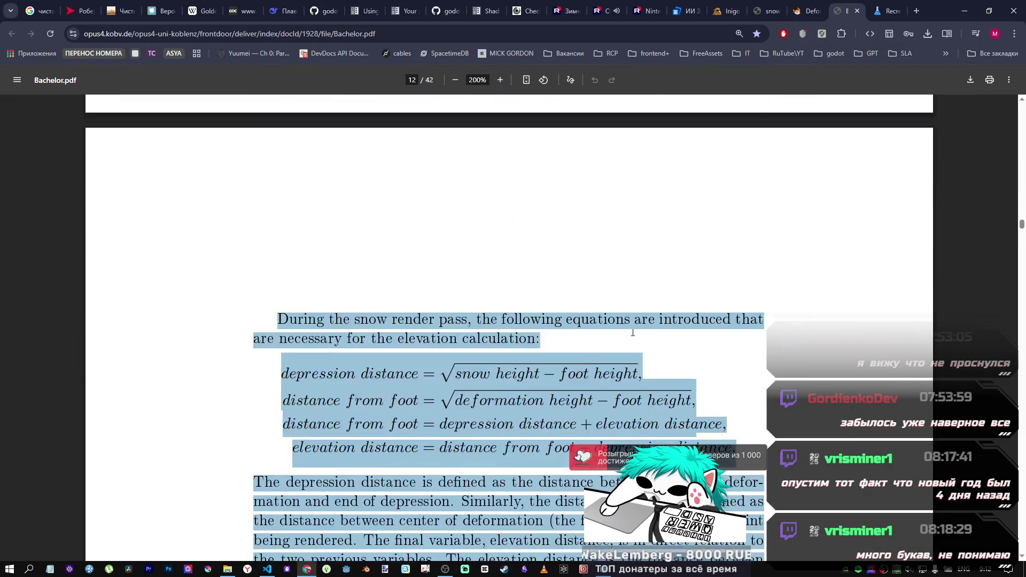
pyautogui.scroll(1, 641, 345)
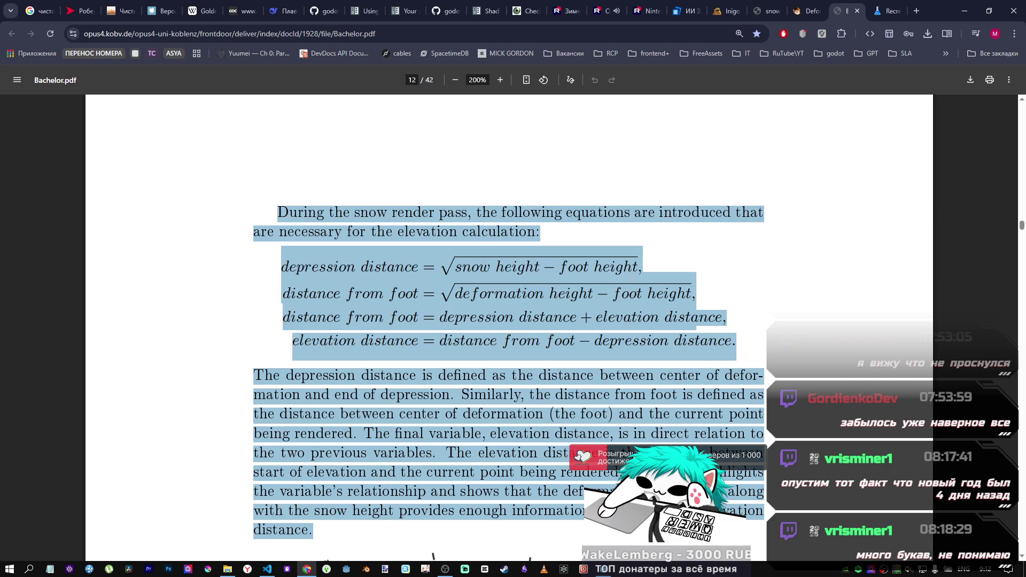
pyautogui.click(736, 274)
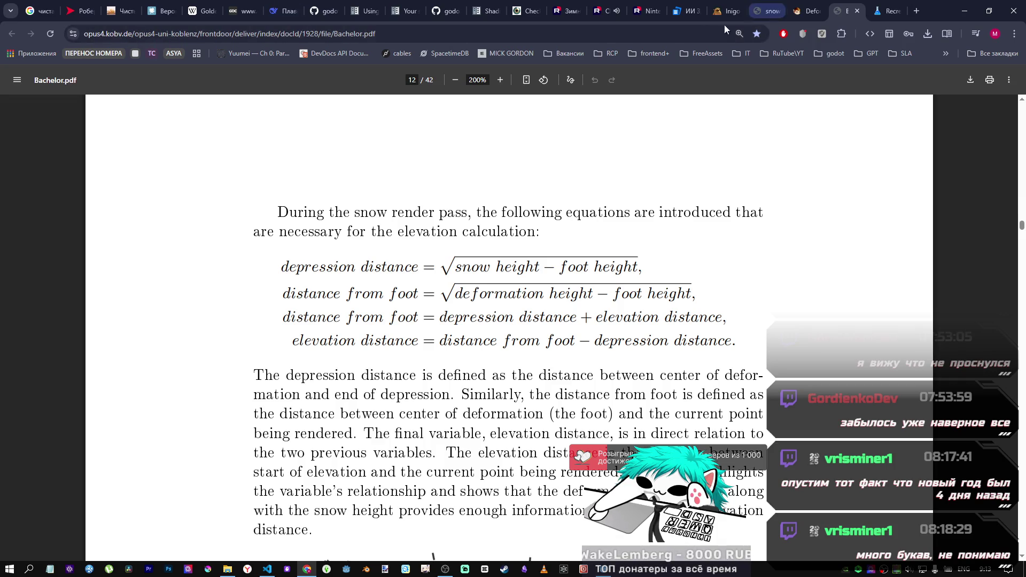
pyautogui.click(468, 34)
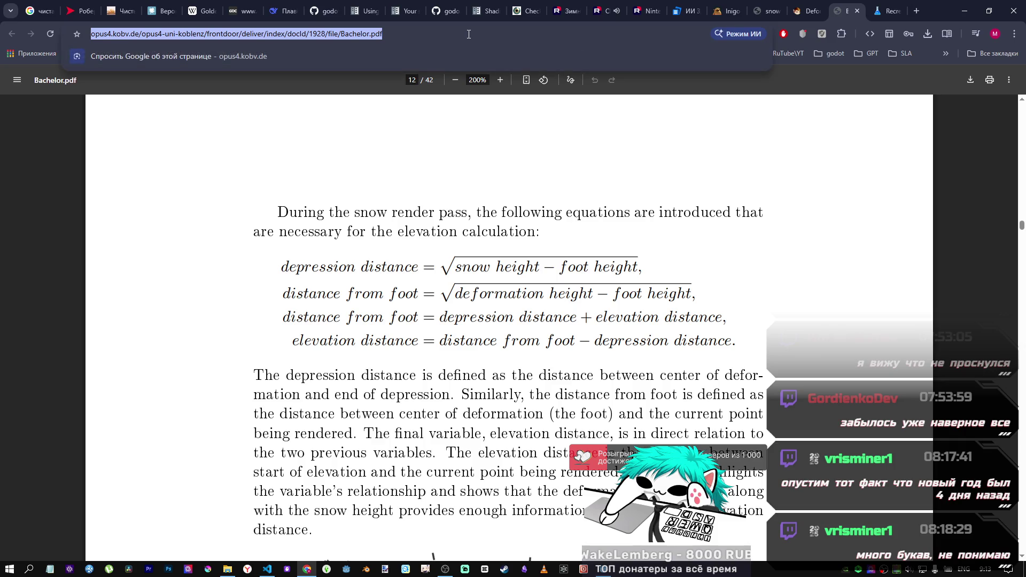
pyautogui.click(277, 11)
pyautogui.hotkey('ctrl', 'a')
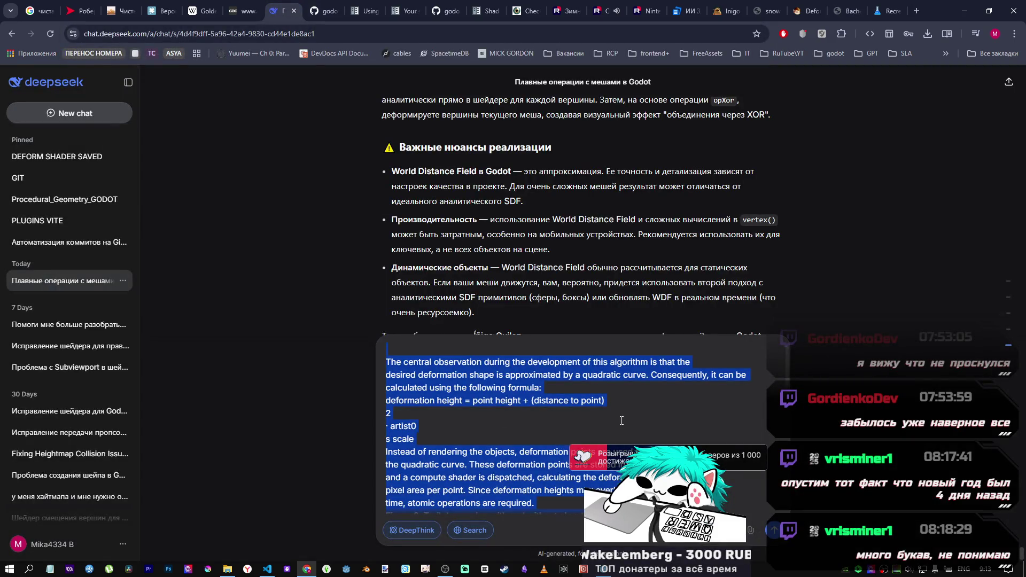
# Step: Replace the long pasted passage with the thesis PDF link
pyautogui.press('BackSpace')
pyautogui.hotkey('ctrl', 'v')
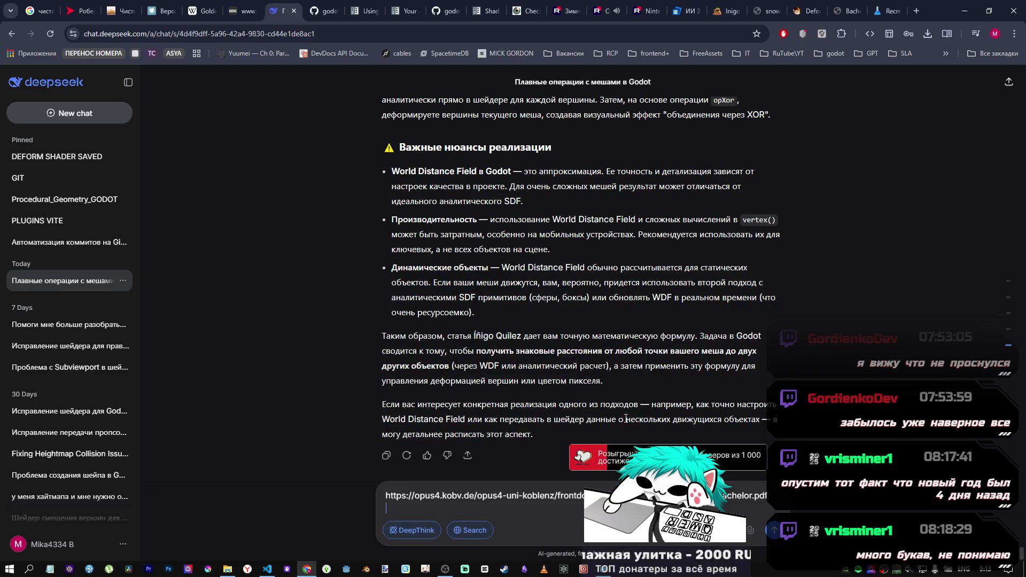
pyautogui.press('BackSpace')
pyautogui.hotkey('alt', 'shift')
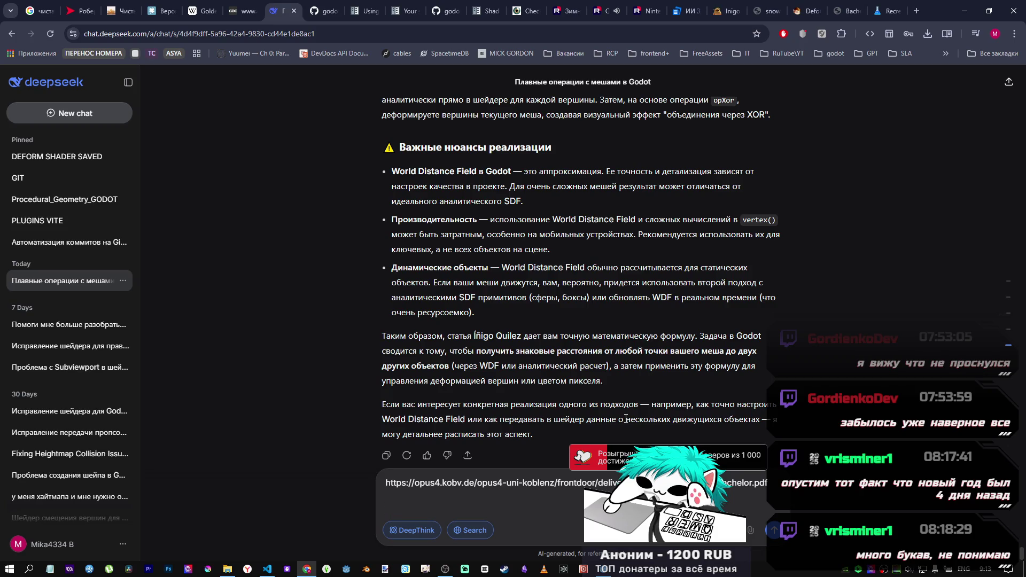
pyautogui.hotkey('shift', 'Return')
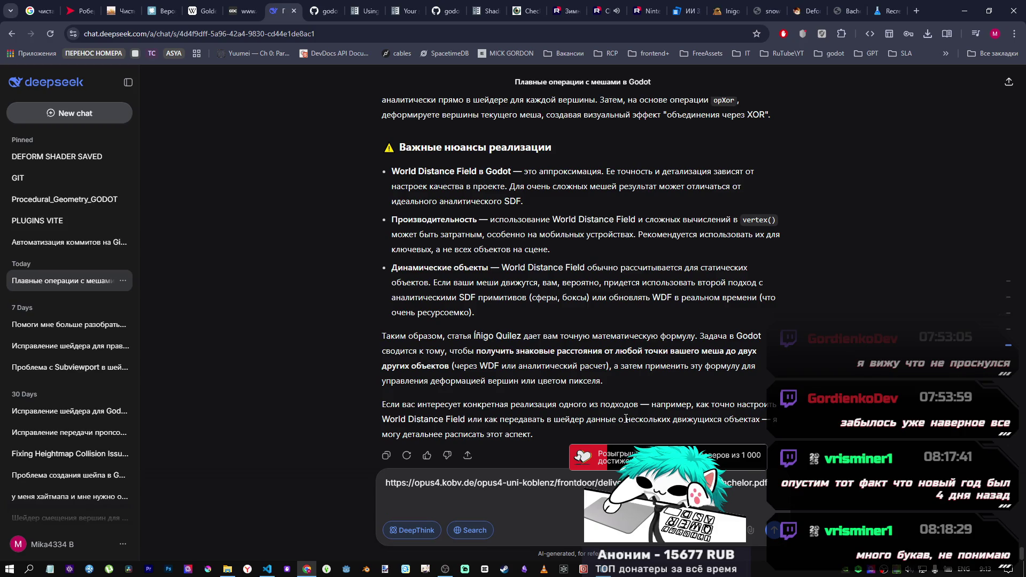
# Step: Copy the heading '2.2.2 Deferred Deformation' from the PDF and paste it below the link
pyautogui.click(847, 11)
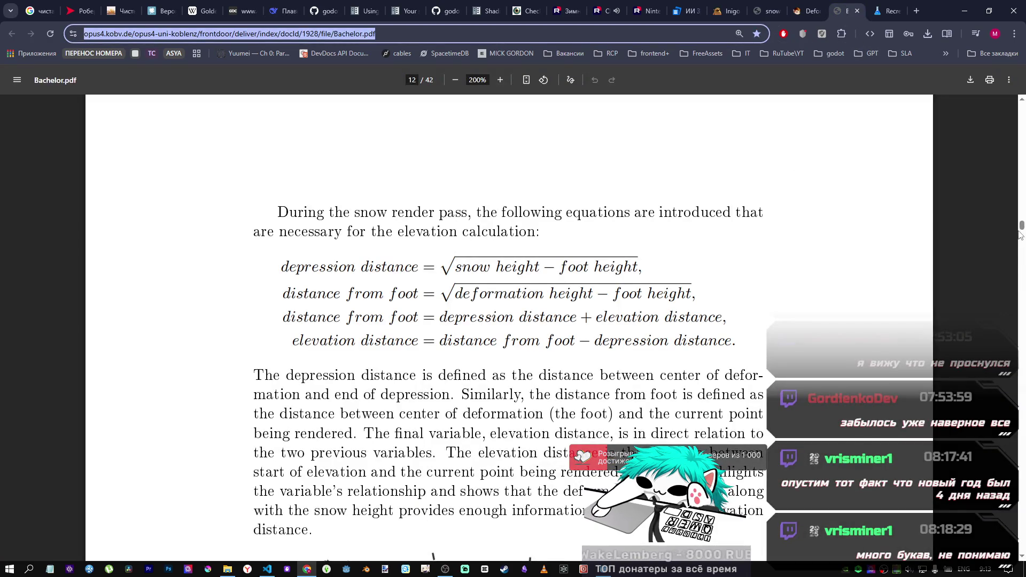
pyautogui.scroll(-7, 717, 293)
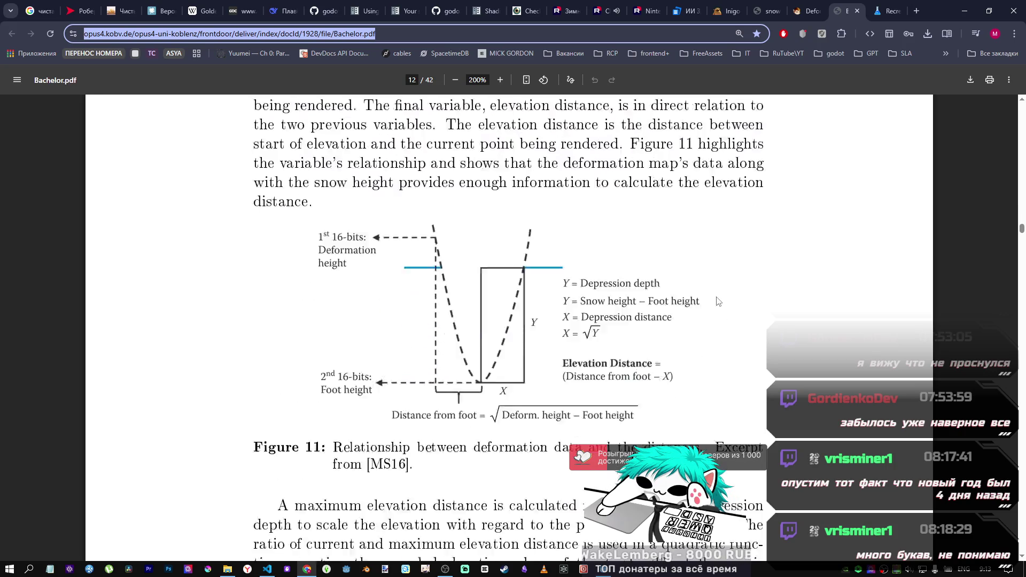
pyautogui.scroll(4, 718, 292)
pyautogui.scroll(-3, 716, 293)
pyautogui.scroll(20, 721, 299)
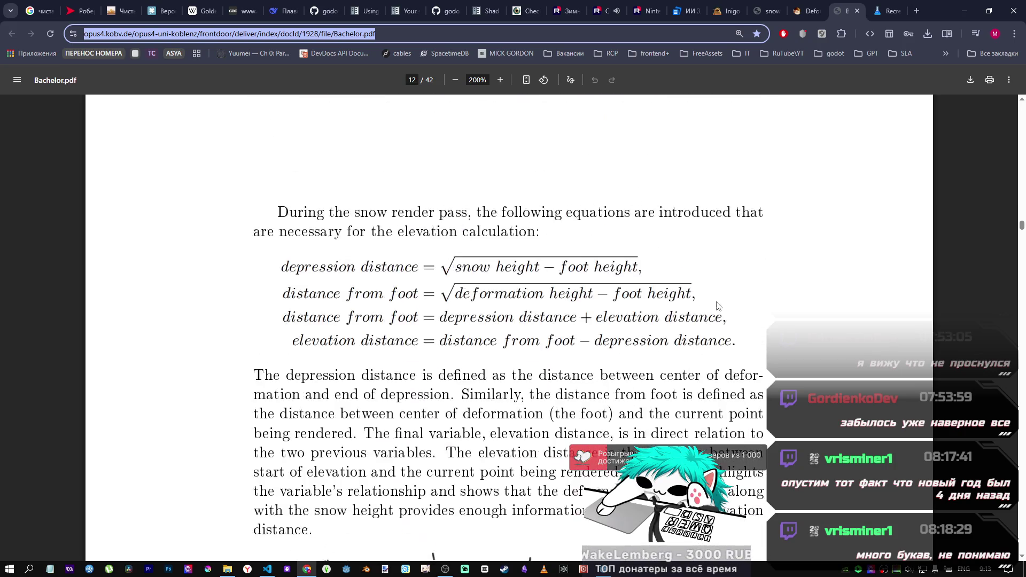
pyautogui.scroll(20, 721, 304)
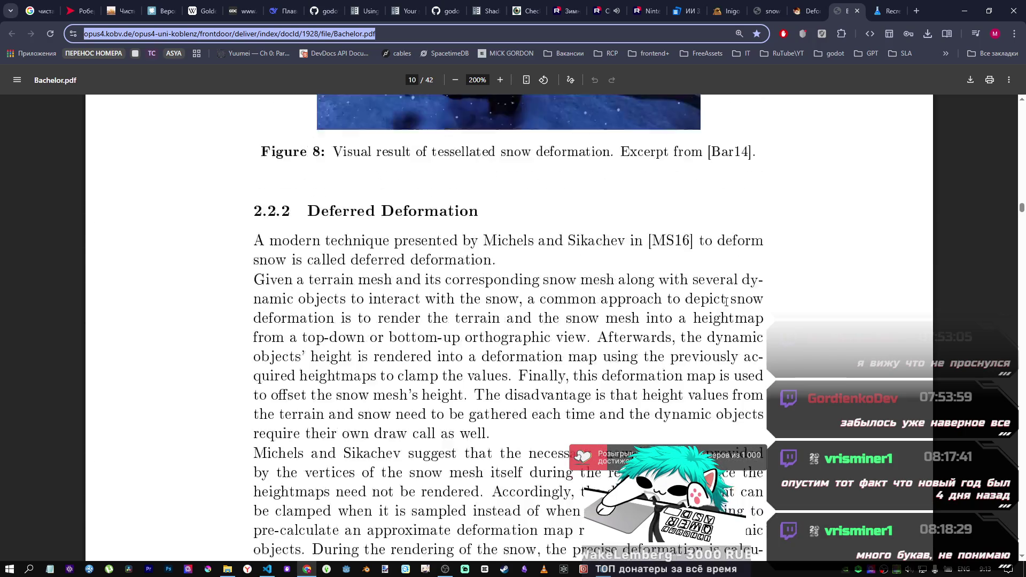
pyautogui.scroll(-4, 521, 281)
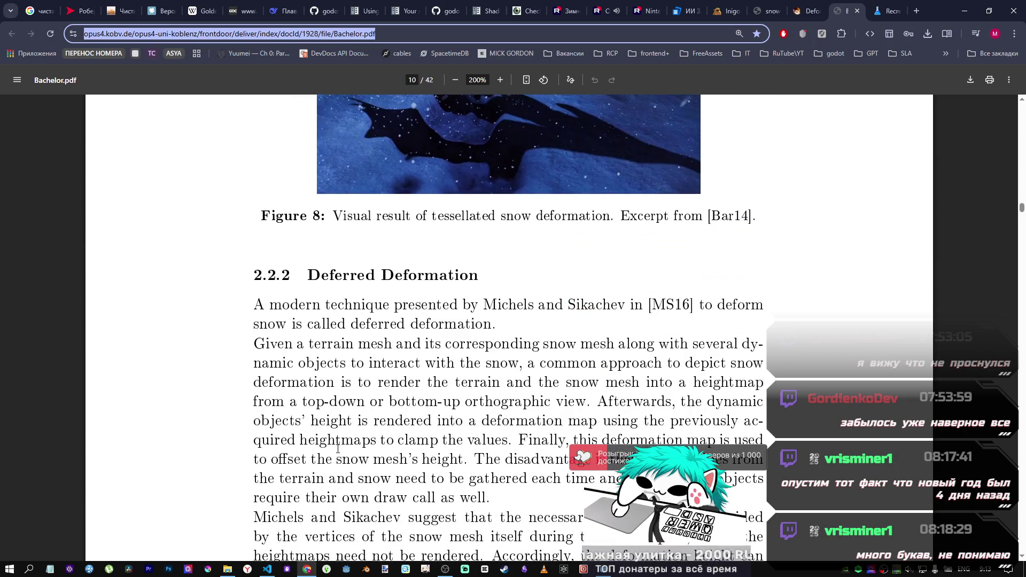
pyautogui.click(521, 281)
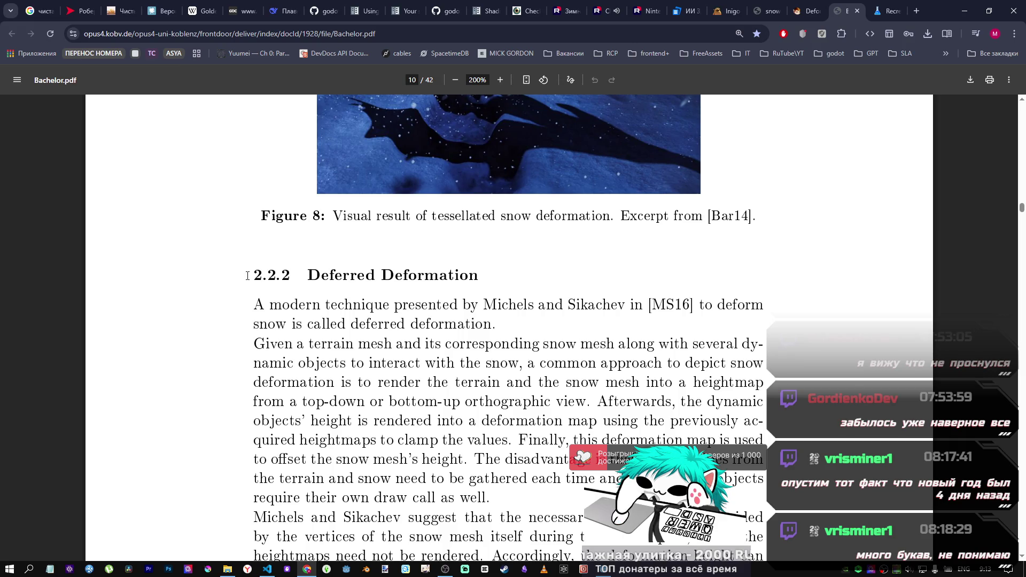
pyautogui.moveTo(248, 276); pyautogui.dragTo(479, 277)
pyautogui.hotkey('ctrl', 'c')
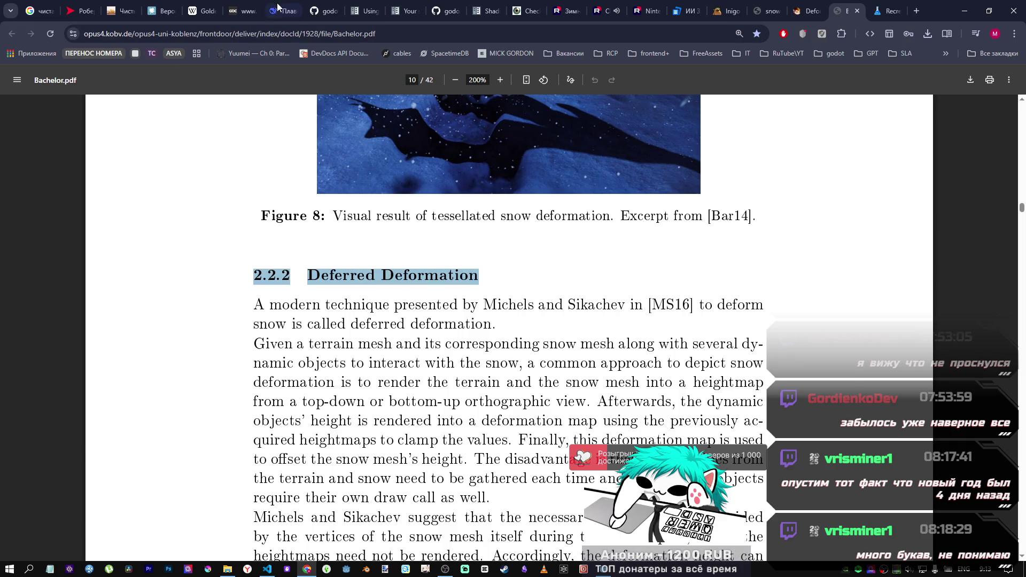
pyautogui.click(279, 9)
pyautogui.hotkey('ctrl', 'v')
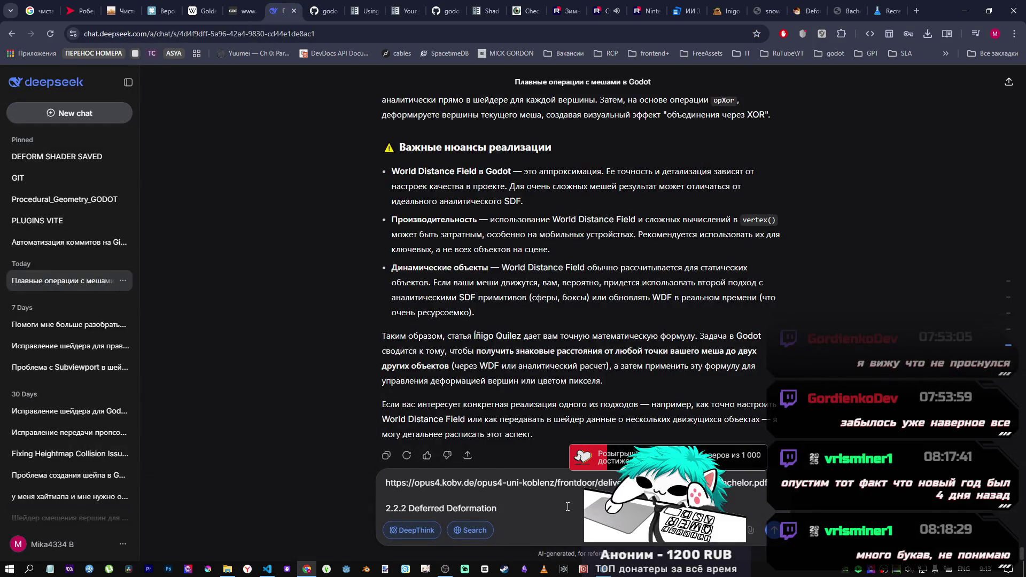
# Step: Translate the words 'Deferred Deformation' into Russian
pyautogui.hotkey('shift', 'Return')
pyautogui.hotkey('shift', 'Return')
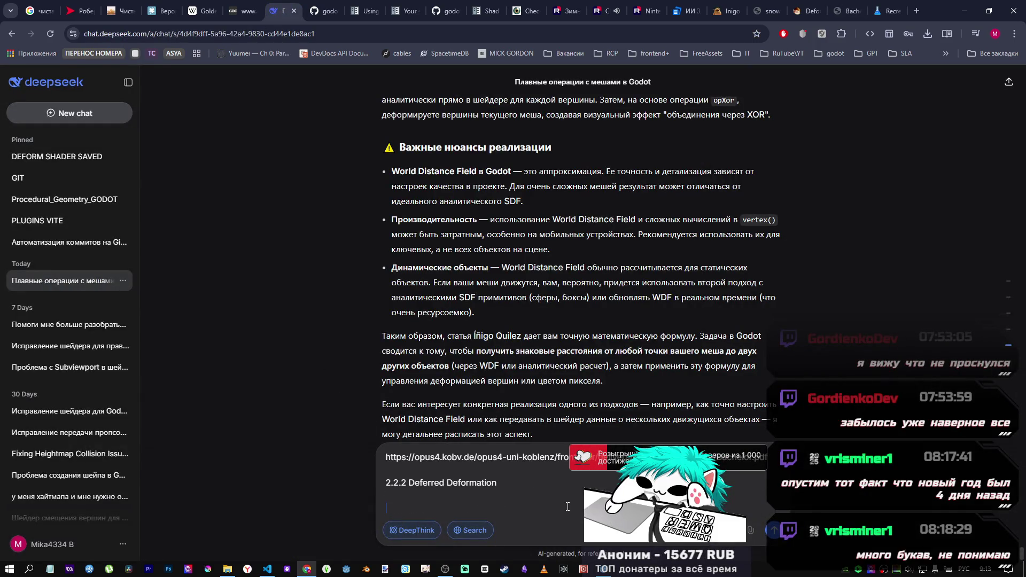
pyautogui.moveTo(498, 482)
pyautogui.mouseDown()
pyautogui.moveTo(407, 483)
pyautogui.moveTo(496, 482)
pyautogui.mouseUp()
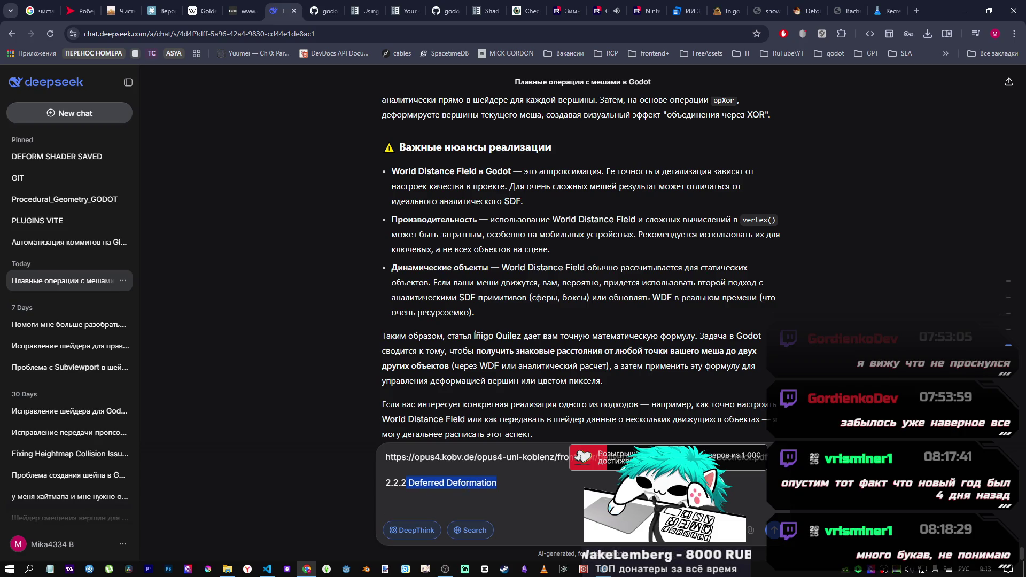
pyautogui.rightClick(465, 482)
pyautogui.click(543, 383)
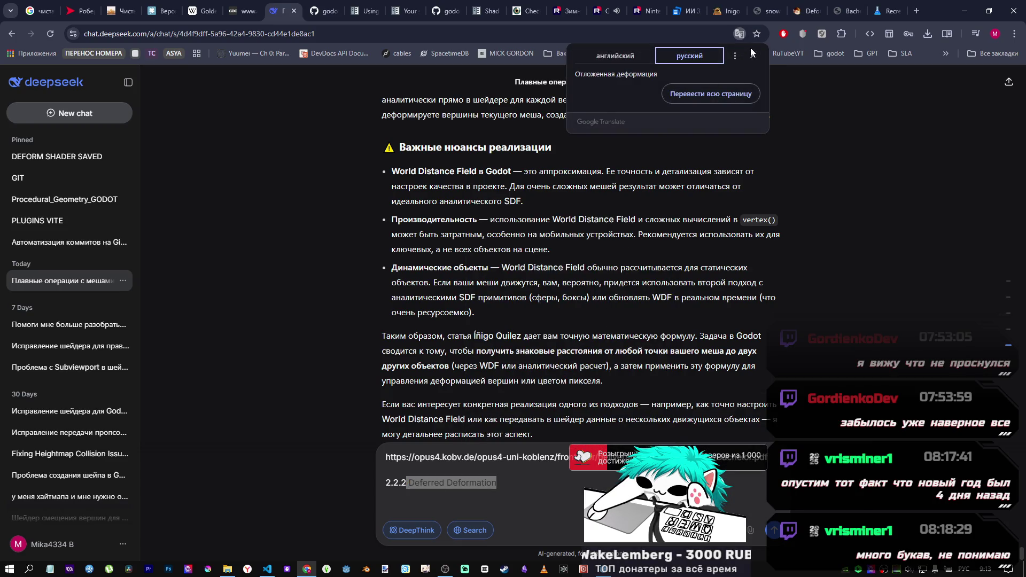
pyautogui.click(753, 55)
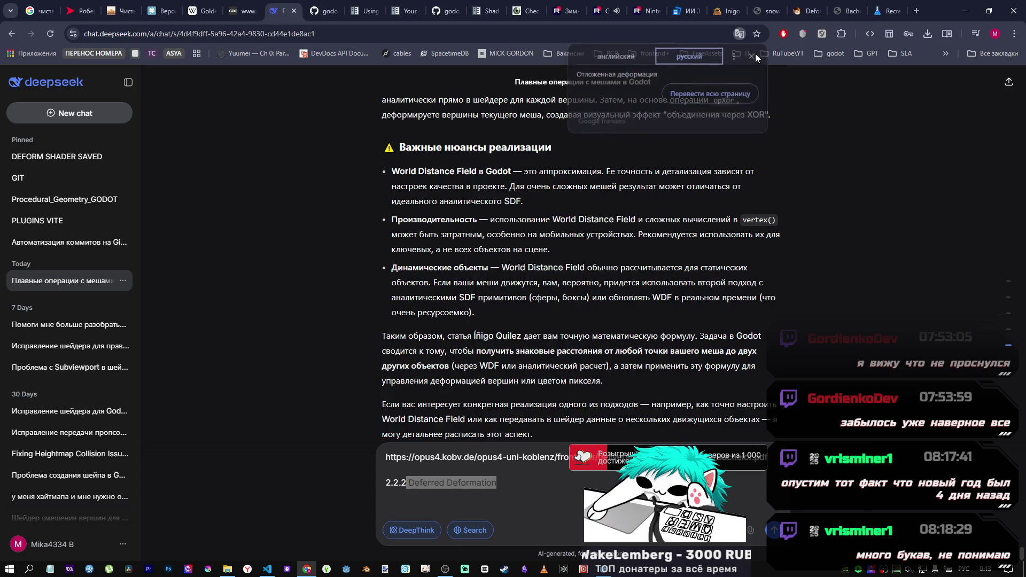
# Step: Read section 2.2.2 through Figure 11 and its equations, then resume the DeepSeek draft in Russian
pyautogui.click(850, 9)
pyautogui.scroll(-10, 751, 368)
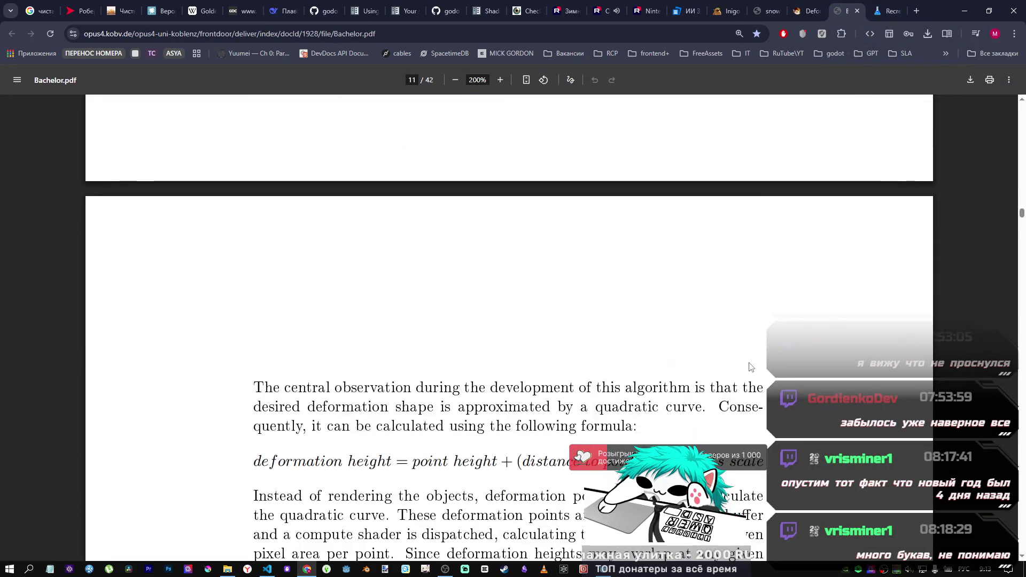
pyautogui.scroll(15, 745, 363)
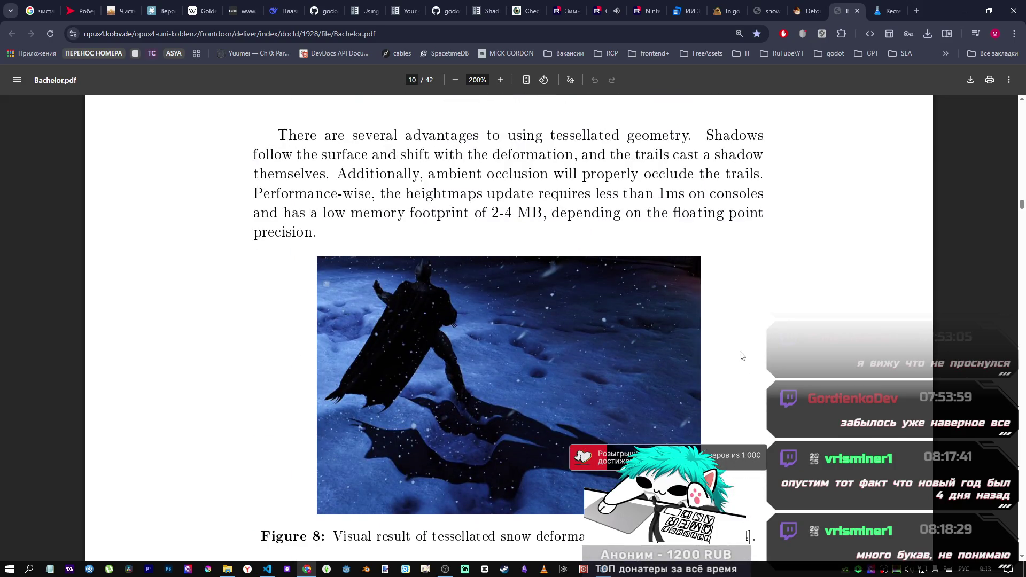
pyautogui.scroll(-10, 741, 356)
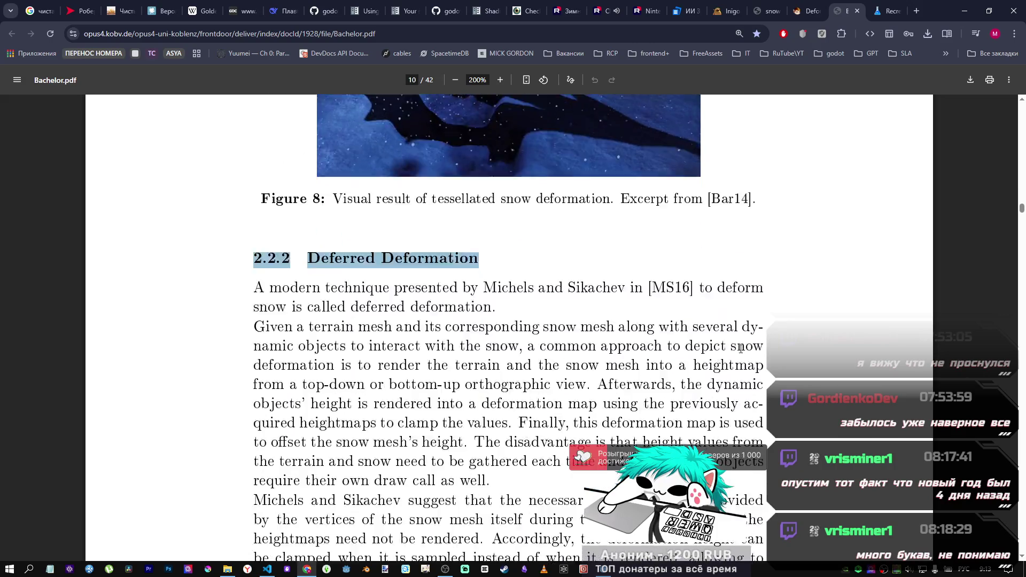
pyautogui.scroll(-15, 740, 351)
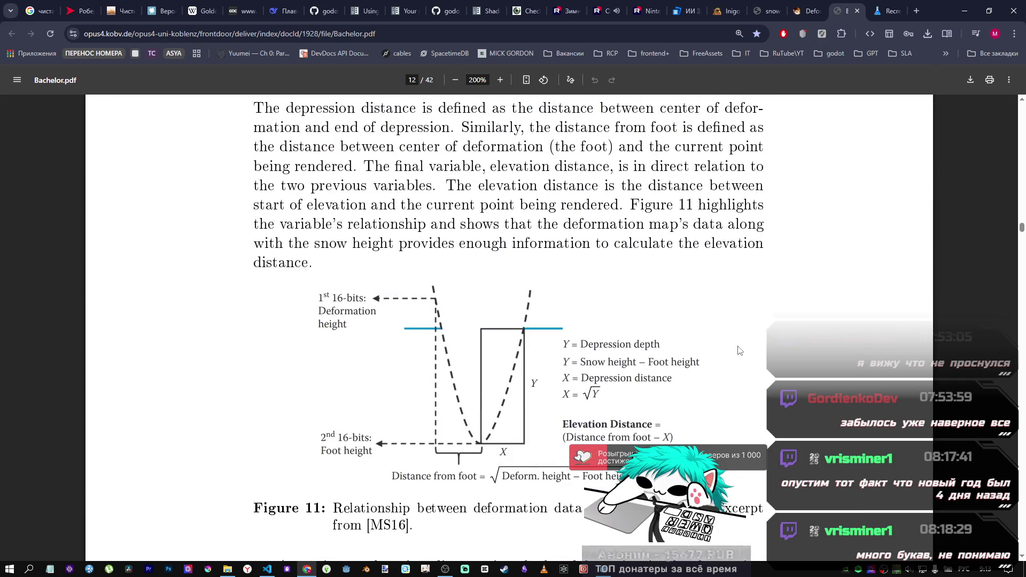
pyautogui.scroll(7, 739, 350)
pyautogui.scroll(-4, 731, 339)
pyautogui.scroll(-14, 731, 339)
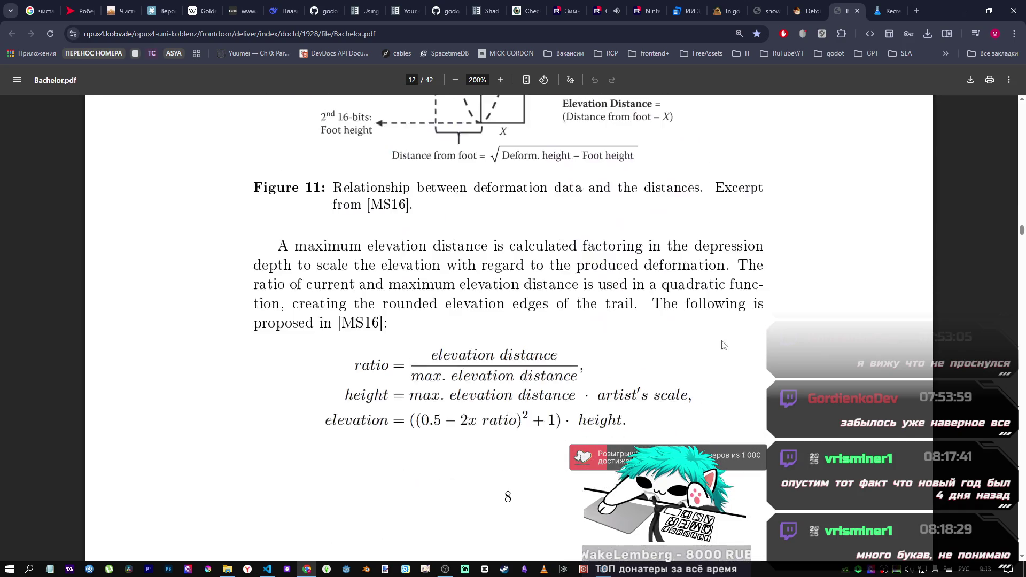
pyautogui.scroll(-8, 717, 345)
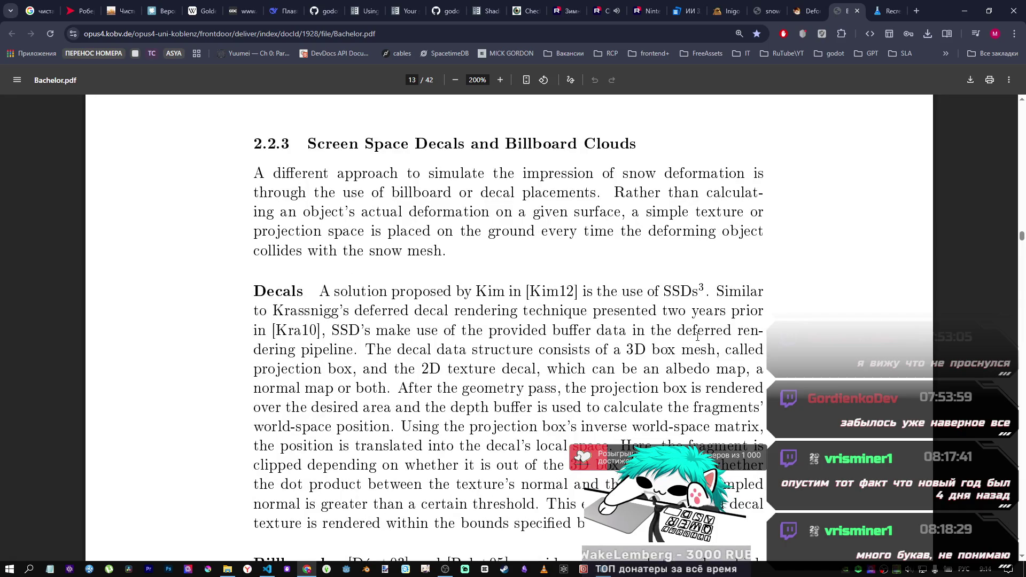
pyautogui.scroll(15, 697, 336)
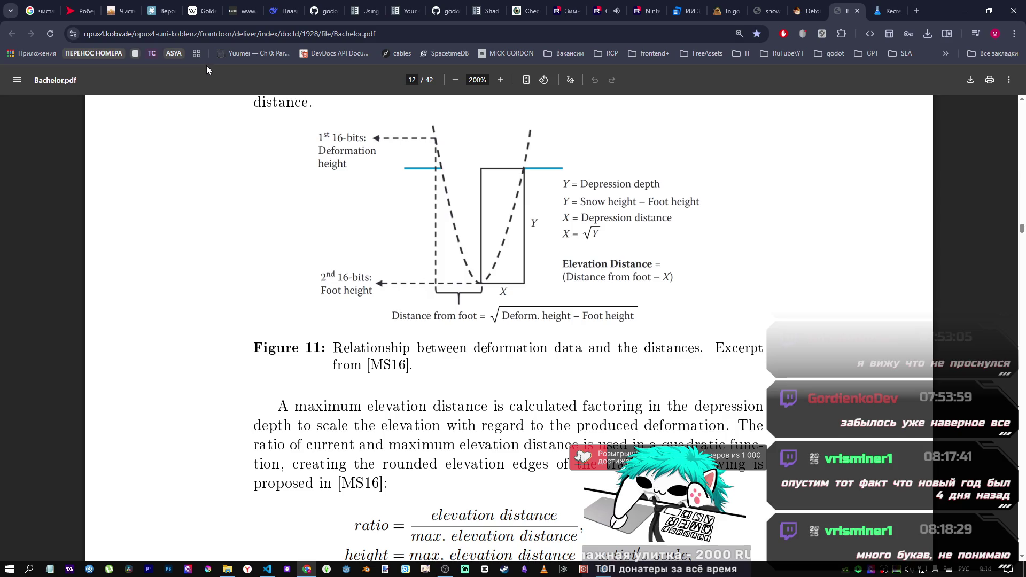
pyautogui.click(279, 10)
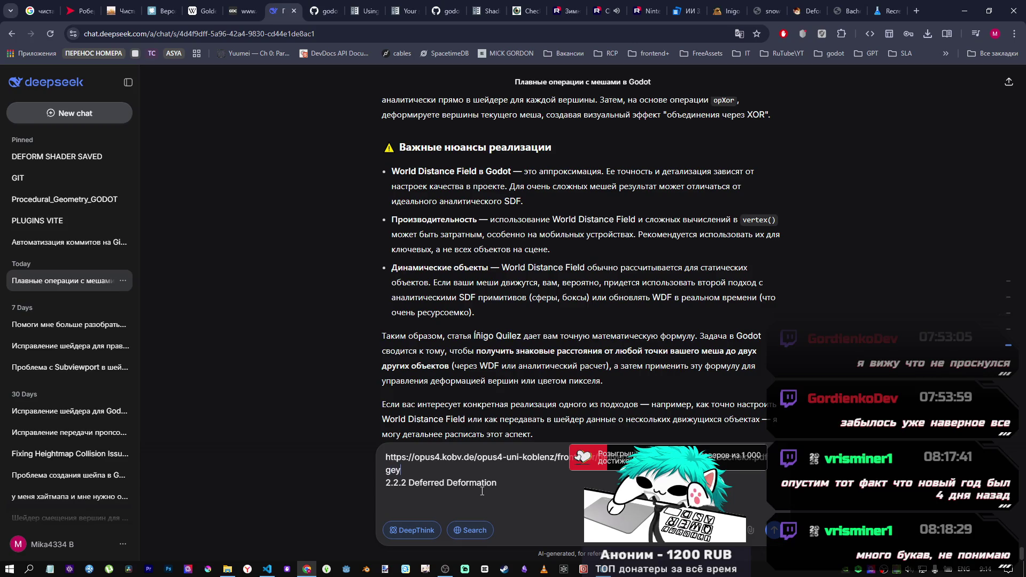
pyautogui.hotkey('alt', 'shift')
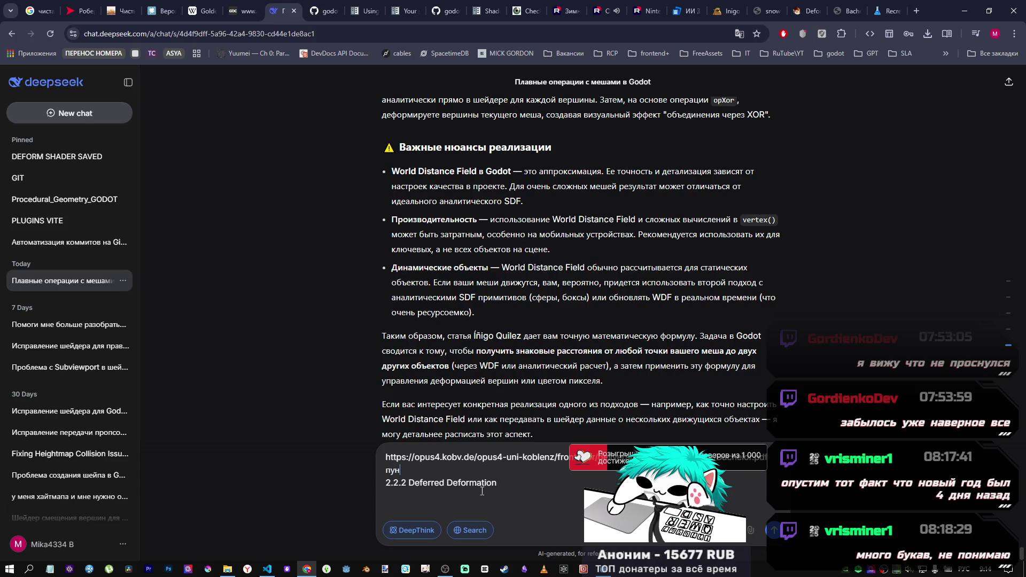
# Step: Finish the prompt under the 2.2.2 heading, asking for a Godot 4.5 deformation shader
pyautogui.write('пункт')
pyautogui.click(520, 498)
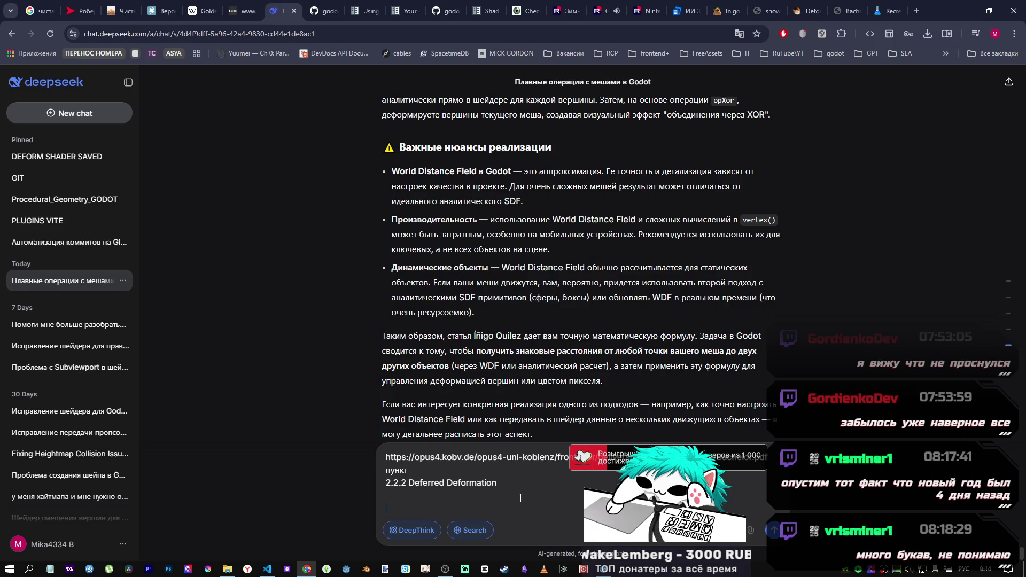
pyautogui.write('сформиру')
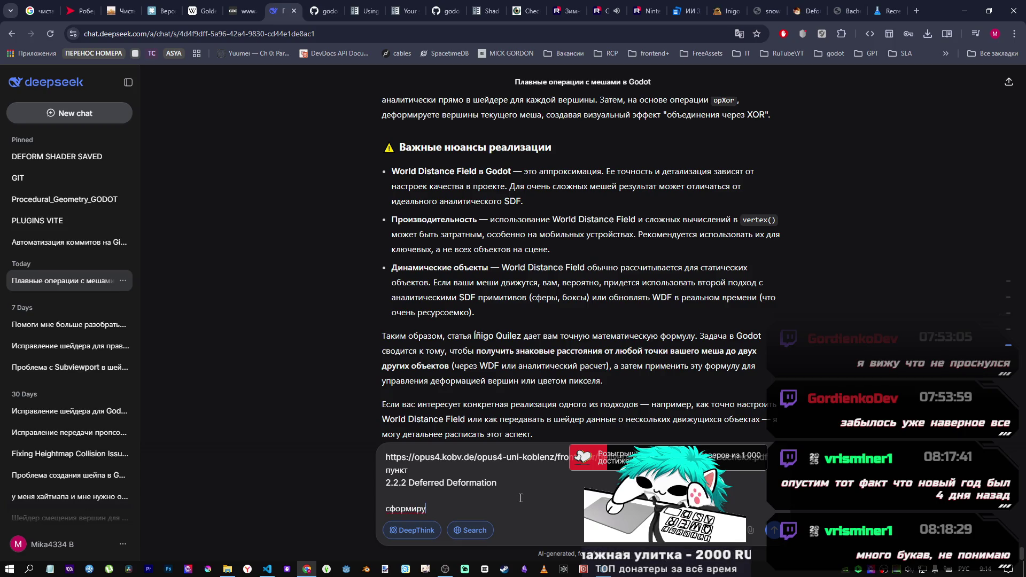
pyautogui.moveTo(427, 509); pyautogui.dragTo(377, 509)
pyautogui.press('BackSpace')
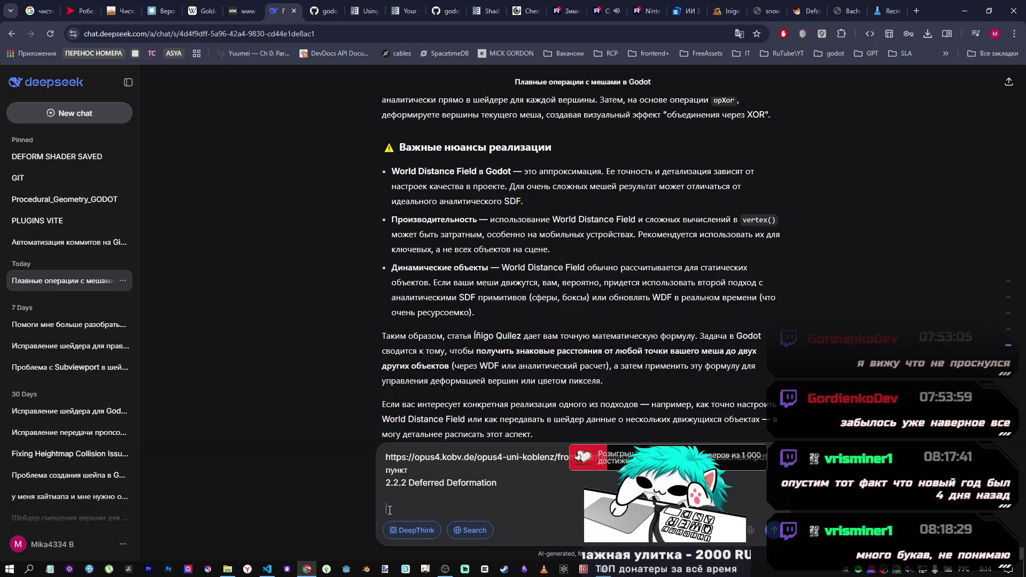
pyautogui.press('BackSpace')
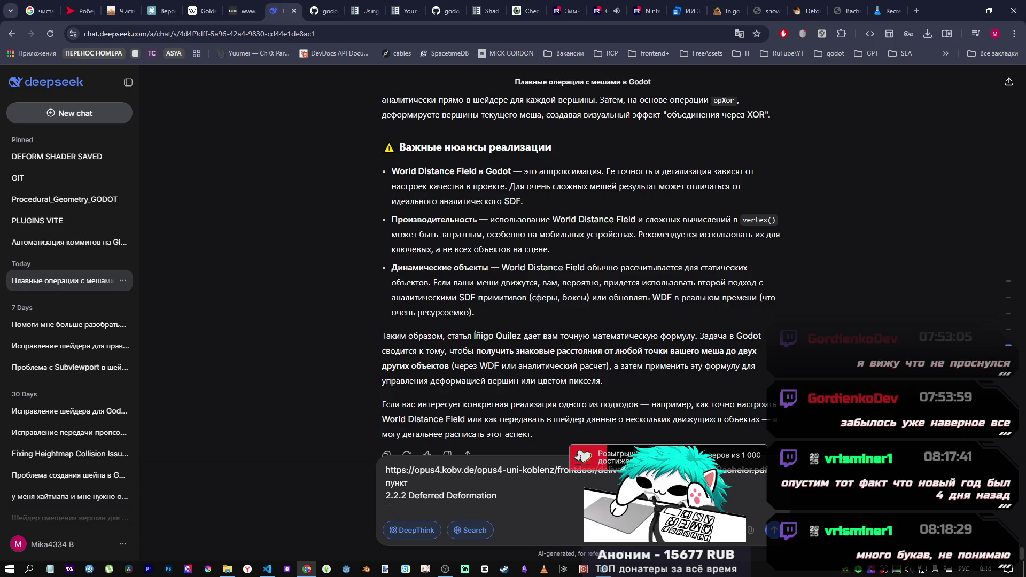
pyautogui.write('требуется шейдер годот')
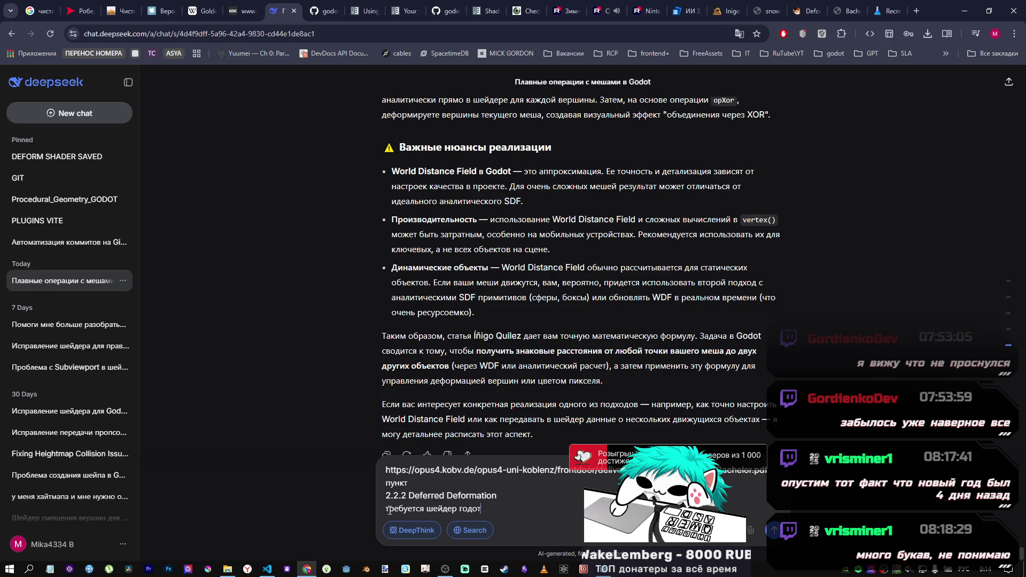
pyautogui.write(' 4.5 опи')
pyautogui.write('с')
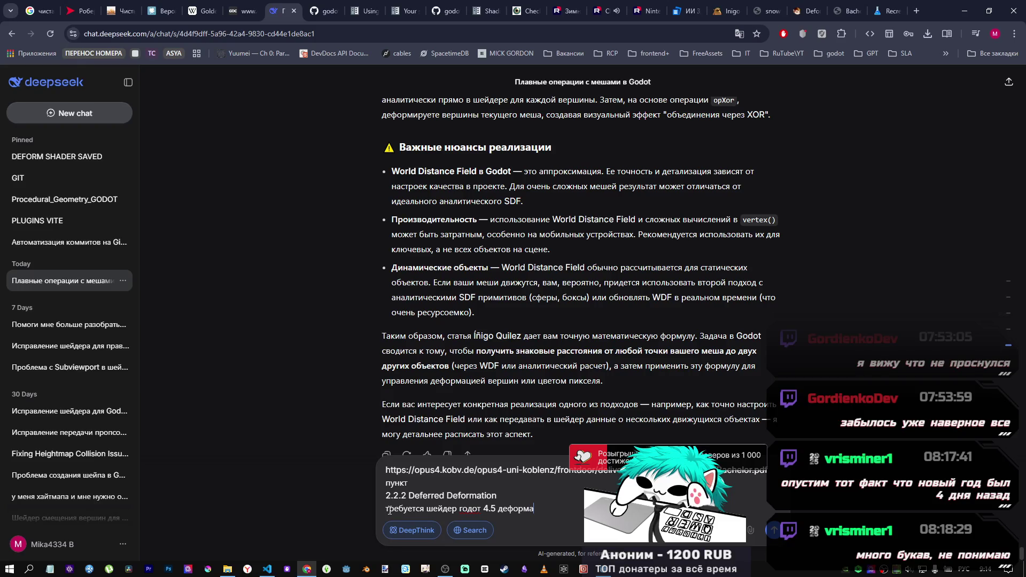
pyautogui.write('ци')
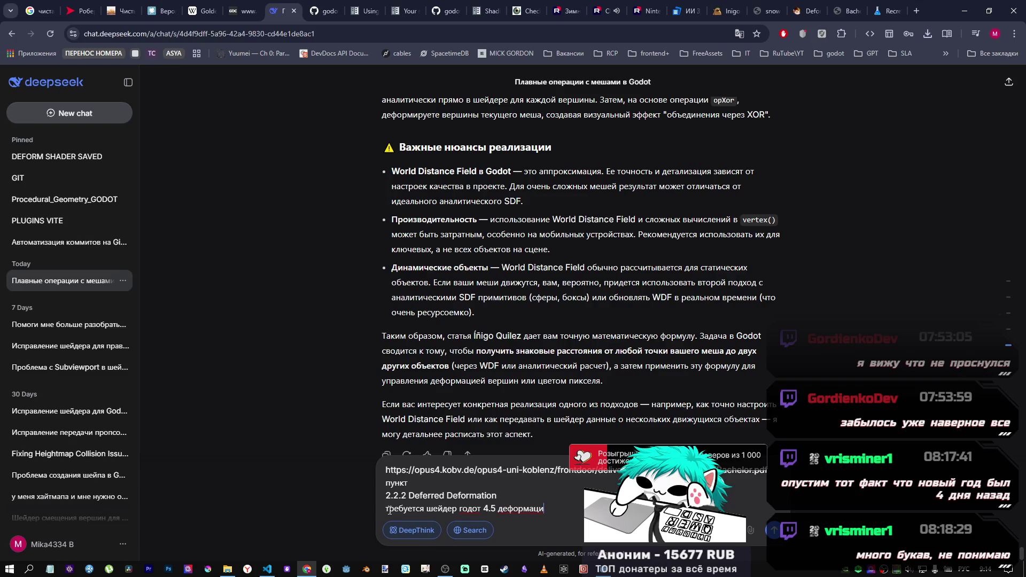
pyautogui.write('и меша')
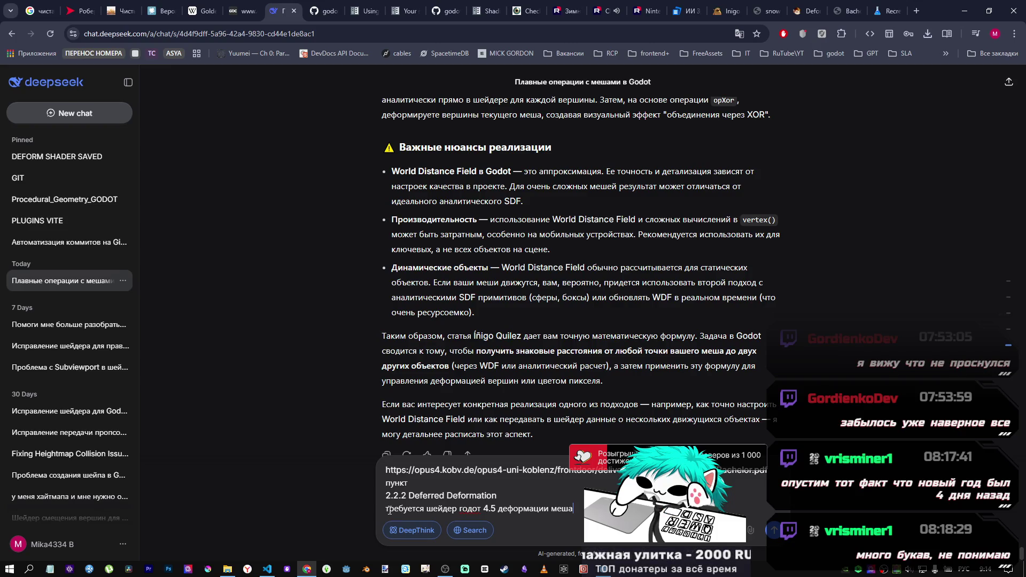
# Step: Glance at the Bachelor.pdf tab, then send the drafted question to DeepSeek
pyautogui.click(844, 11)
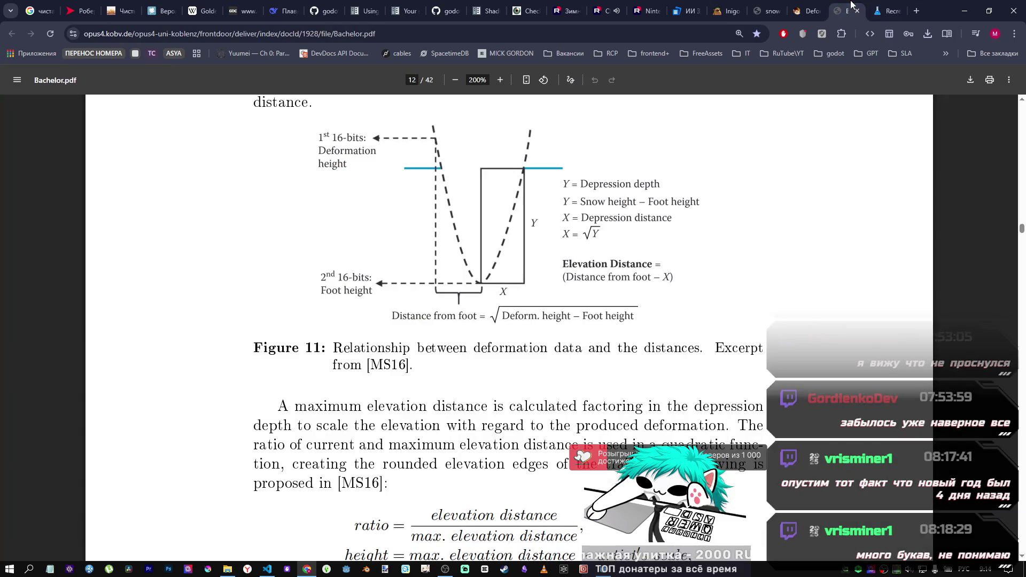
pyautogui.click(282, 11)
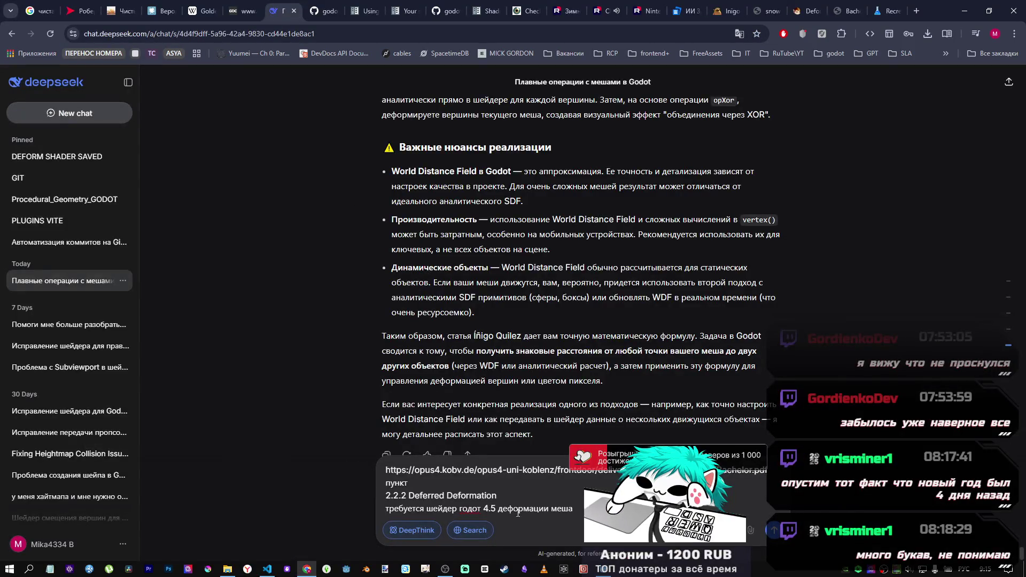
pyautogui.click(774, 530)
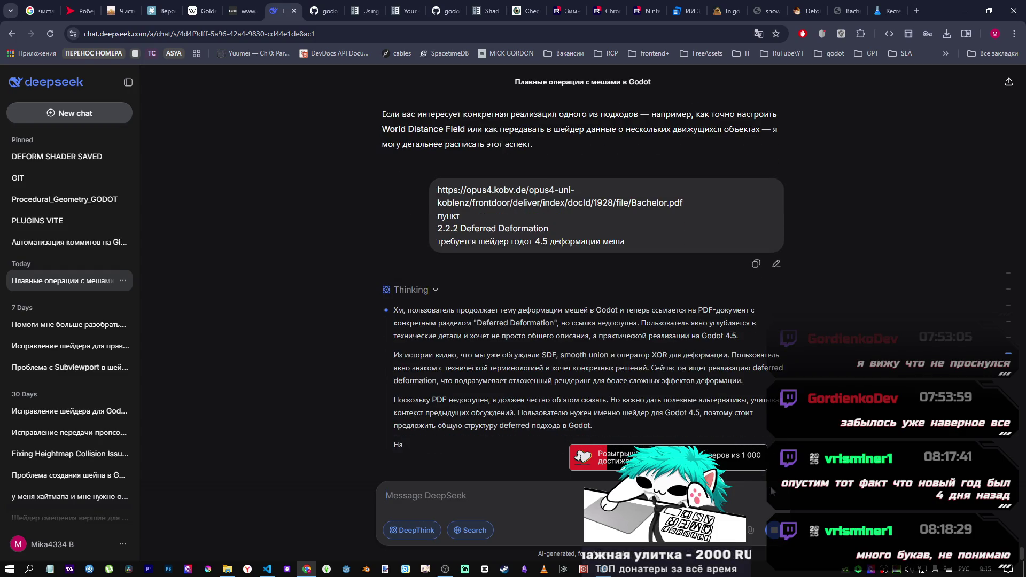
# Step: Stop the reply and resend the copied request in a new DeepSeek chat
pyautogui.click(774, 530)
pyautogui.moveTo(625, 212)
pyautogui.mouseDown()
pyautogui.moveTo(438, 195)
pyautogui.moveTo(383, 162)
pyautogui.mouseUp()
pyautogui.hotkey('ctrl', 'c')
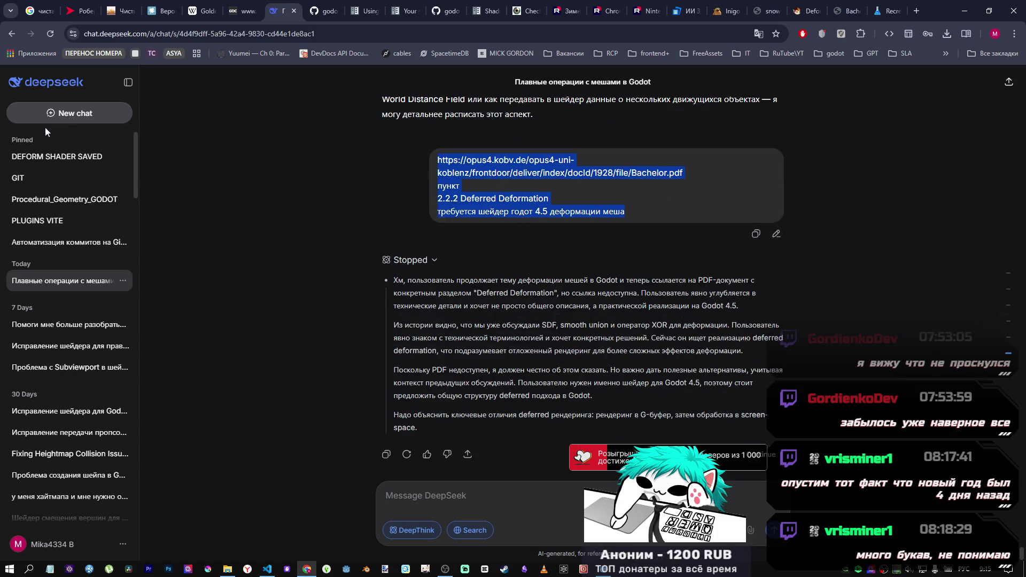
pyautogui.click(69, 114)
pyautogui.hotkey('ctrl', 'v')
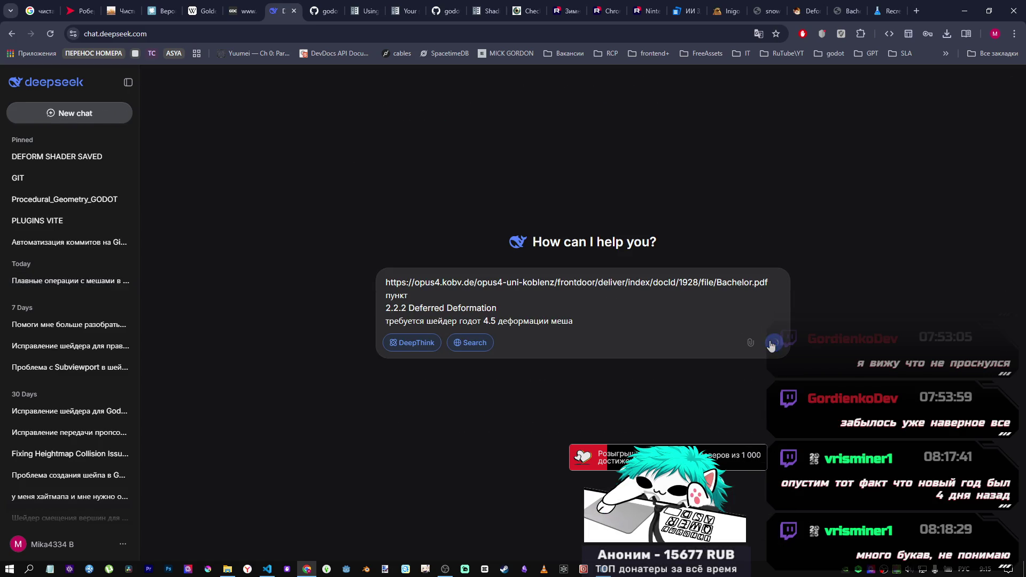
pyautogui.click(773, 332)
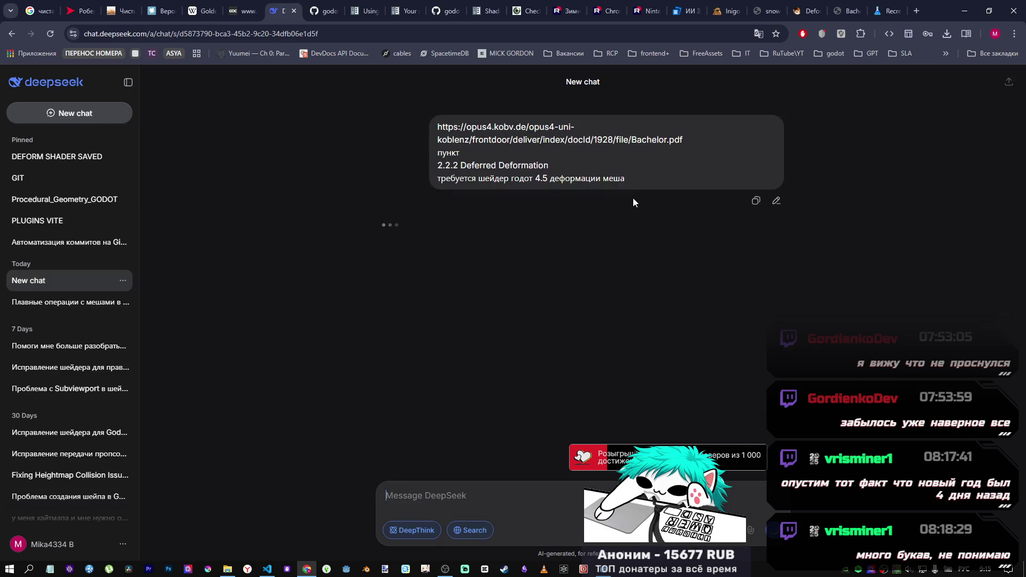
# Step: Stop the new reply, add a blank line before the link, and resubmit the edited message
pyautogui.click(613, 12)
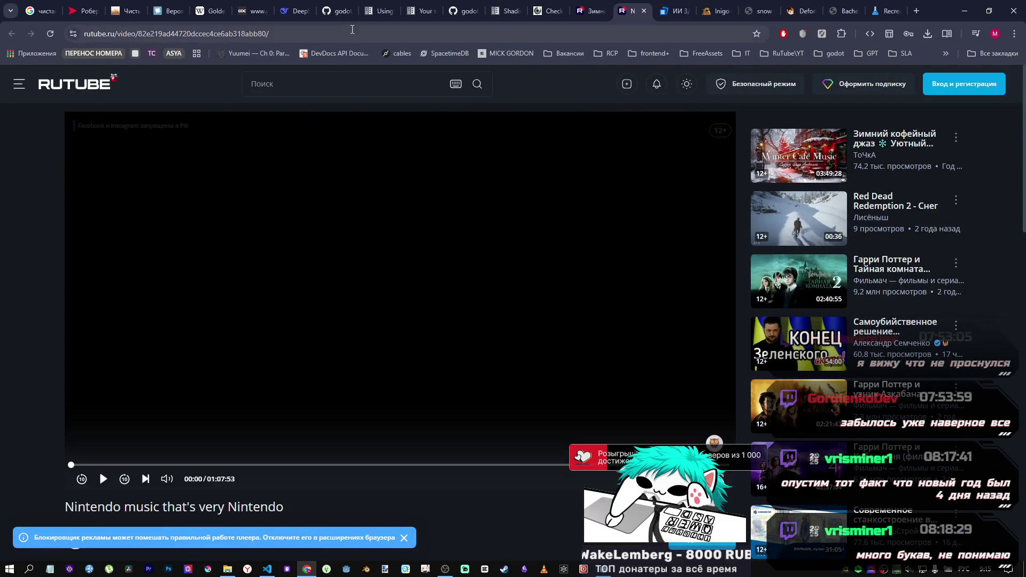
pyautogui.click(289, 11)
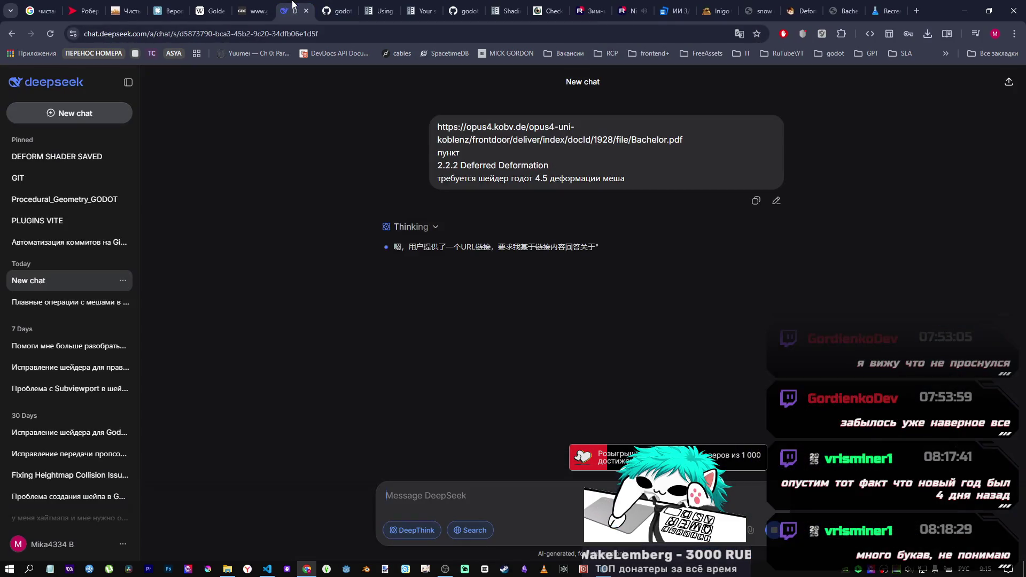
pyautogui.click(774, 529)
pyautogui.click(776, 201)
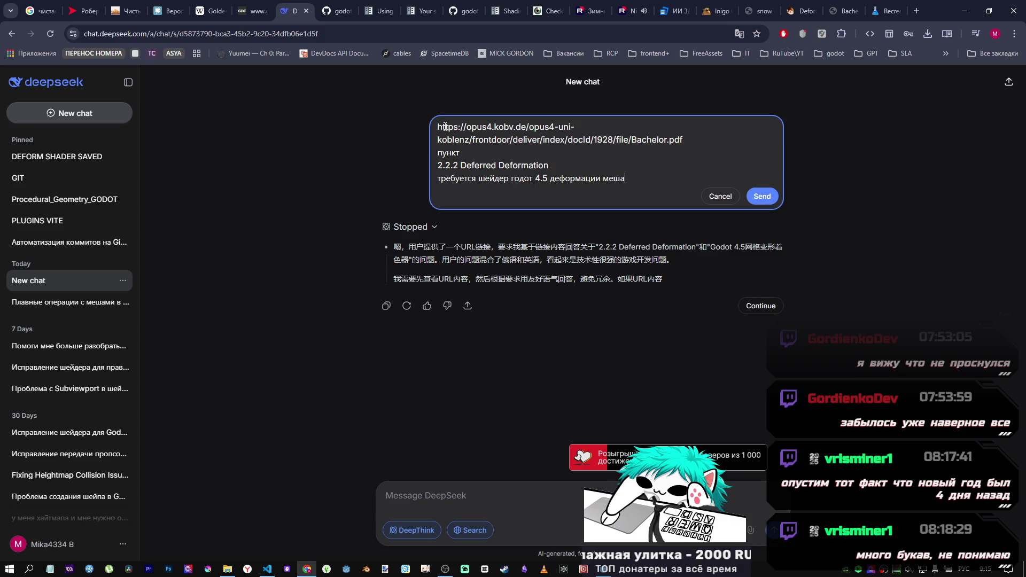
pyautogui.hotkey('shift', 'Return')
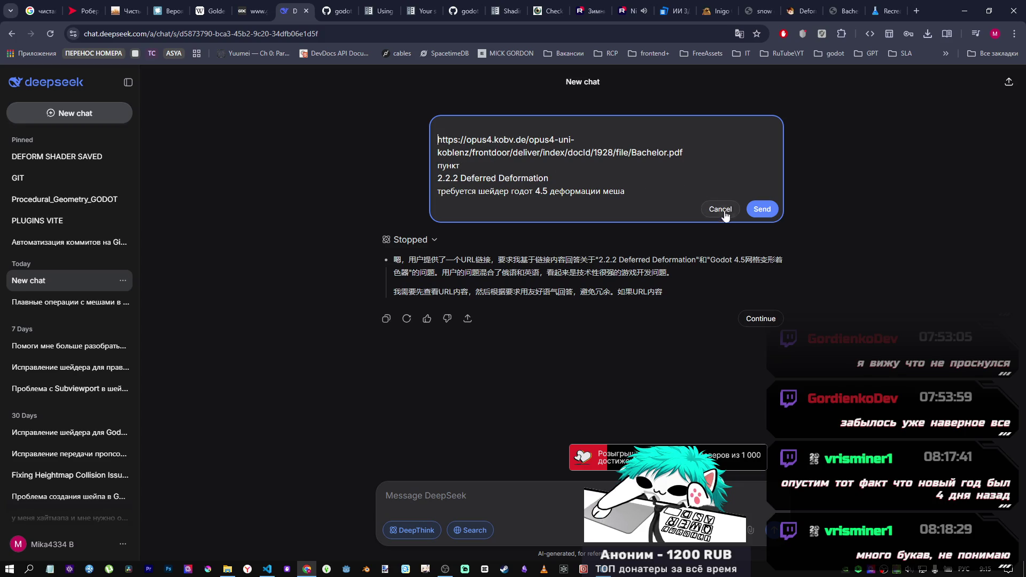
pyautogui.click(762, 209)
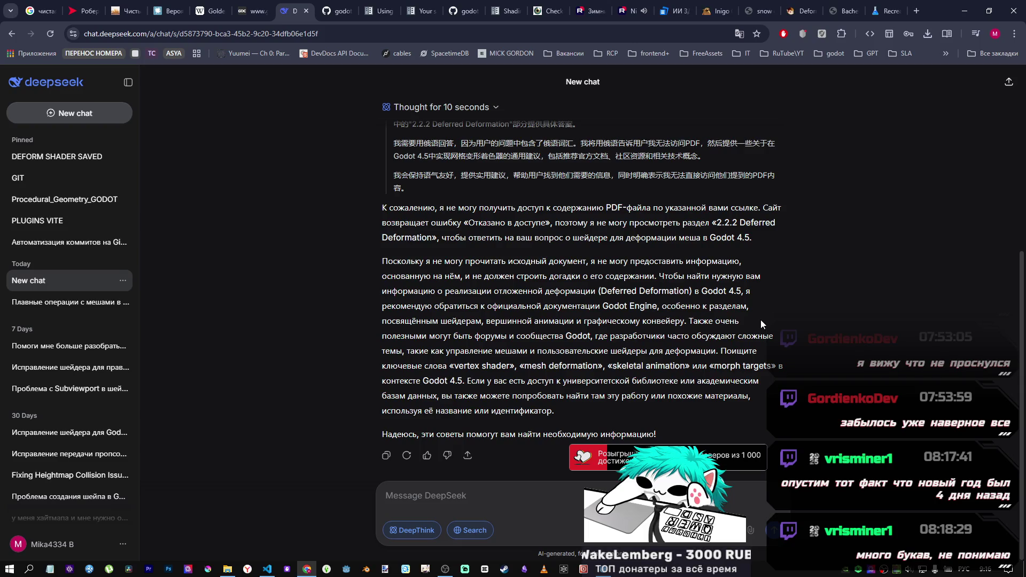
# Step: Read the deformation and snow elevation equations on pages 11–12 of Bachelor.pdf
pyautogui.click(800, 11)
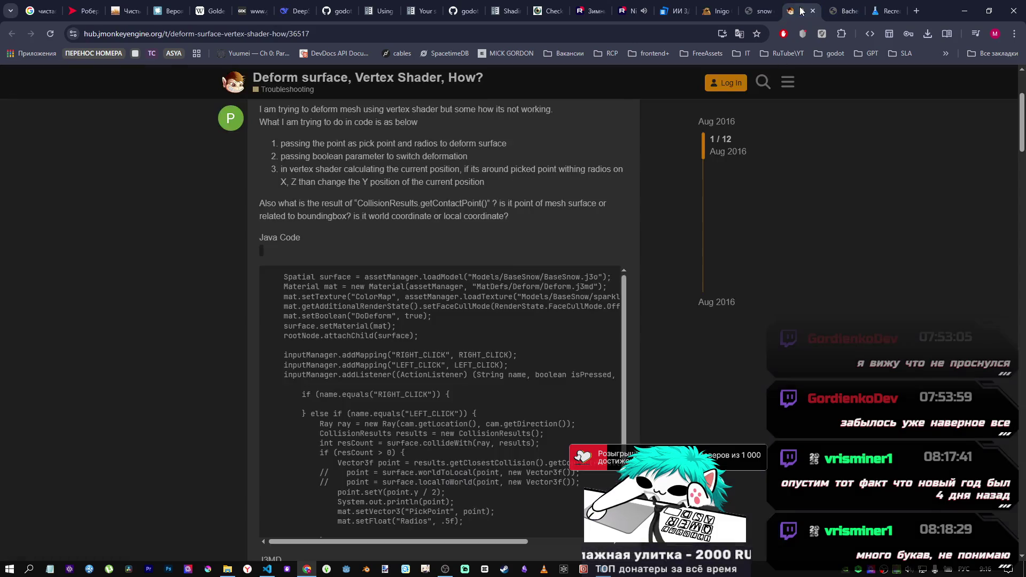
pyautogui.click(841, 10)
pyautogui.scroll(8, 587, 257)
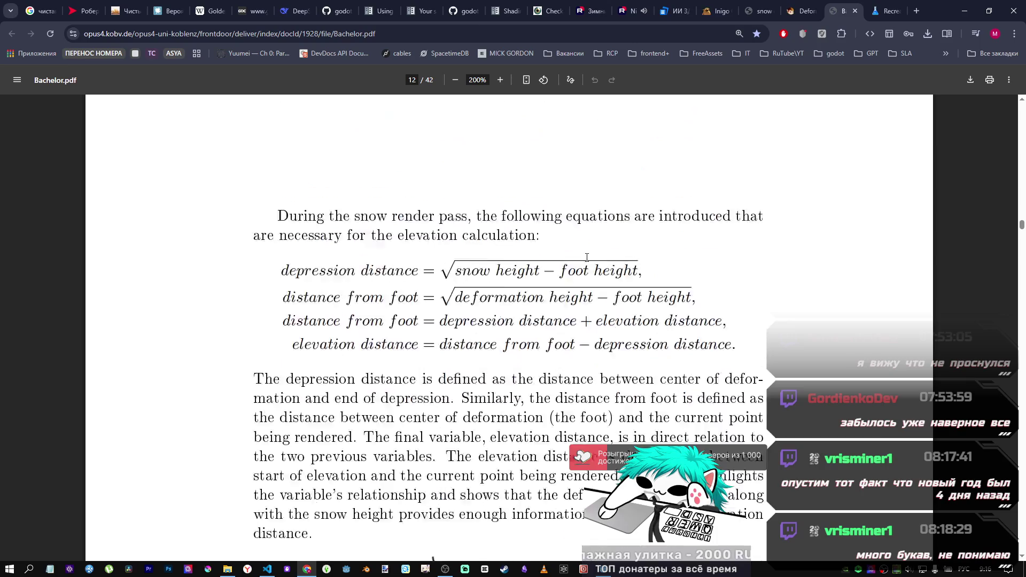
pyautogui.scroll(15, 587, 256)
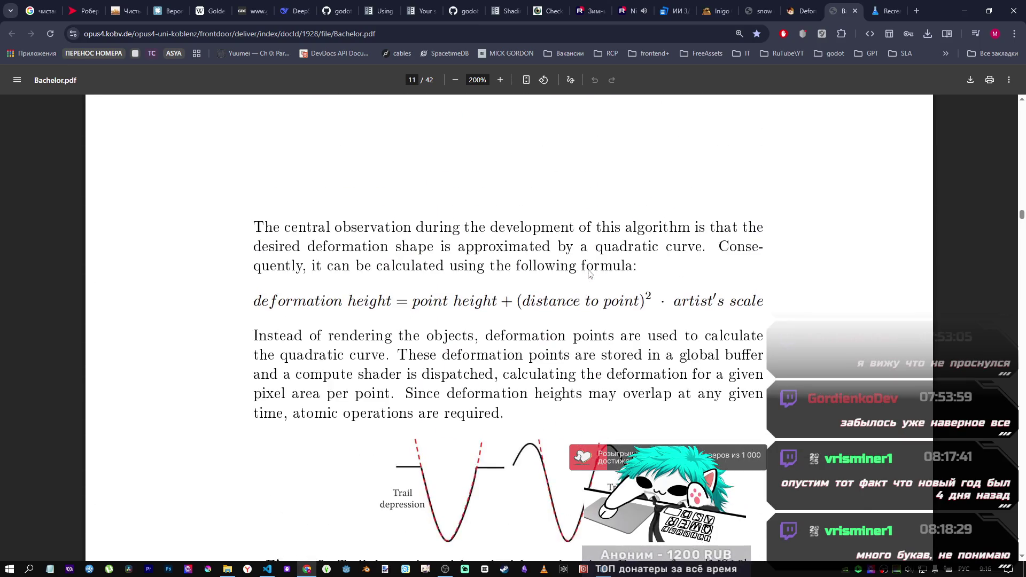
pyautogui.scroll(4, 589, 273)
pyautogui.scroll(-5, 586, 269)
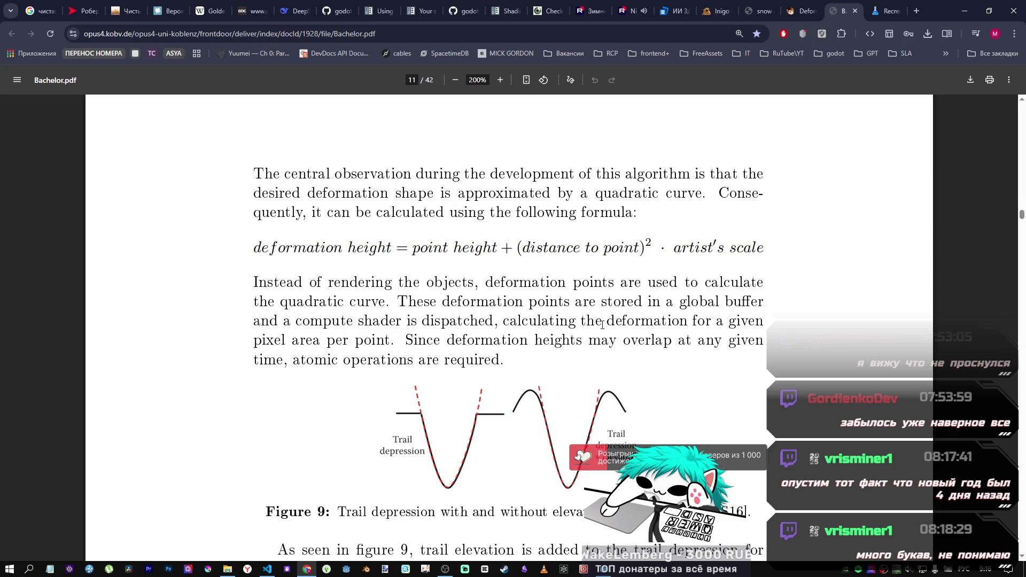
pyautogui.scroll(-15, 602, 324)
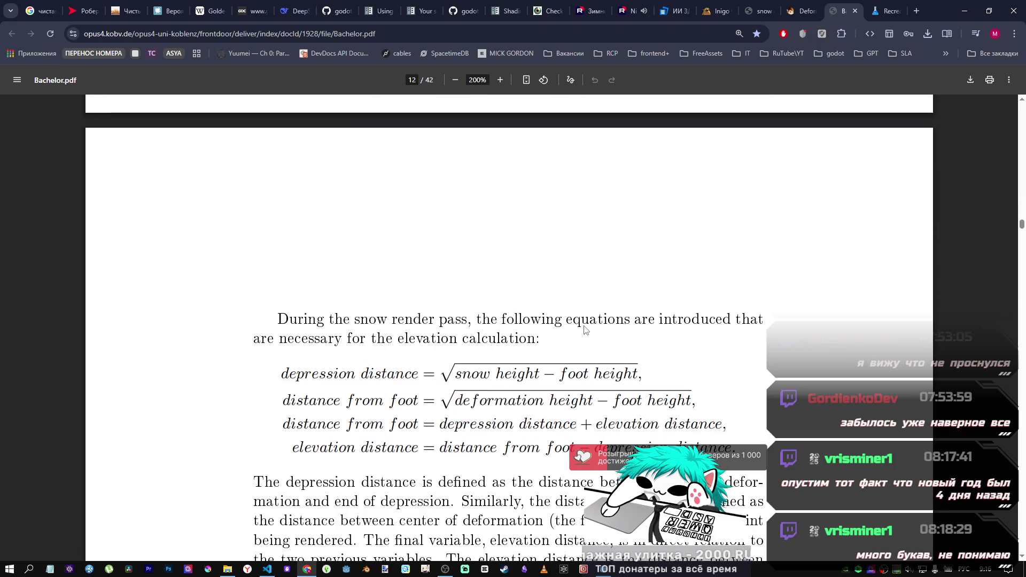
pyautogui.scroll(-3, 585, 330)
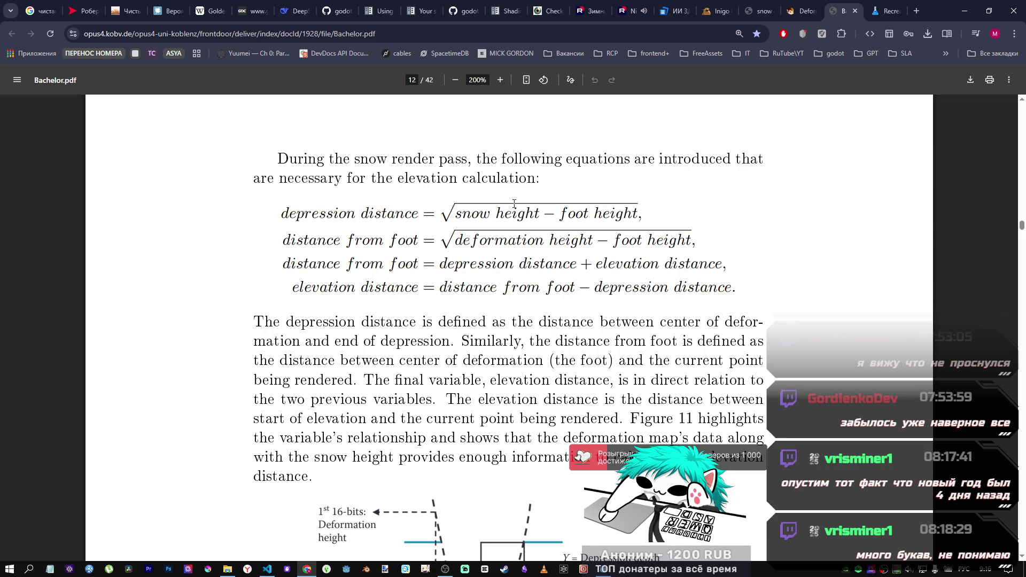
pyautogui.scroll(-15, 497, 192)
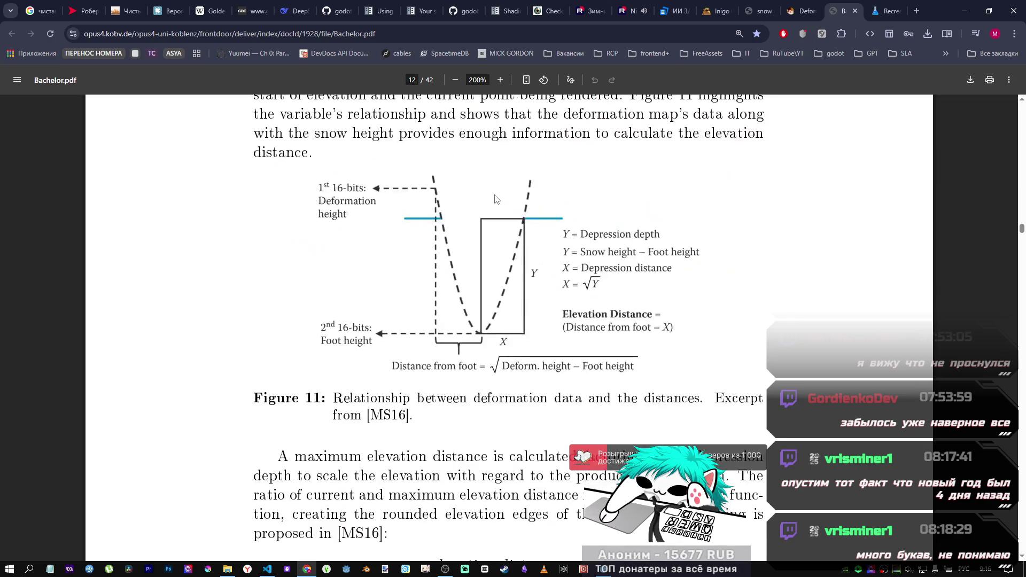
pyautogui.scroll(5, 495, 186)
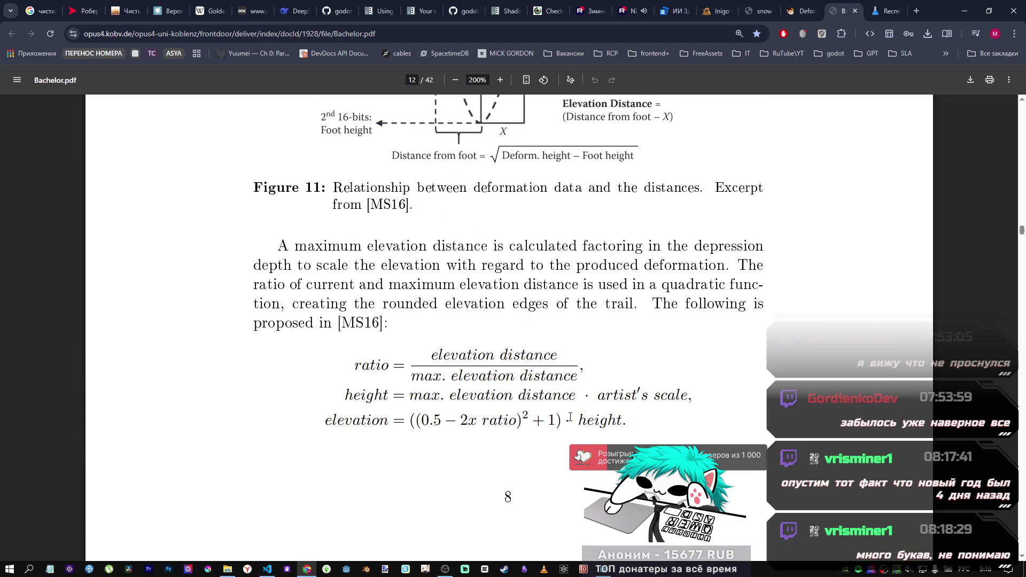
pyautogui.scroll(-1, 569, 414)
pyautogui.scroll(1, 569, 414)
pyautogui.scroll(-8, 574, 416)
pyautogui.scroll(3, 576, 415)
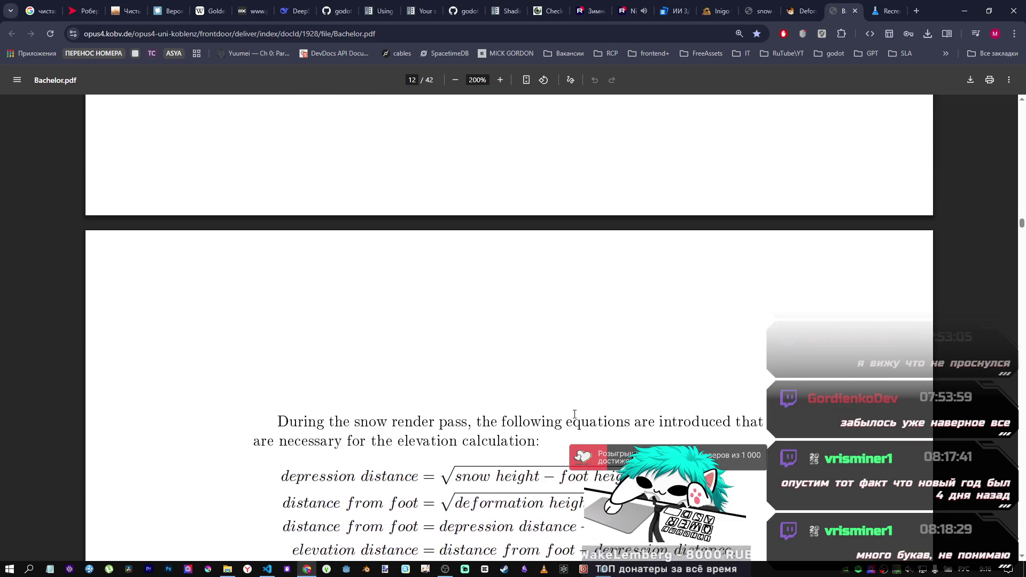
pyautogui.scroll(-12, 574, 412)
pyautogui.scroll(20, 574, 411)
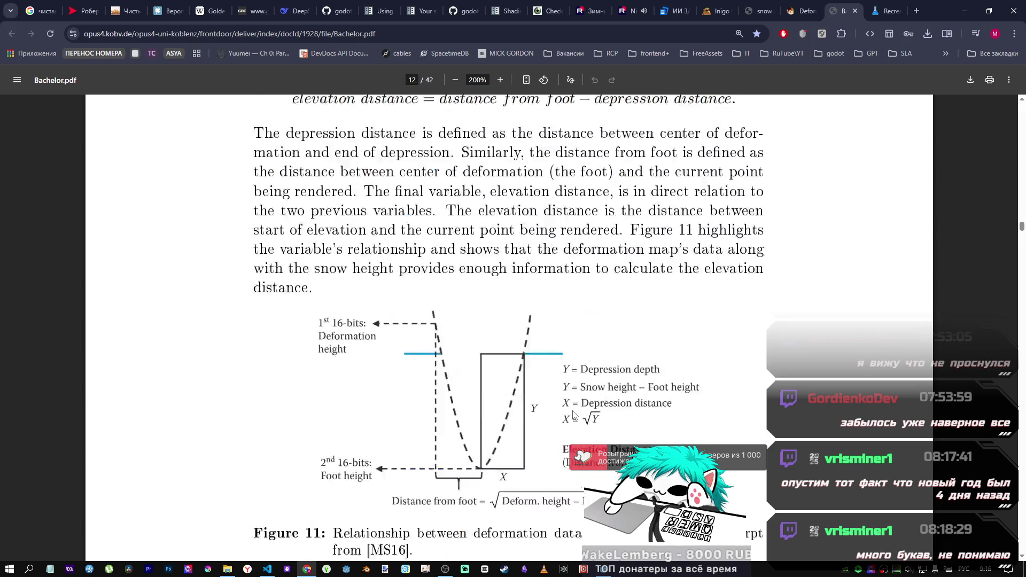
pyautogui.scroll(-10, 574, 412)
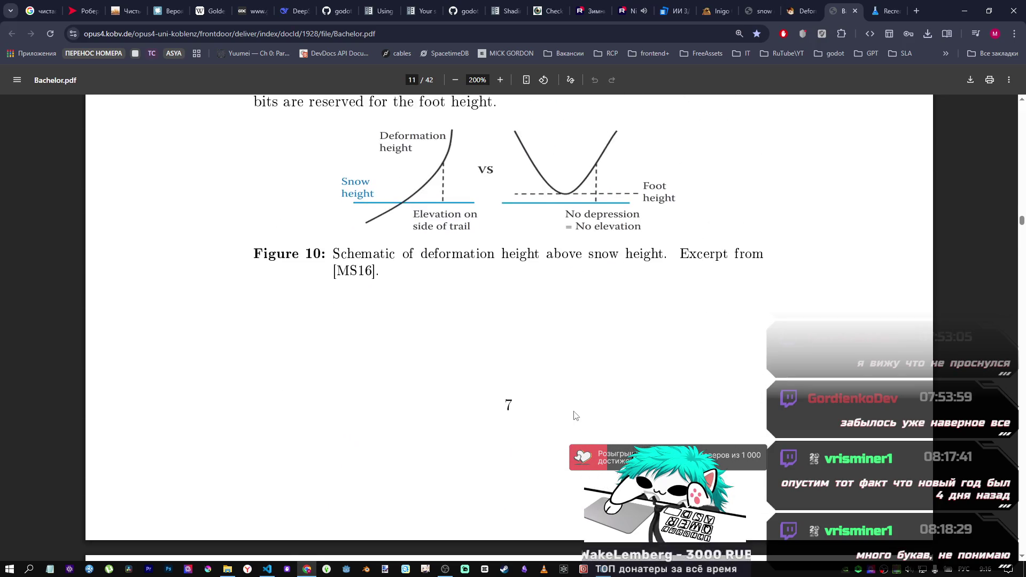
pyautogui.scroll(5, 575, 414)
pyautogui.scroll(-8, 575, 413)
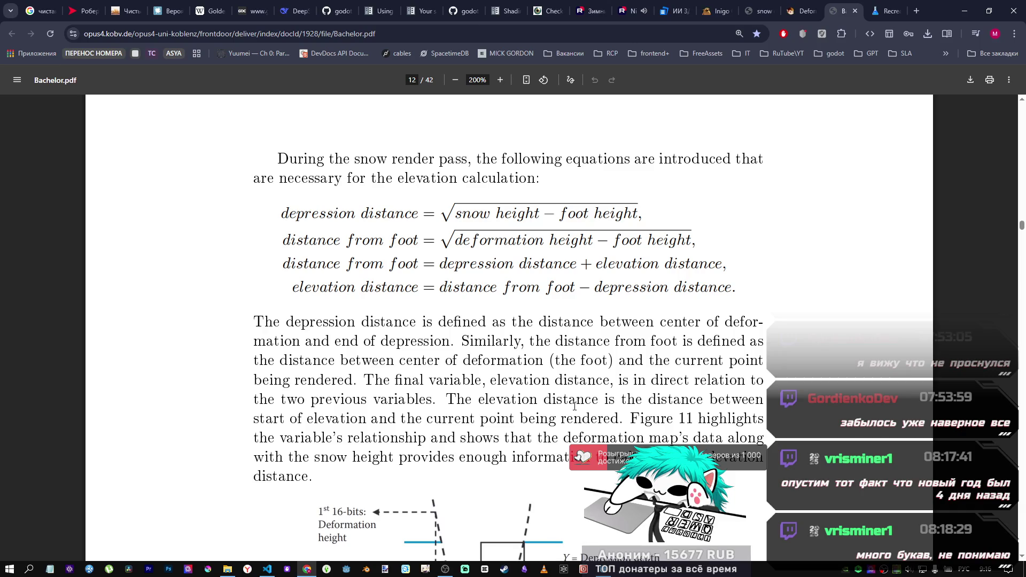
# Step: Declare 'uniform vec3 pressure_point;' on line 3 of test_snow.gdshader and save
pyautogui.click(614, 573)
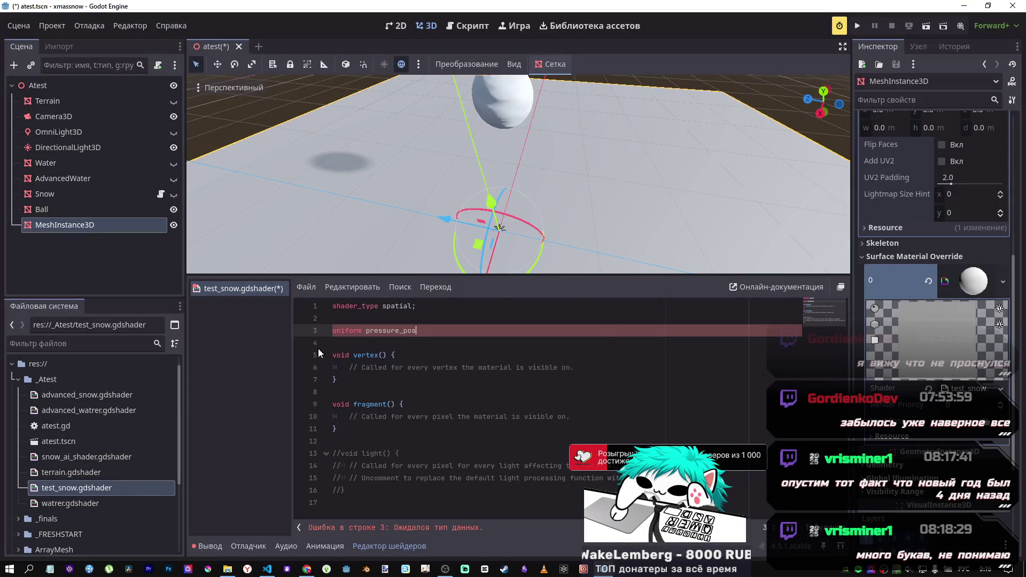
pyautogui.click(426, 331)
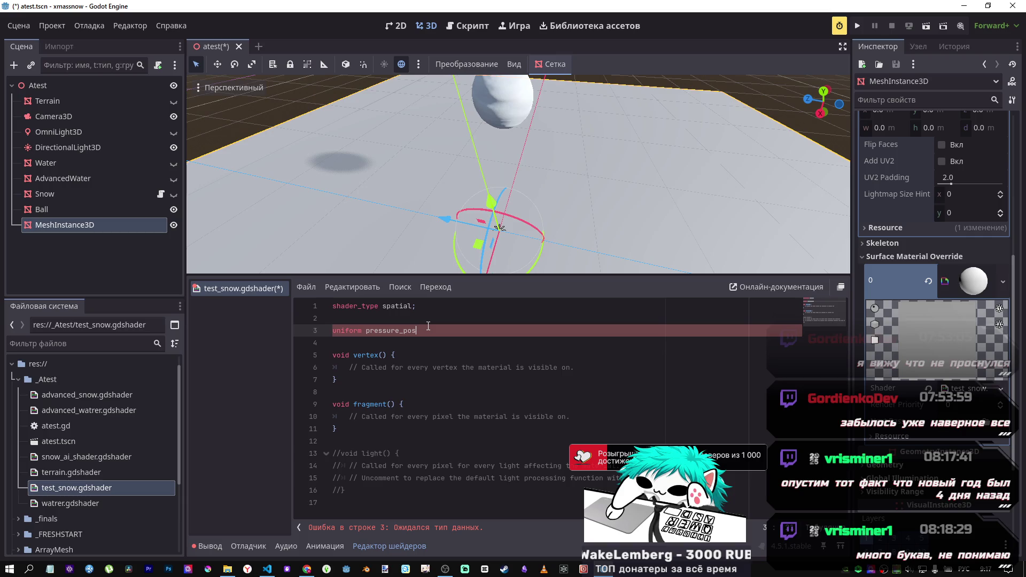
pyautogui.write('u')
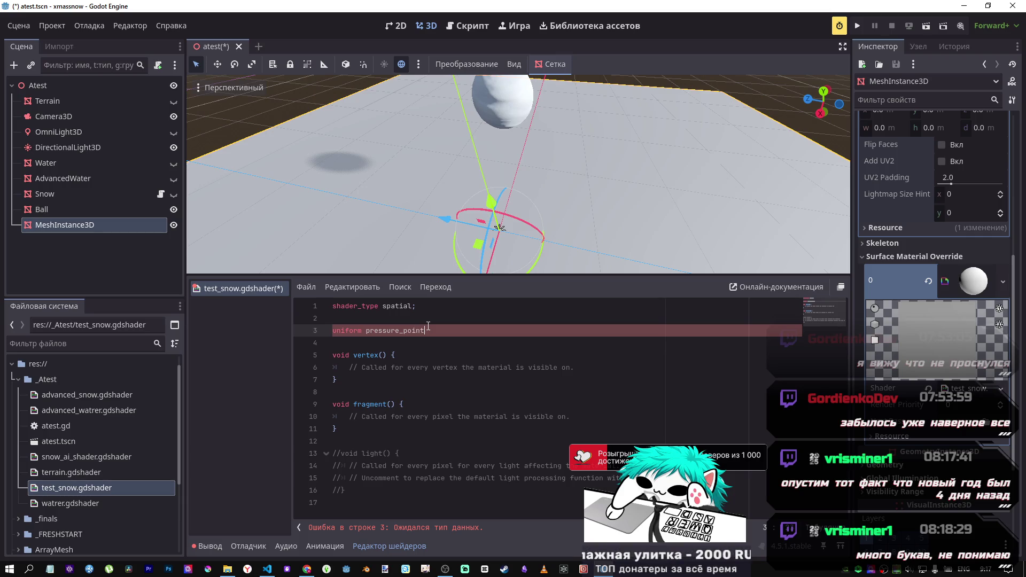
pyautogui.write(';')
pyautogui.press('Return')
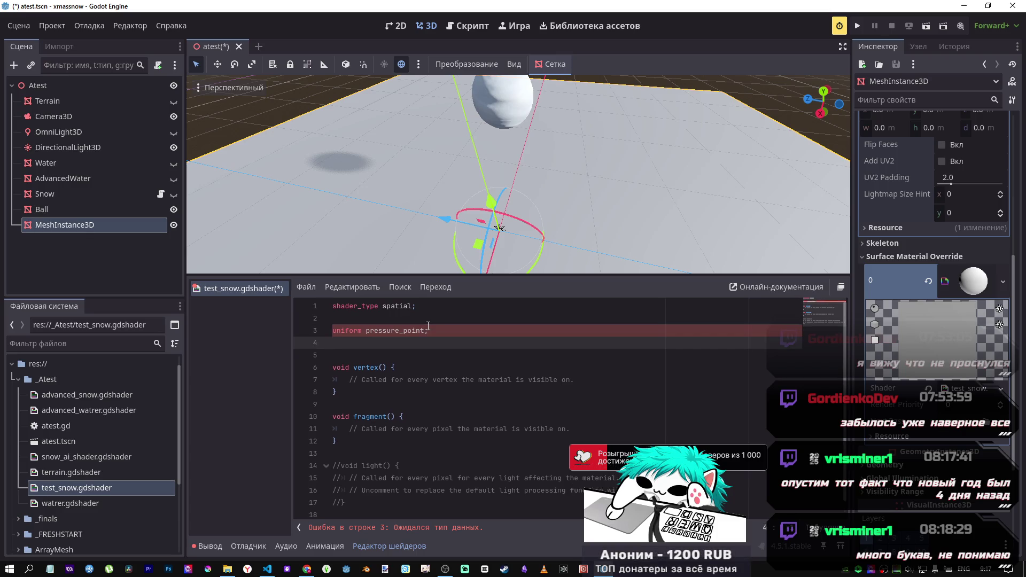
pyautogui.click(366, 330)
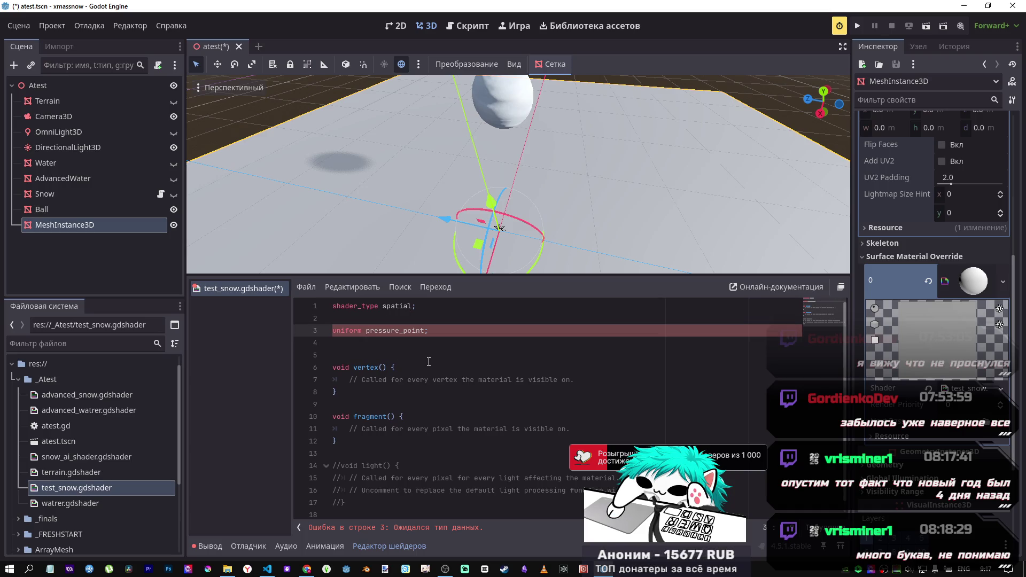
pyautogui.write('vec')
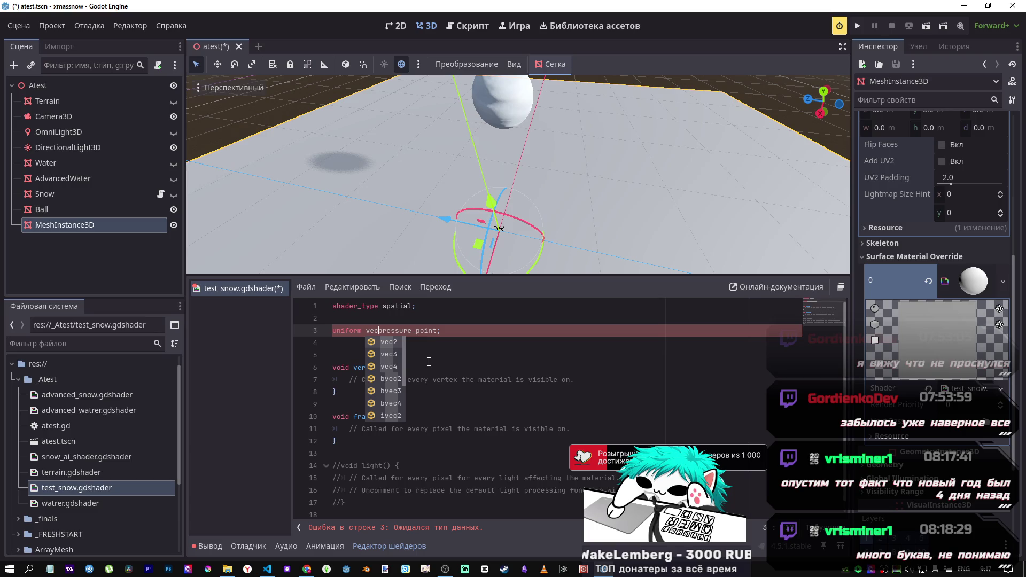
pyautogui.write('3')
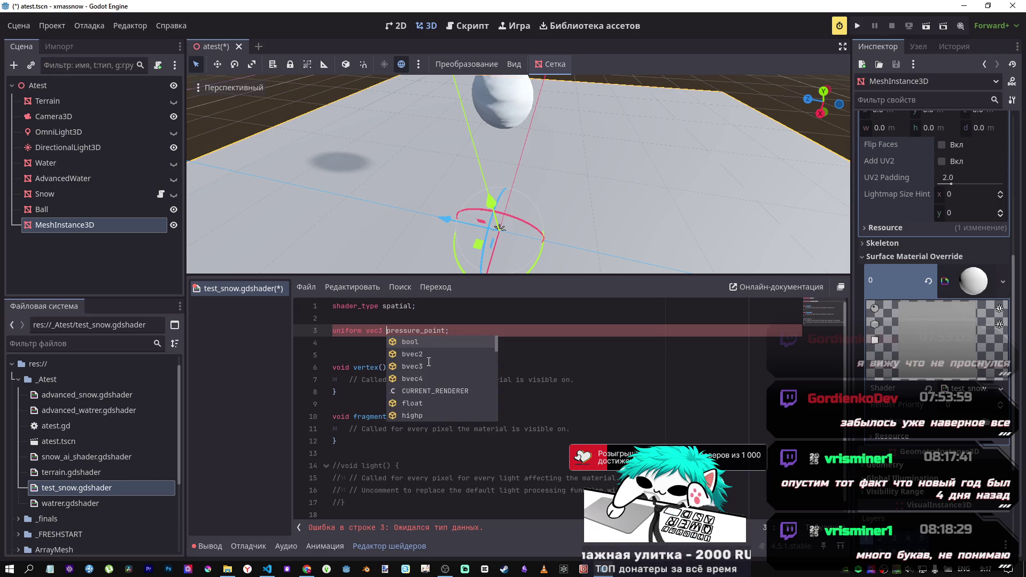
pyautogui.hotkey('ctrl', 's')
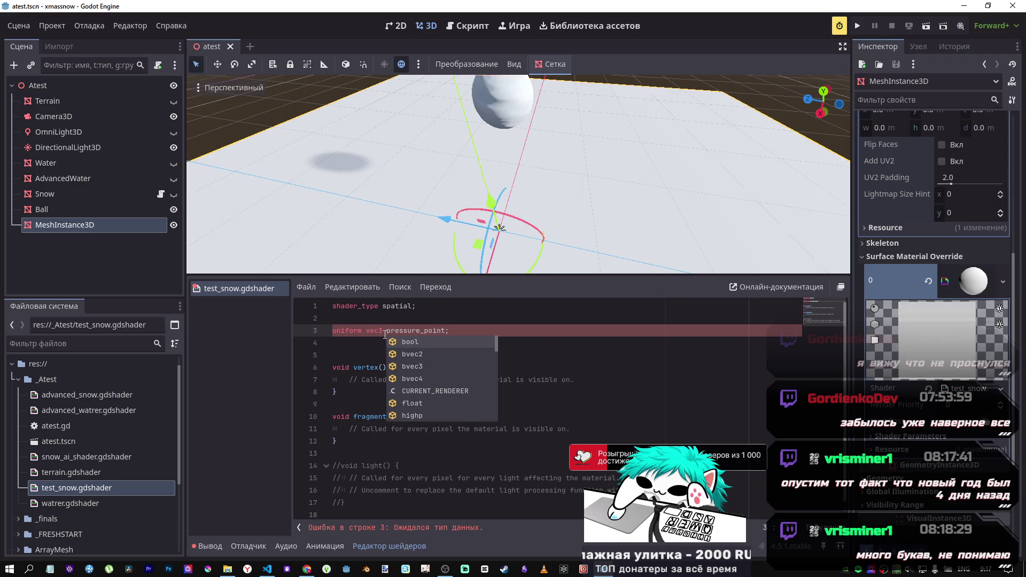
pyautogui.press('End')
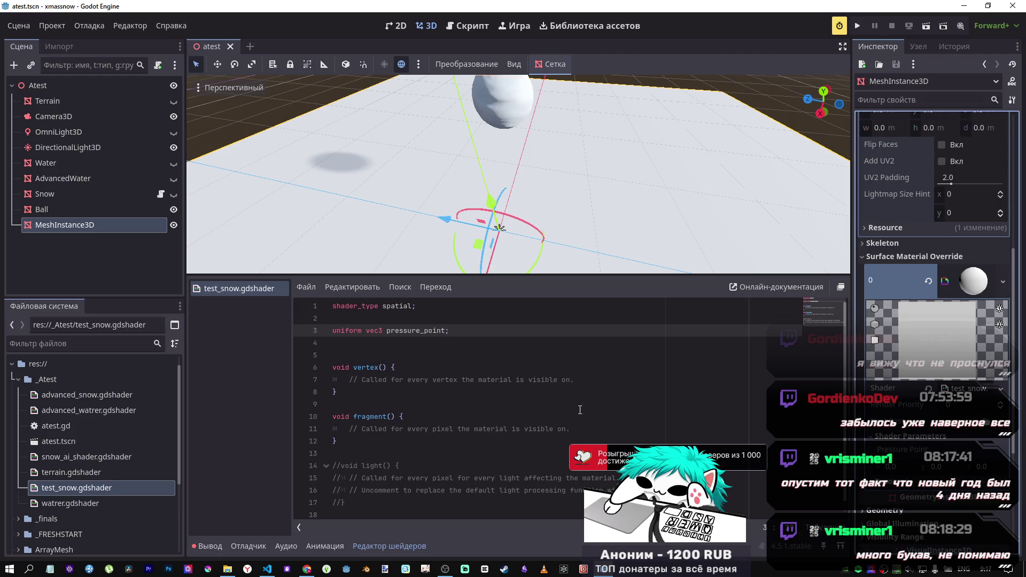
pyautogui.press('Down')
pyautogui.press('Down')
pyautogui.press('Up')
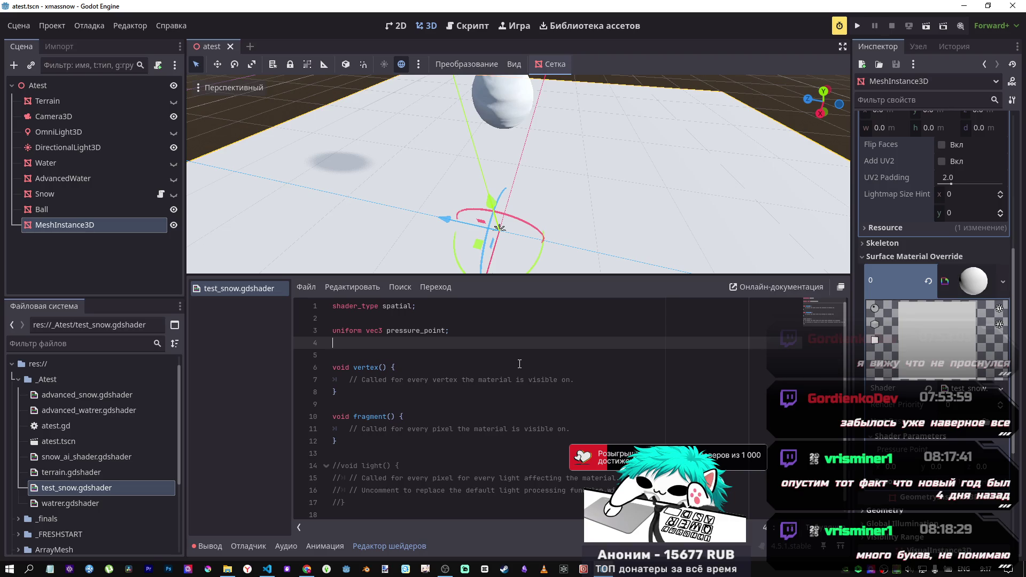
# Step: Look over the code of snow_ai_shader.gdshader for comparison
pyautogui.doubleClick(67, 457)
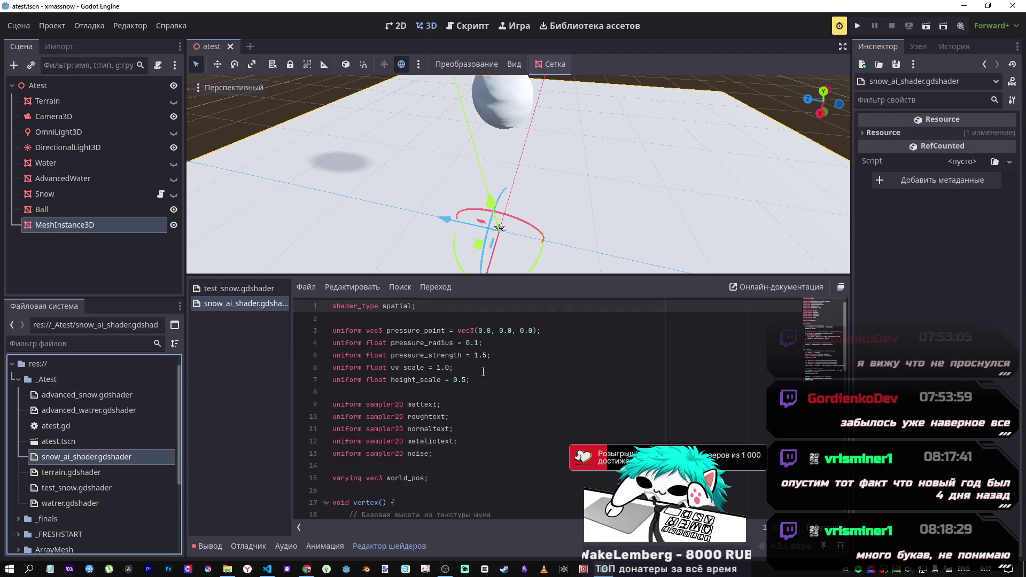
pyautogui.scroll(-3, 483, 371)
pyautogui.scroll(3, 483, 371)
pyautogui.moveTo(421, 331); pyautogui.dragTo(466, 330)
pyautogui.scroll(-5, 491, 370)
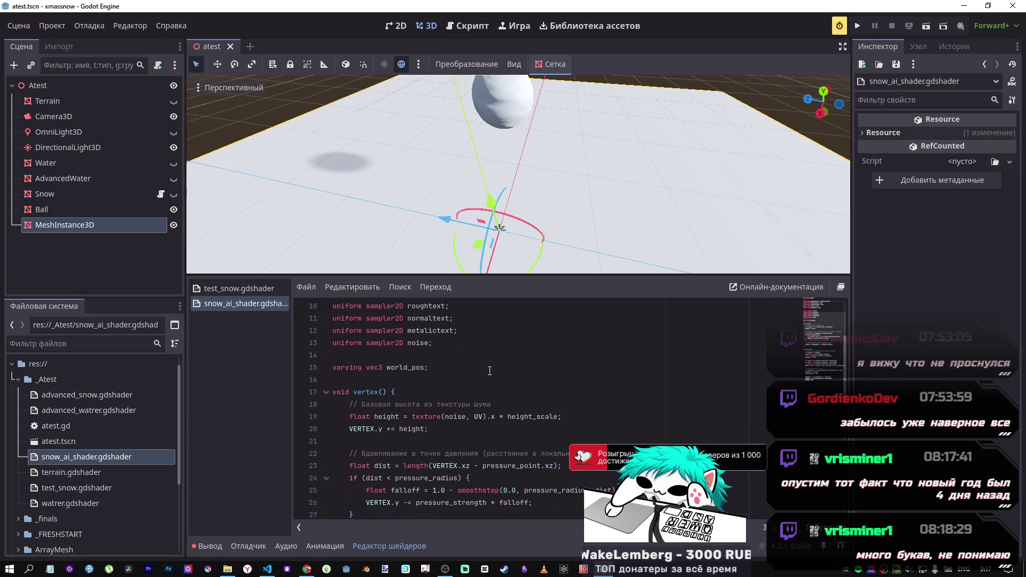
pyautogui.scroll(5, 487, 371)
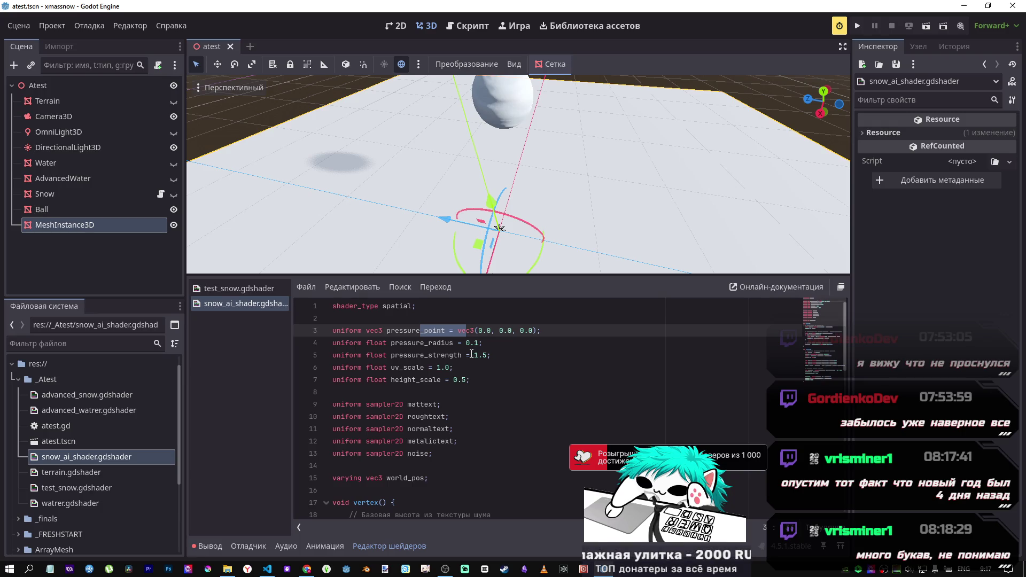
# Step: Close snow_ai_shader and open advanced_snow.gdshader, marking pressure_point's default values
pyautogui.middleClick(263, 303)
pyautogui.doubleClick(89, 393)
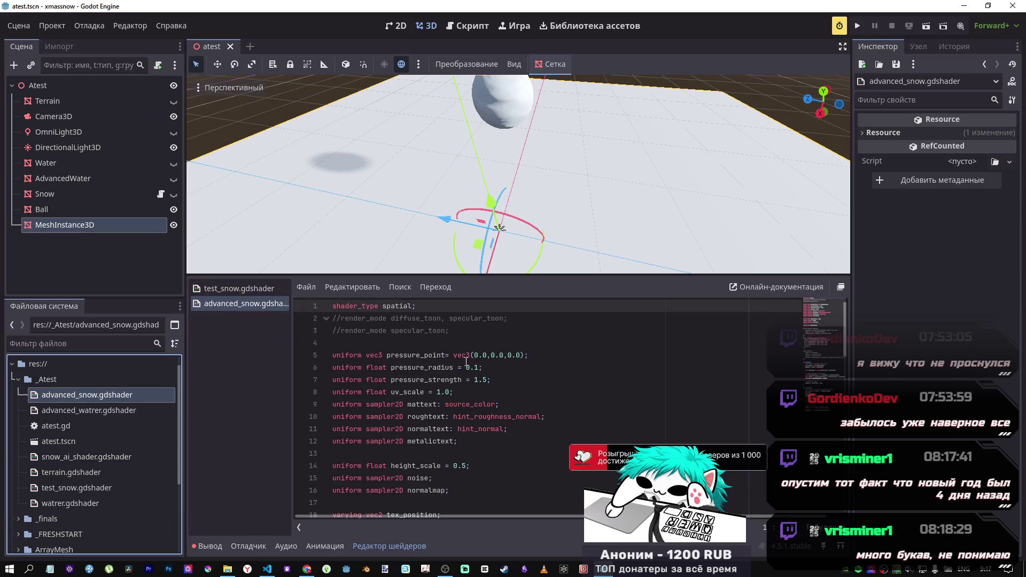
pyautogui.moveTo(478, 355); pyautogui.dragTo(512, 355)
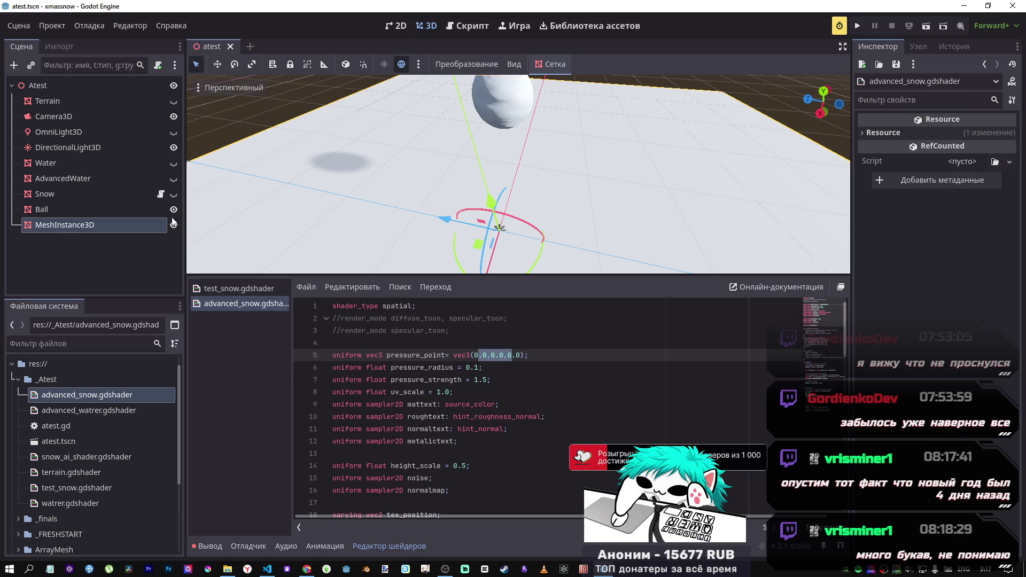
# Step: Hide MeshInstance3D, show the Snow node, and scroll to its material's Shader Parameters
pyautogui.click(150, 194)
pyautogui.click(174, 225)
pyautogui.click(173, 193)
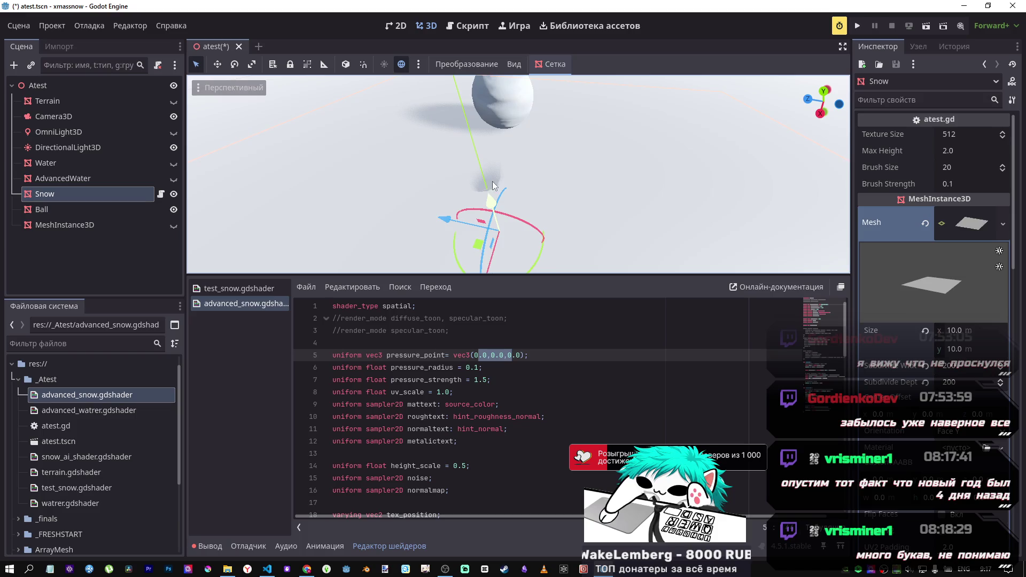
pyautogui.scroll(-5, 193, 228)
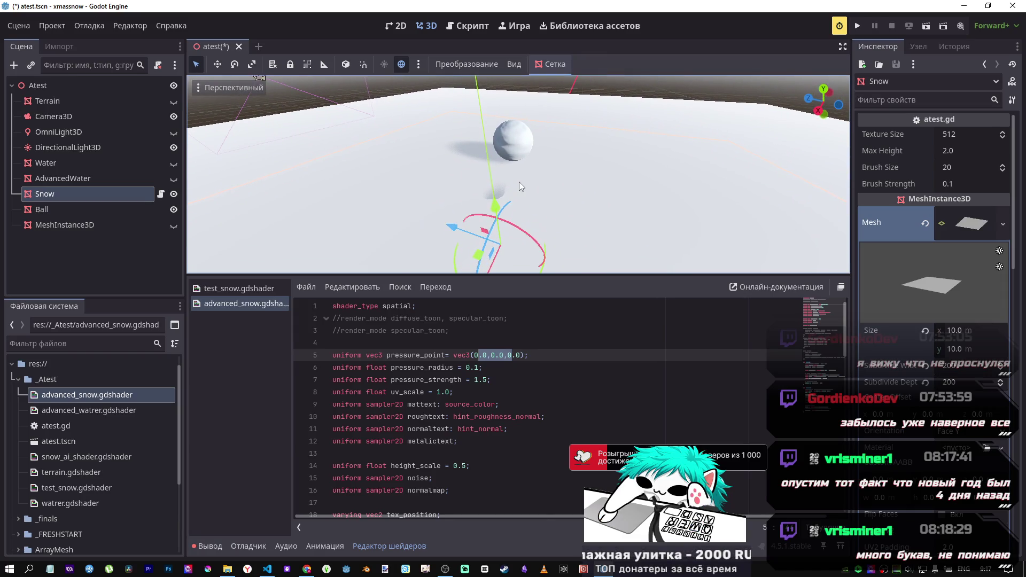
pyautogui.scroll(-5, 912, 431)
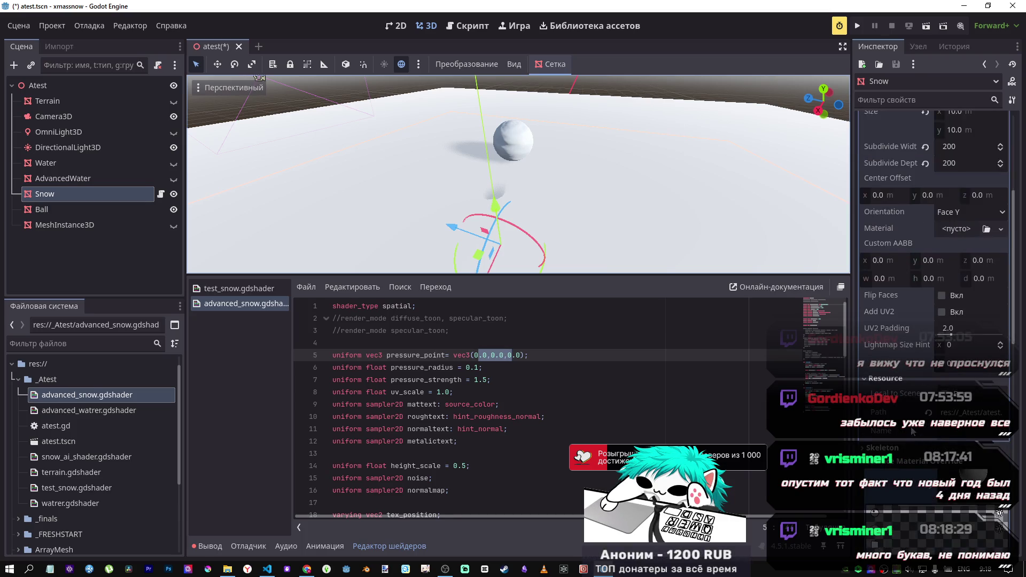
pyautogui.scroll(-5, 913, 432)
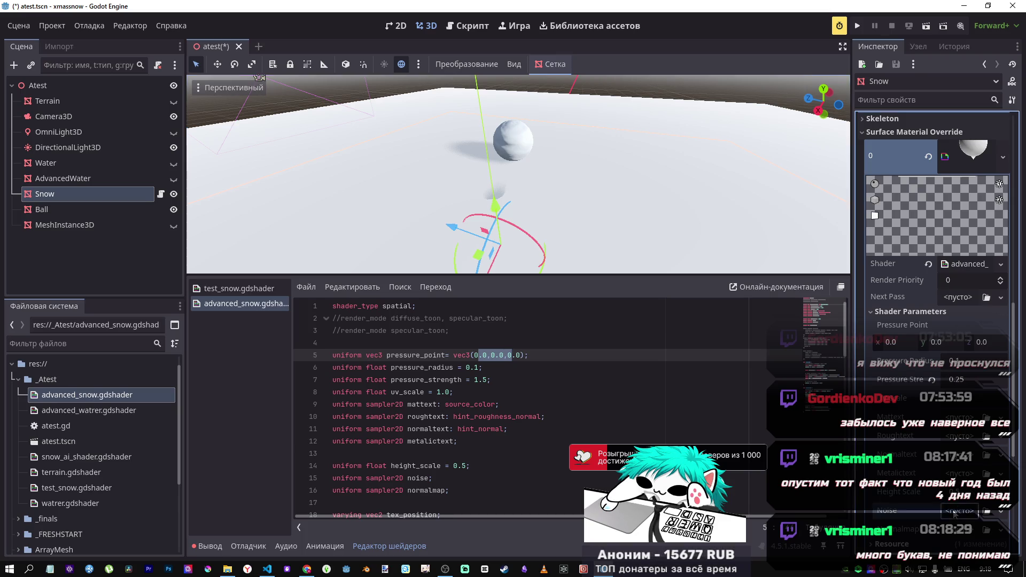
# Step: Give Noise a new NoiseTexture using a FastNoiseLite with Perlin noise type
pyautogui.click(959, 416)
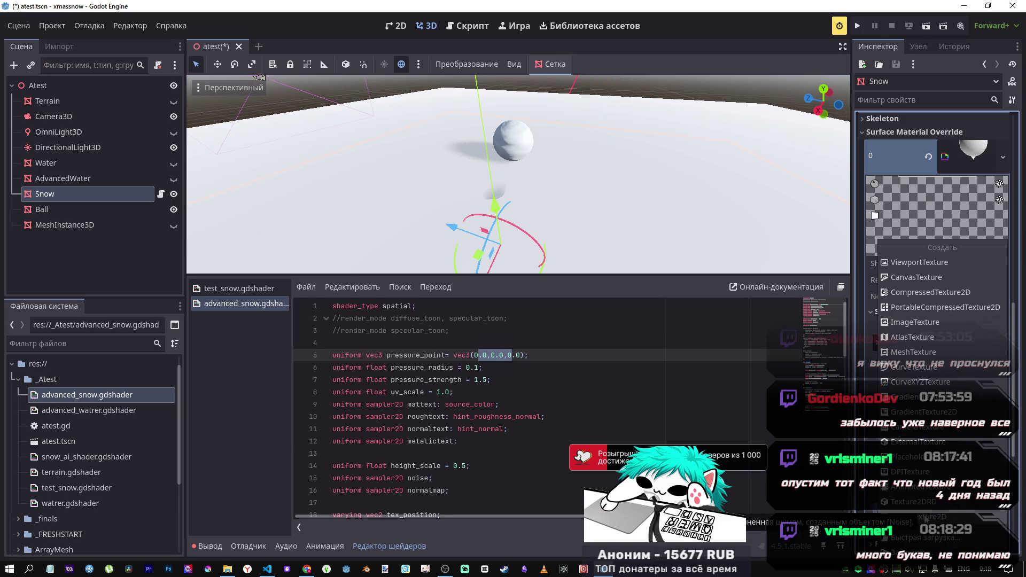
pyautogui.click(927, 517)
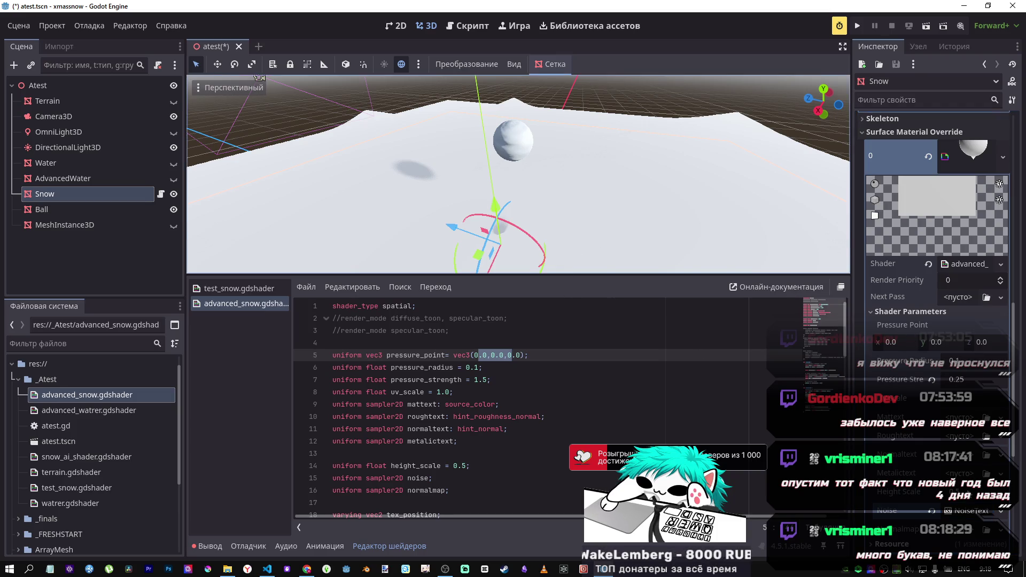
pyautogui.click(967, 510)
pyautogui.scroll(-5, 969, 321)
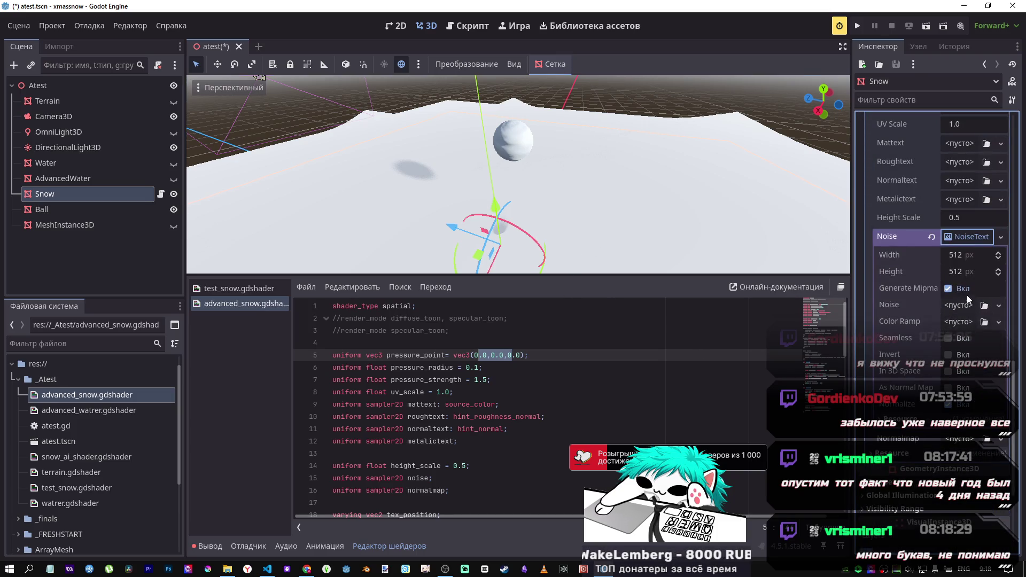
pyautogui.click(961, 305)
pyautogui.click(947, 339)
pyautogui.click(972, 306)
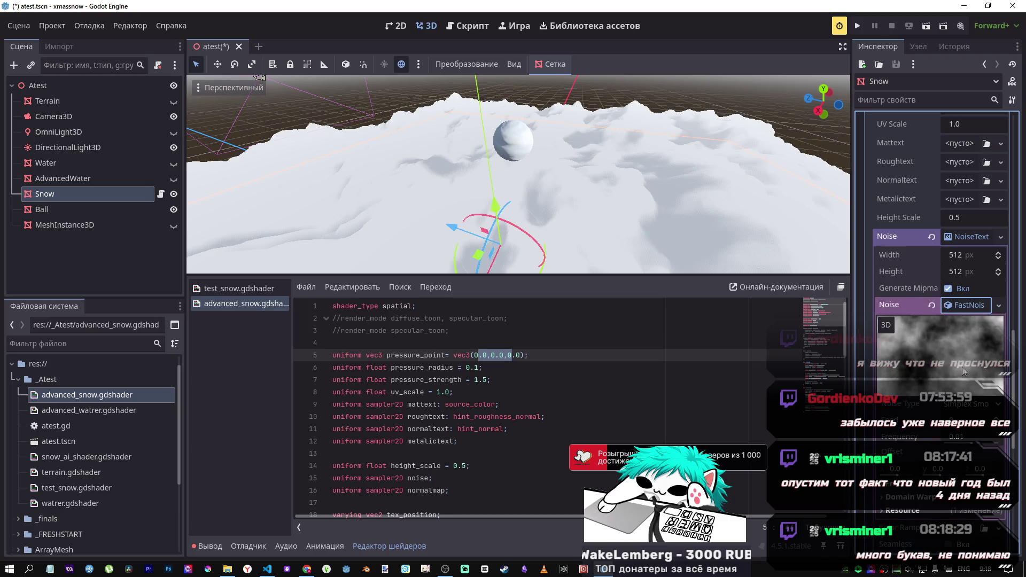
pyautogui.click(966, 409)
pyautogui.click(959, 463)
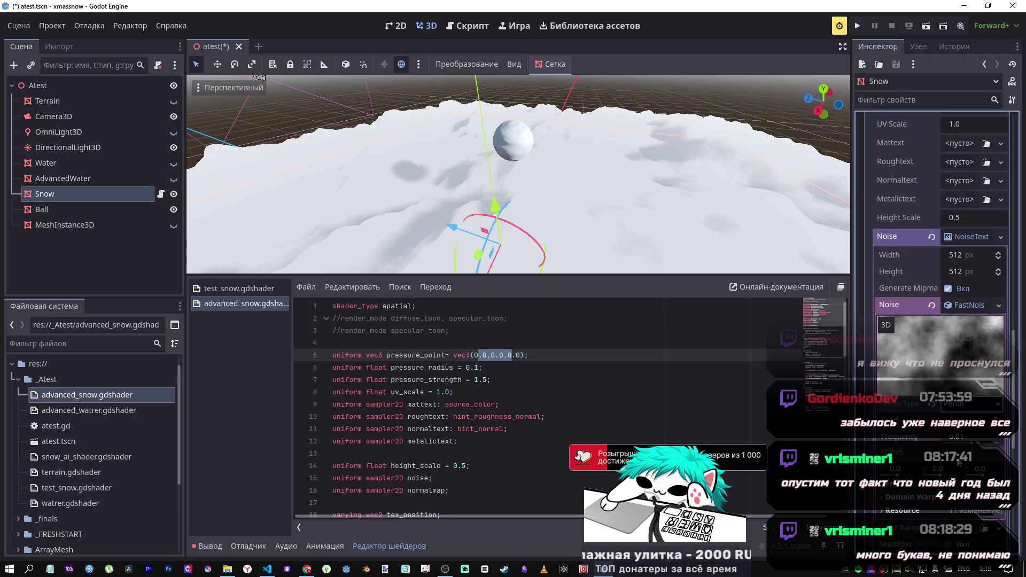
pyautogui.scroll(5, 518, 174)
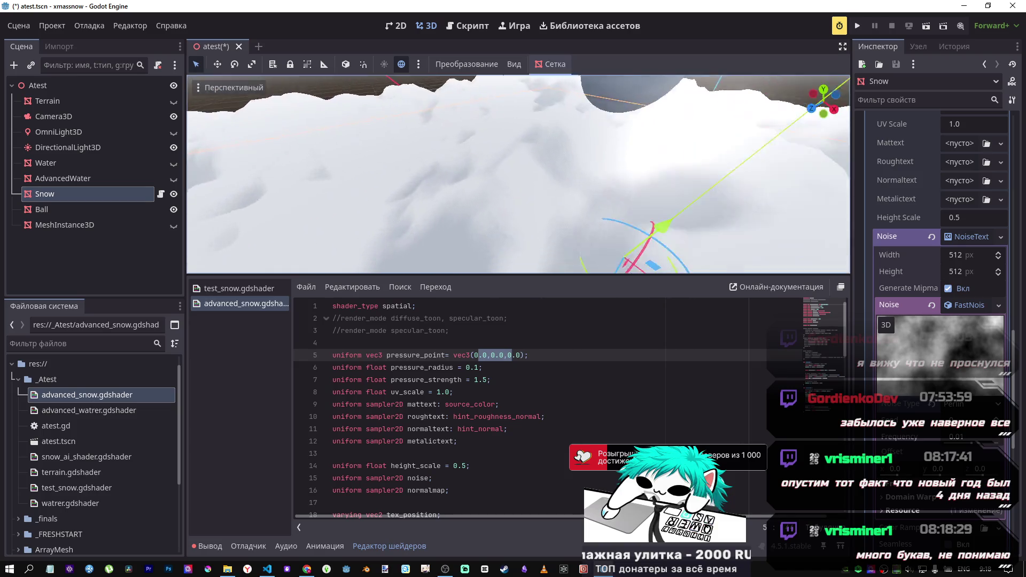
# Step: Set Pressure Point X to -0.355 while viewing the ball over the snow
pyautogui.moveTo(518, 174)
pyautogui.mouseDown()
pyautogui.moveTo(470, 176)
pyautogui.moveTo(449, 193)
pyautogui.moveTo(456, 152)
pyautogui.mouseUp()
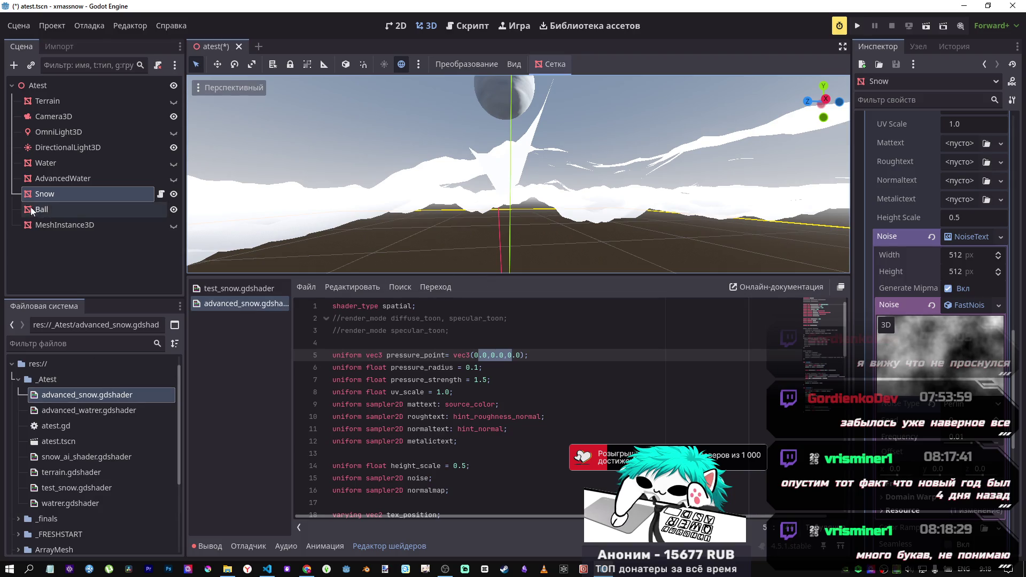
pyautogui.scroll(10, 935, 241)
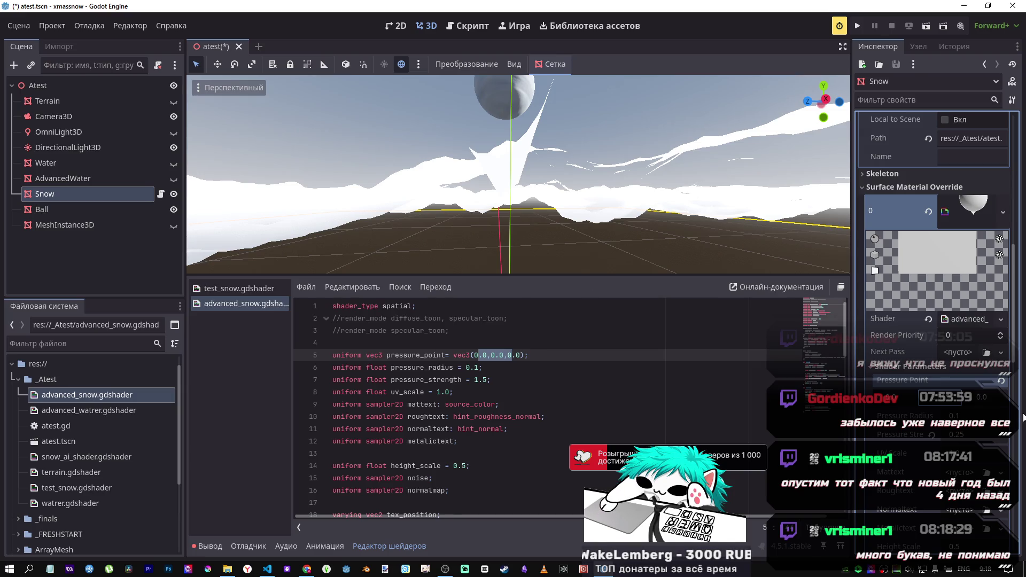
pyautogui.moveTo(993, 397)
pyautogui.mouseDown()
pyautogui.moveTo(970, 396)
pyautogui.moveTo(1003, 396)
pyautogui.moveTo(989, 397)
pyautogui.mouseUp()
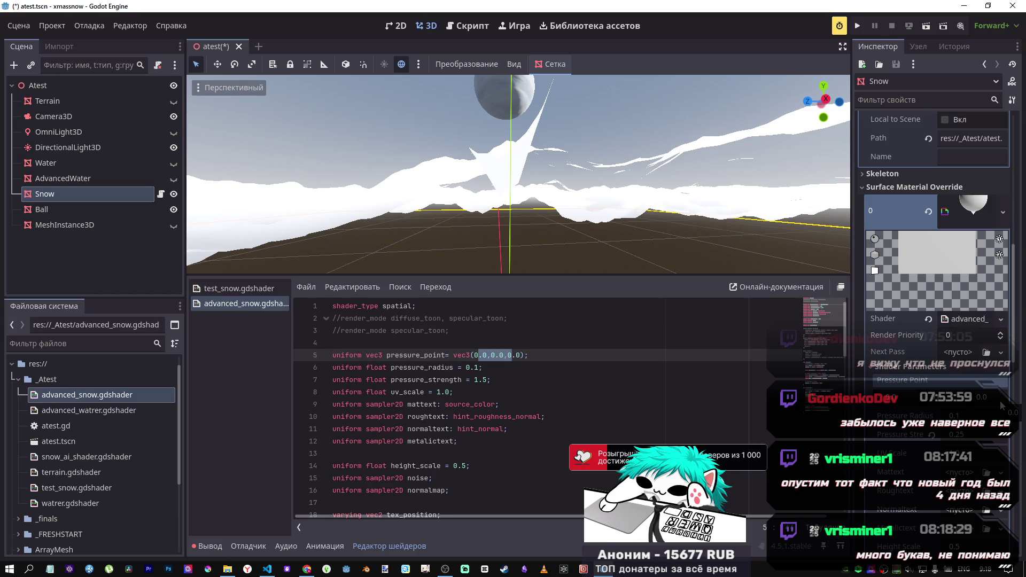
pyautogui.scroll(-6, 831, 366)
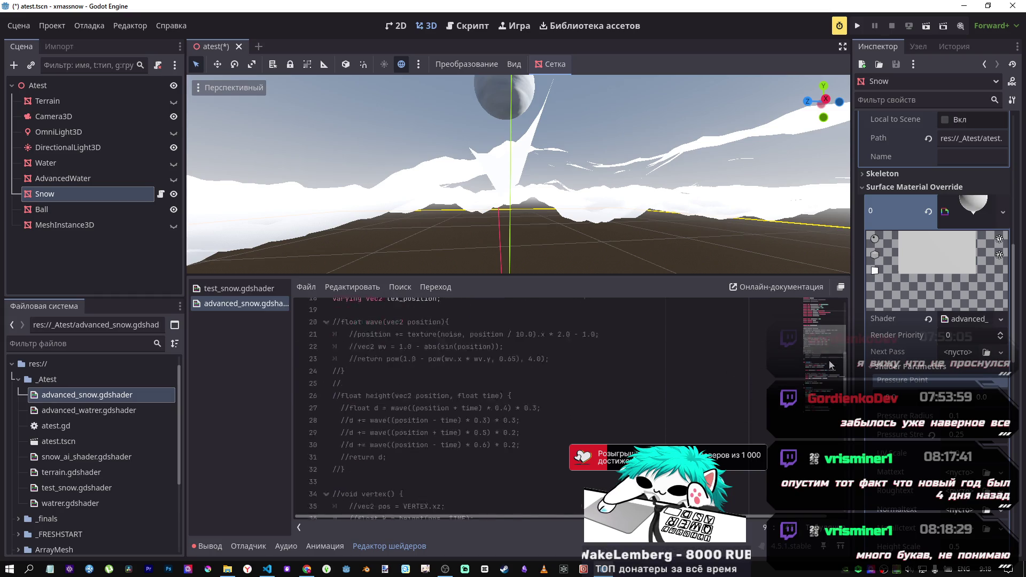
# Step: Examine the VERTEX.xz distance and falloff formulas on lines 49–50 of the shader
pyautogui.scroll(-10, 830, 380)
pyautogui.scroll(8, 819, 376)
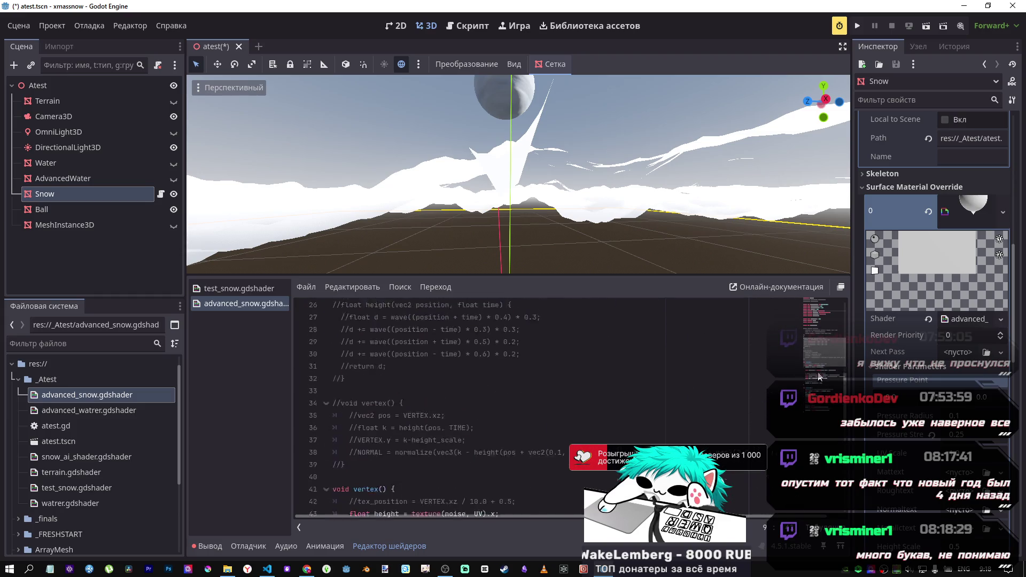
pyautogui.moveTo(817, 376); pyautogui.dragTo(817, 387)
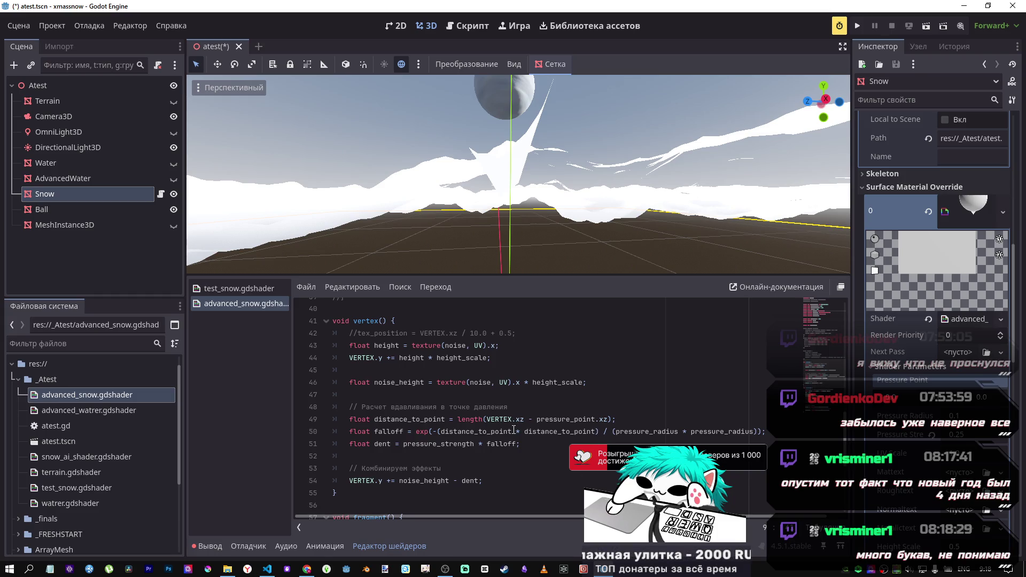
pyautogui.moveTo(512, 431); pyautogui.dragTo(441, 431)
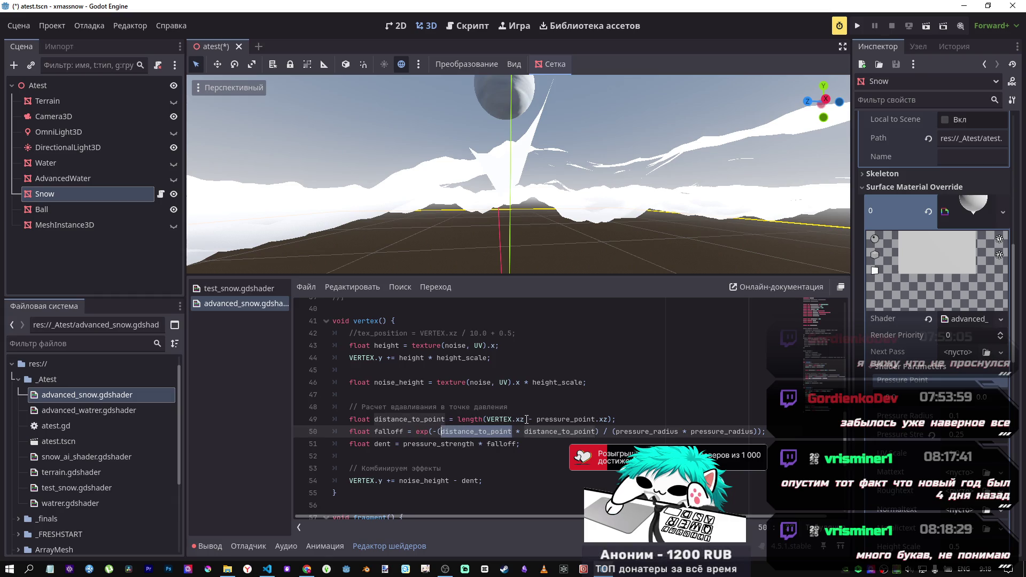
pyautogui.moveTo(526, 419)
pyautogui.mouseDown()
pyautogui.moveTo(508, 418)
pyautogui.moveTo(599, 418)
pyautogui.mouseUp()
pyautogui.click(557, 419)
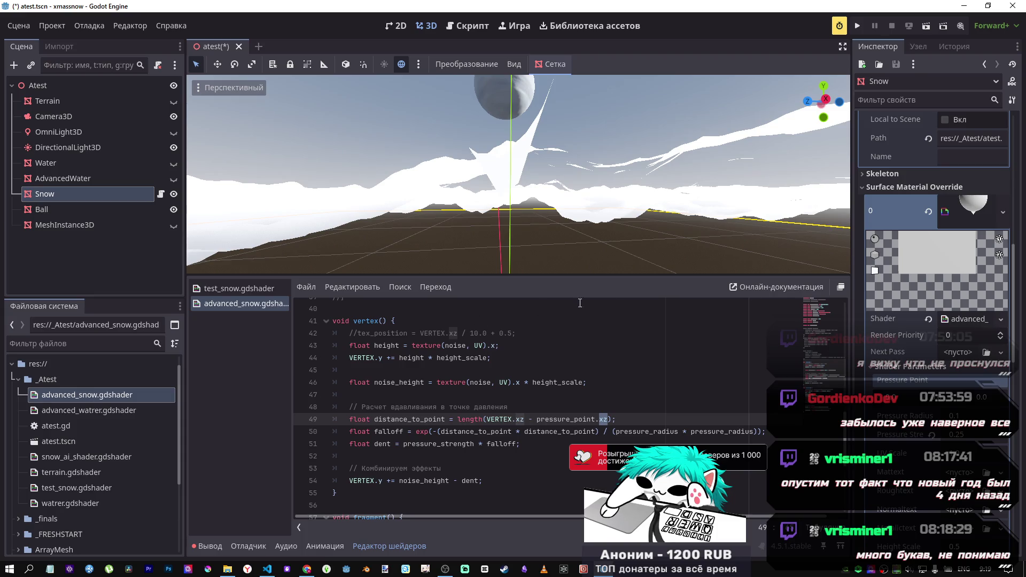
pyautogui.moveTo(572, 229)
pyautogui.mouseDown()
pyautogui.moveTo(196, 91)
pyautogui.moveTo(374, 177)
pyautogui.moveTo(299, 192)
pyautogui.moveTo(213, 187)
pyautogui.moveTo(278, 203)
pyautogui.mouseUp()
pyautogui.moveTo(308, 106)
pyautogui.mouseDown()
pyautogui.moveTo(320, 123)
pyautogui.moveTo(300, 96)
pyautogui.moveTo(316, 117)
pyautogui.moveTo(308, 107)
pyautogui.moveTo(308, 130)
pyautogui.moveTo(308, 112)
pyautogui.moveTo(527, 121)
pyautogui.mouseUp()
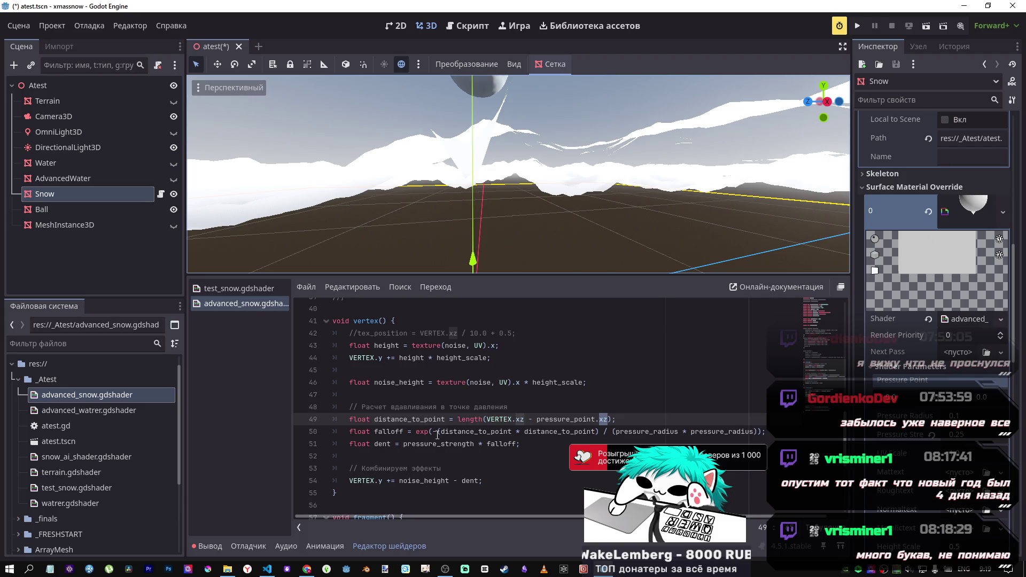
# Step: Select exp on line 50 and search the help documentation for 'exp'
pyautogui.click(437, 431)
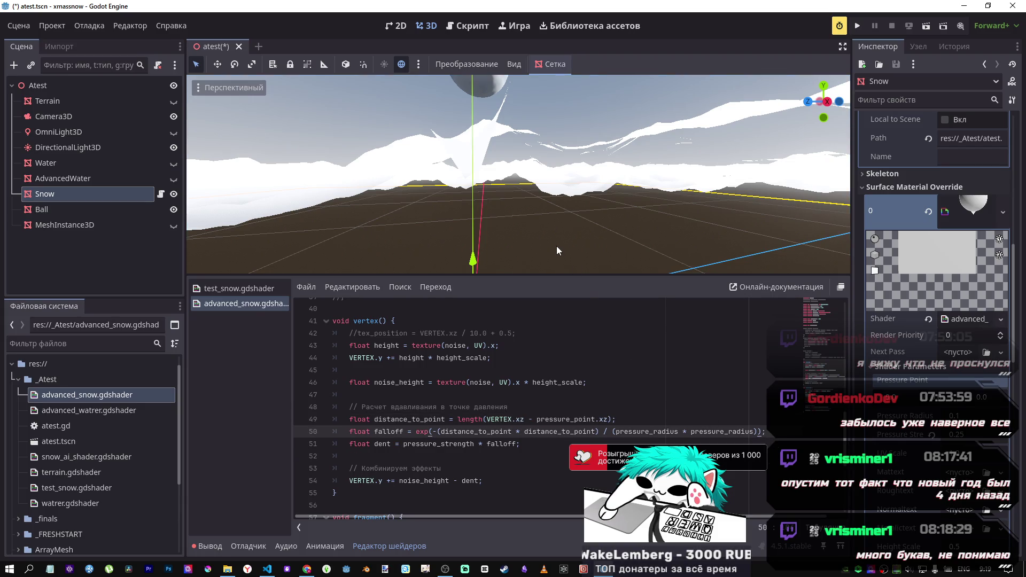
pyautogui.moveTo(556, 250); pyautogui.dragTo(540, 270)
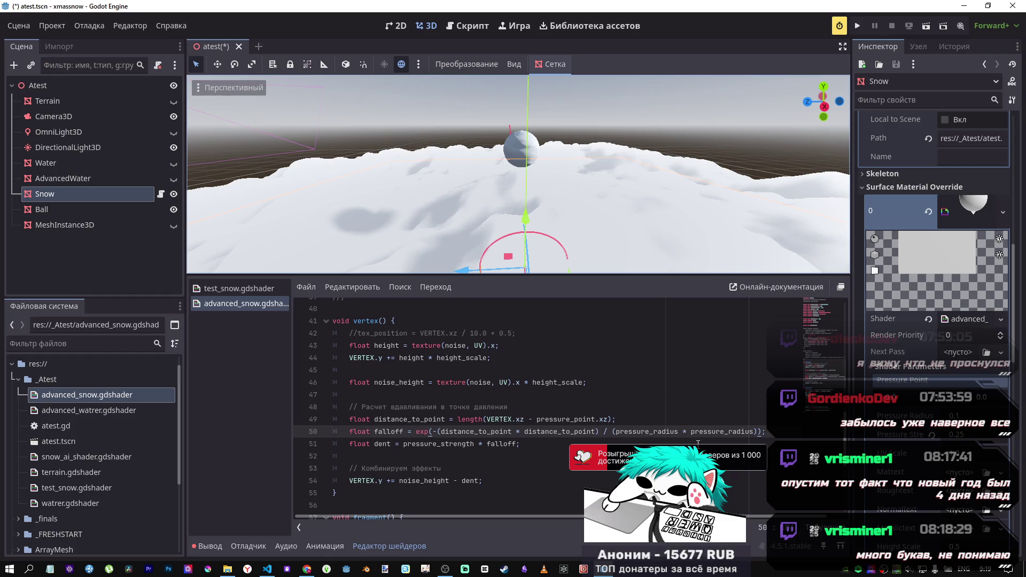
pyautogui.doubleClick(422, 432)
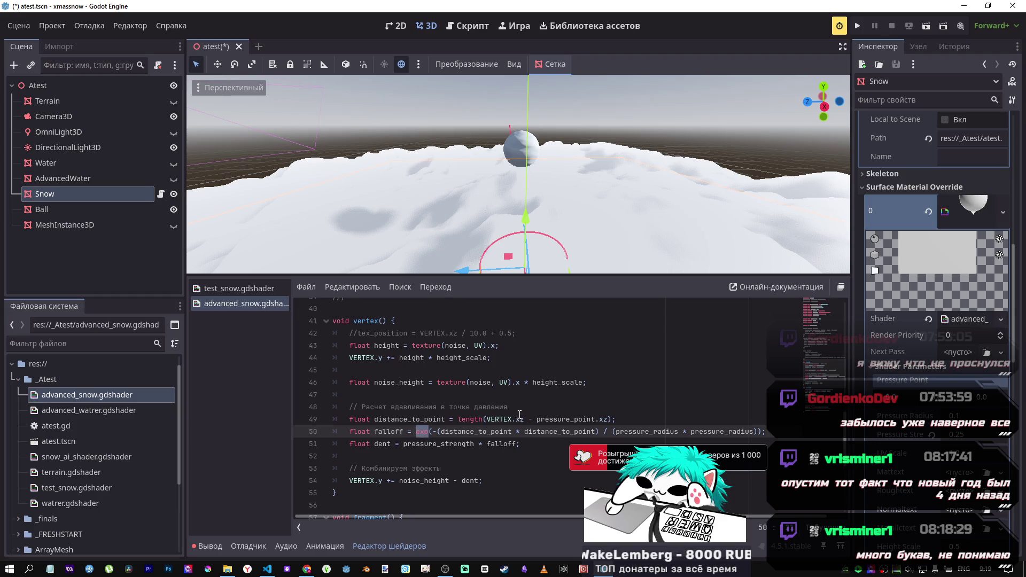
pyautogui.click(1011, 81)
pyautogui.click(758, 64)
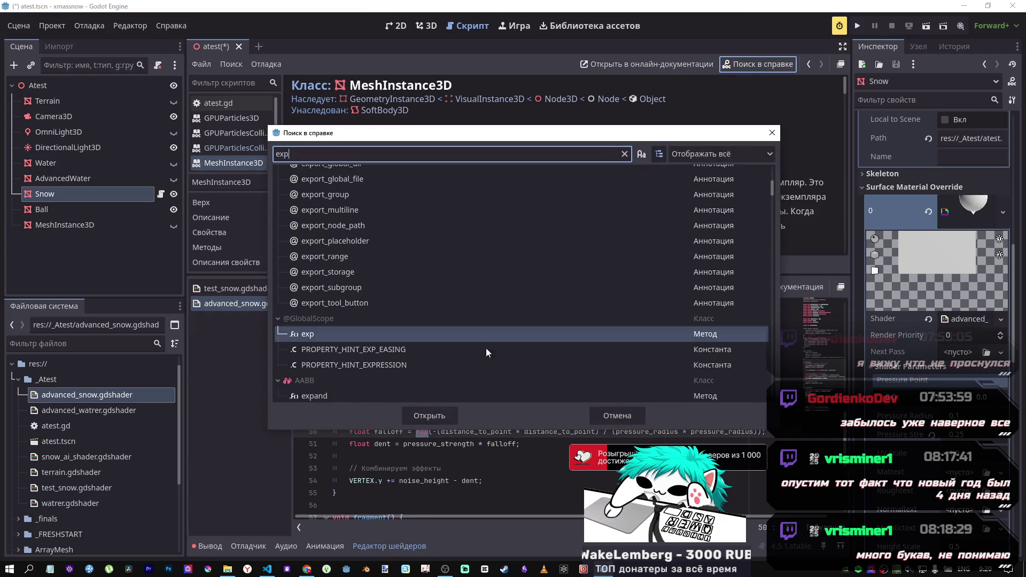
pyautogui.doubleClick(328, 331)
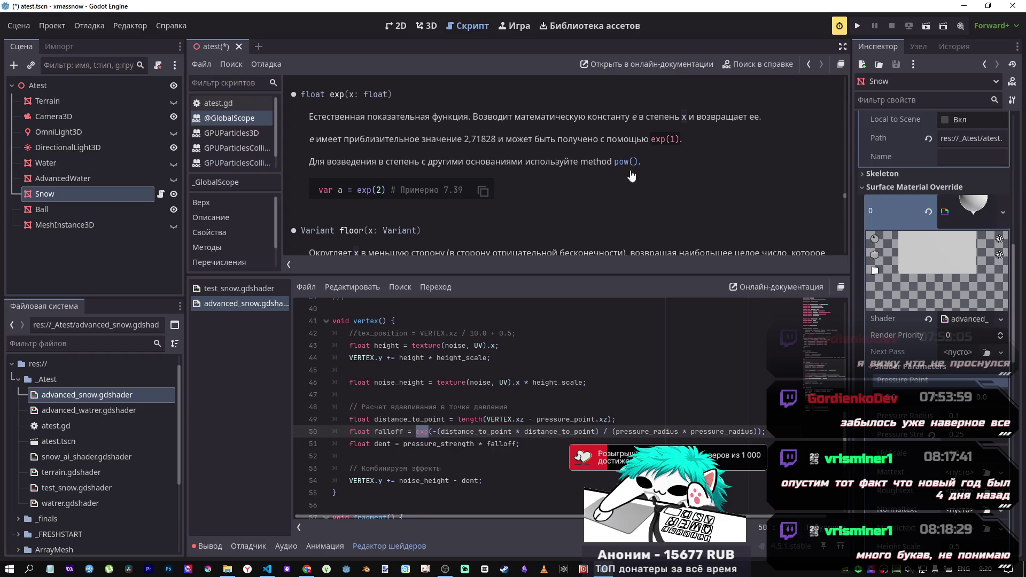
pyautogui.moveTo(445, 431)
pyautogui.mouseDown()
pyautogui.moveTo(730, 422)
pyautogui.moveTo(775, 432)
pyautogui.mouseUp()
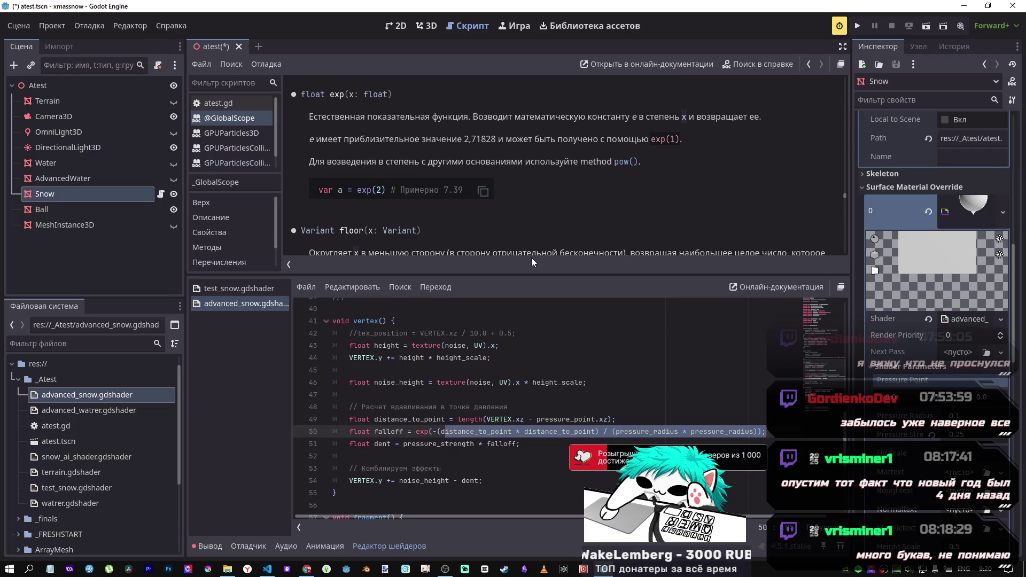
pyautogui.click(426, 25)
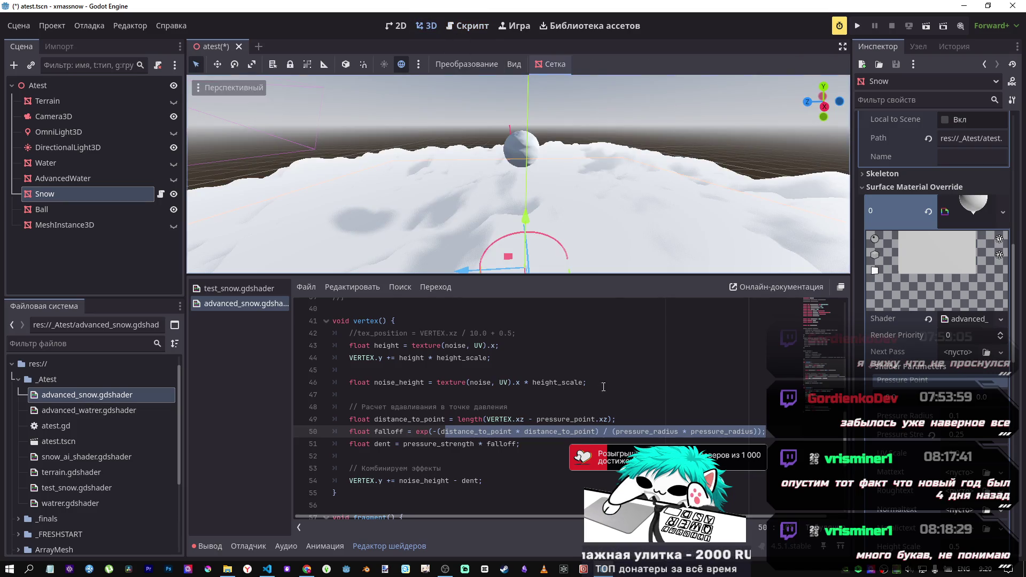
# Step: Test a -10.0 offset on the falloff line, save, view the snow, then remove it
pyautogui.click(586, 440)
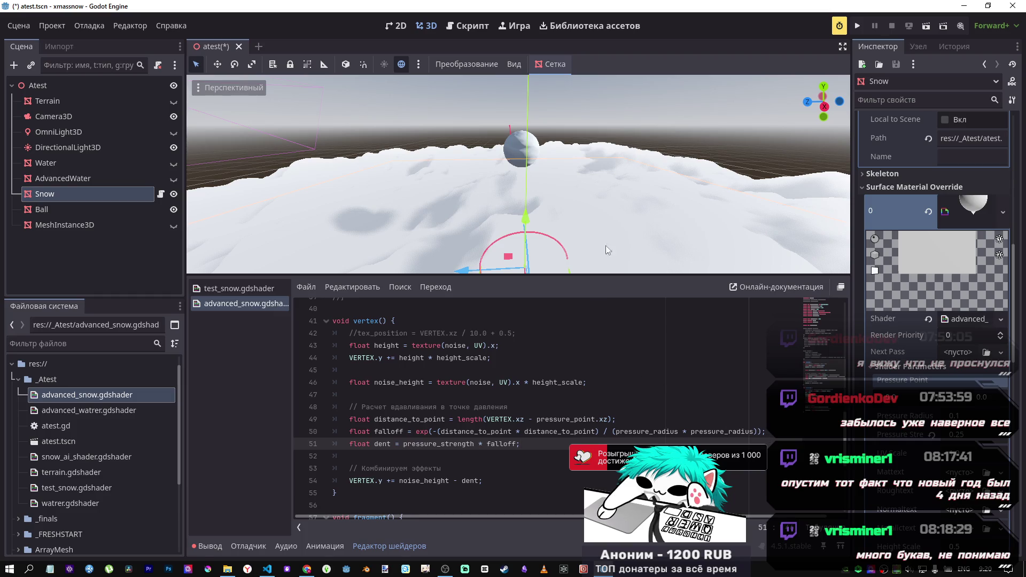
pyautogui.doubleClick(379, 431)
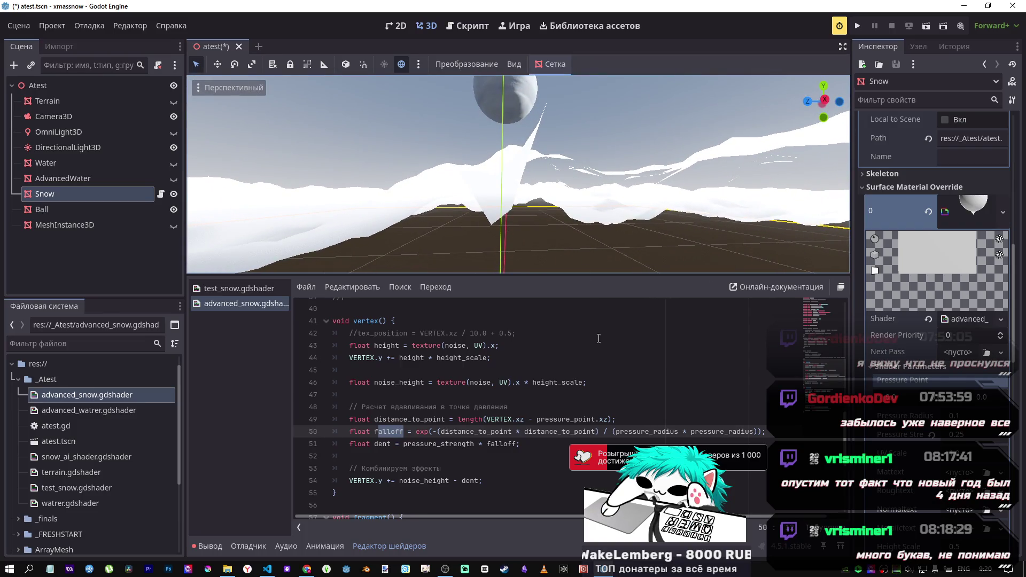
pyautogui.click(775, 431)
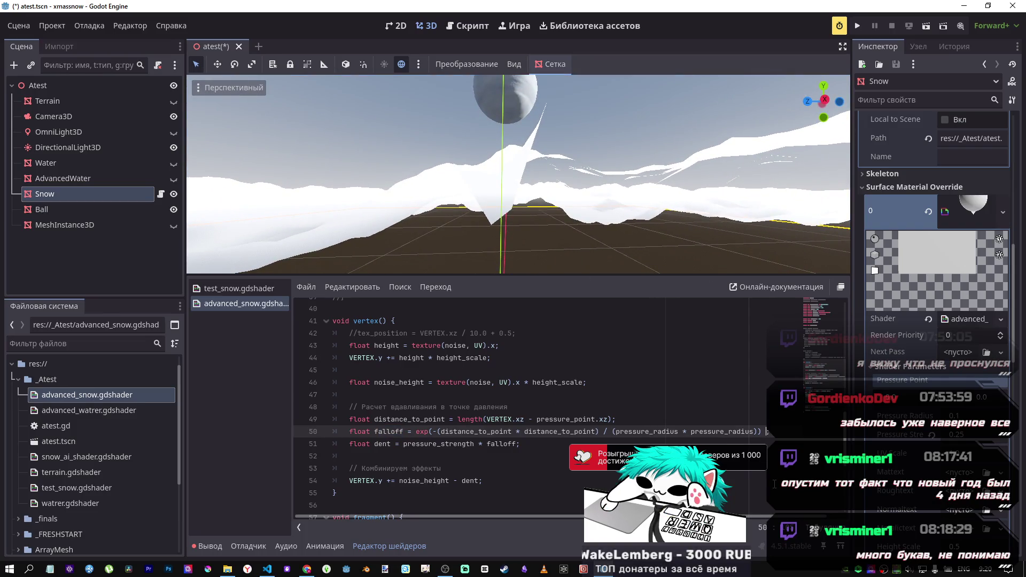
pyautogui.write('-10.0')
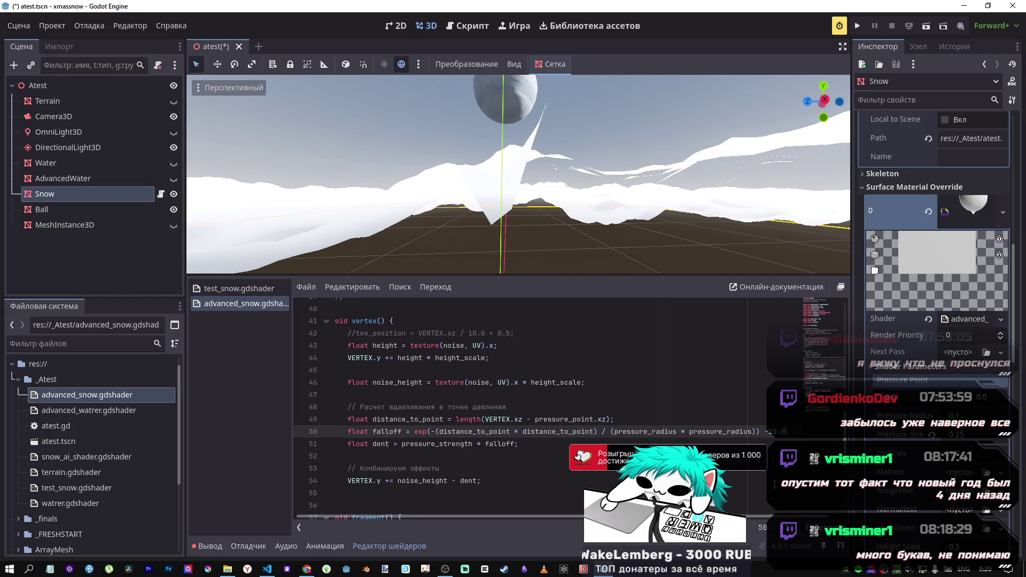
pyautogui.hotkey('ctrl', 's')
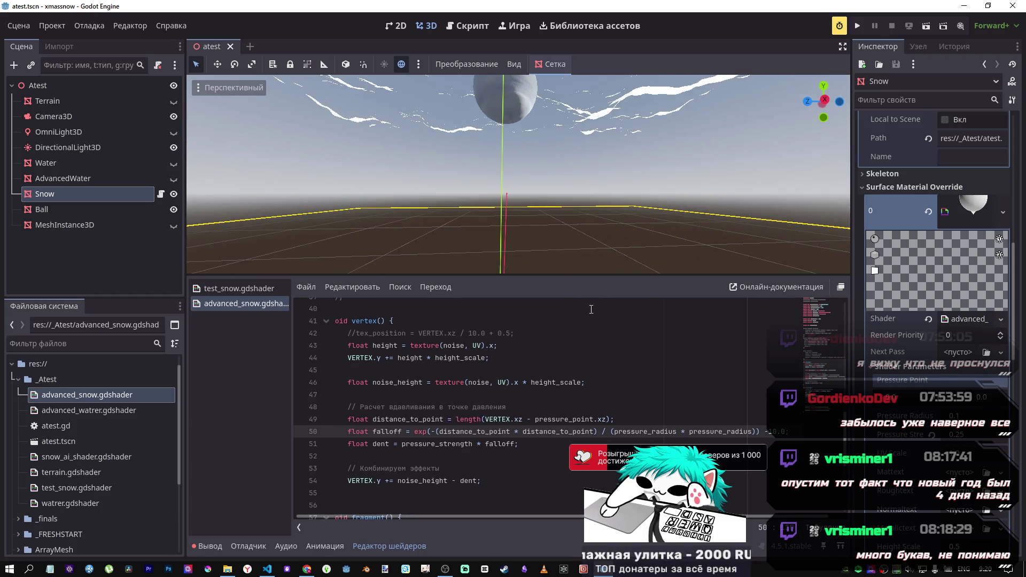
pyautogui.moveTo(518, 177)
pyautogui.mouseDown()
pyautogui.moveTo(526, 166)
pyautogui.moveTo(518, 187)
pyautogui.moveTo(367, 134)
pyautogui.moveTo(368, 147)
pyautogui.mouseUp()
pyautogui.press('f')
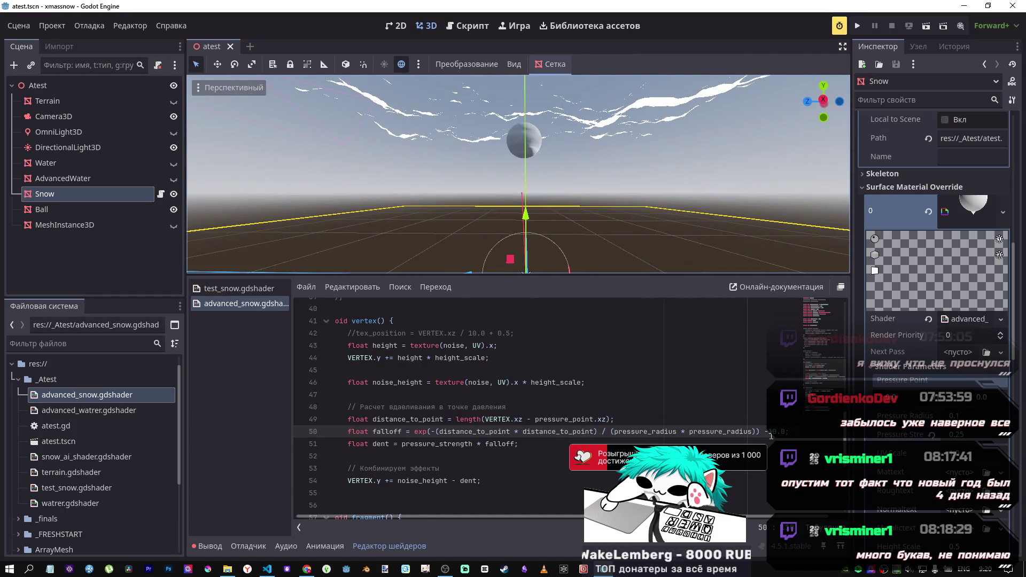
pyautogui.press('BackSpace')
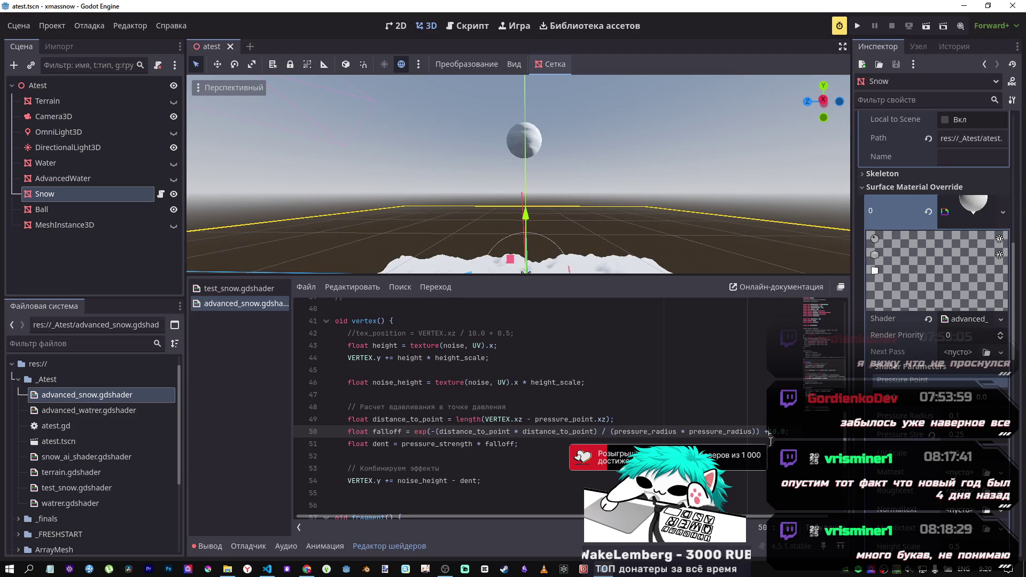
pyautogui.press('BackSpace')
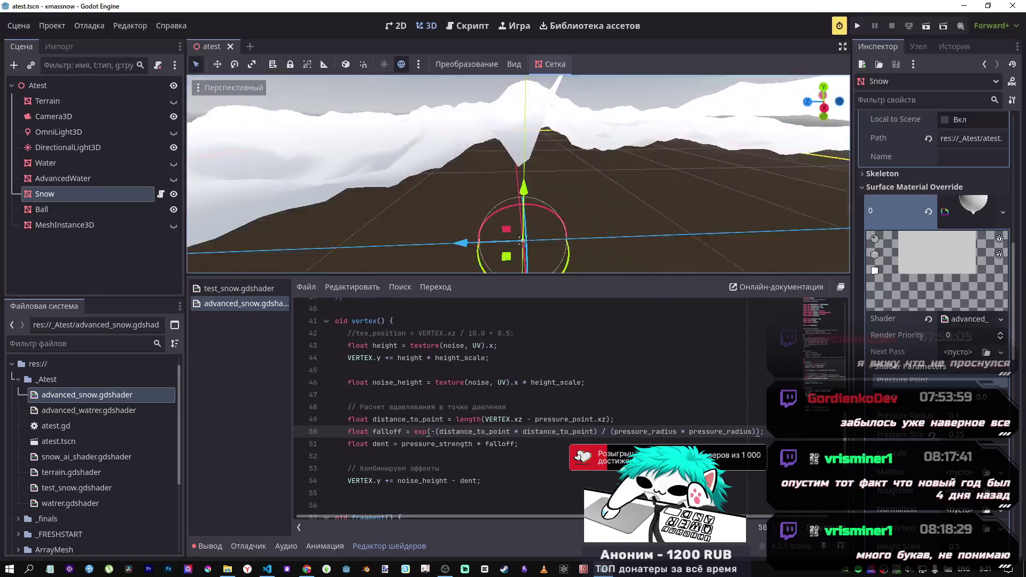
# Step: Remove the +10.0 offset from the dent line, restoring its original formula
pyautogui.click(520, 444)
pyautogui.write('+10.0')
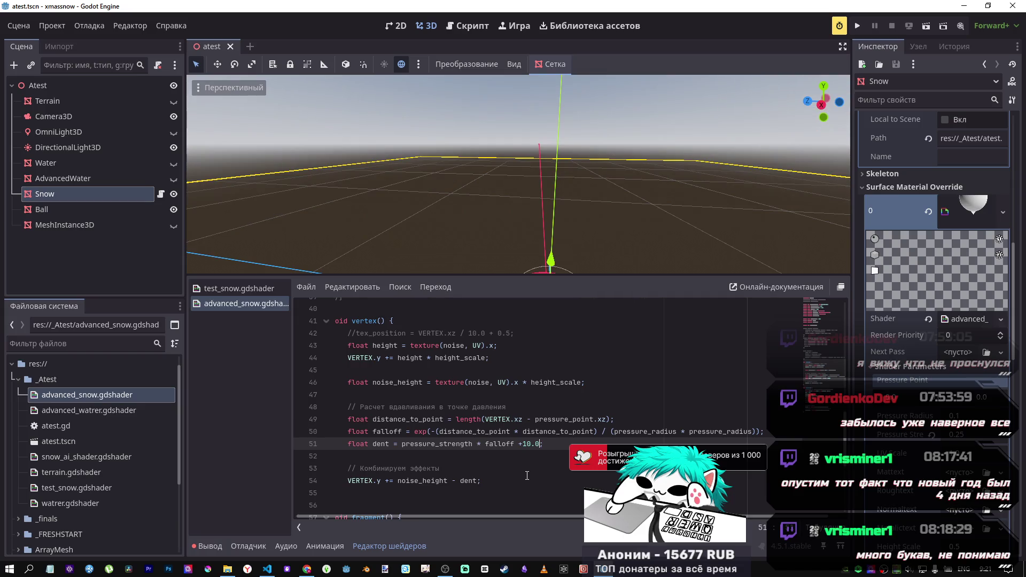
pyautogui.moveTo(584, 187); pyautogui.dragTo(238, 186)
pyautogui.press('f')
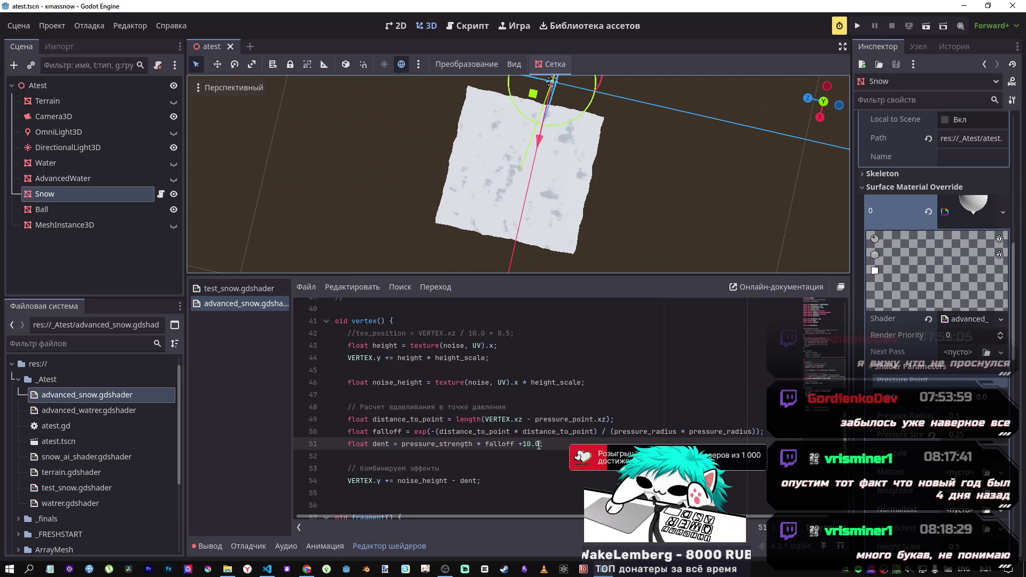
pyautogui.moveTo(539, 444); pyautogui.dragTo(515, 444)
pyautogui.press('BackSpace')
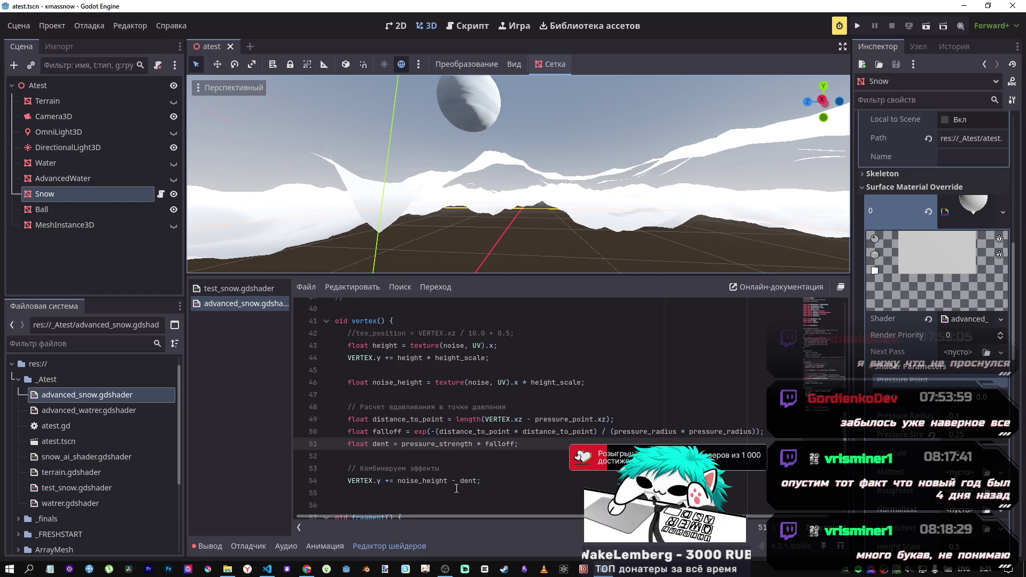
# Step: Try scaling the dent on line 54 by 2.0, saving to preview each variation
pyautogui.click(477, 480)
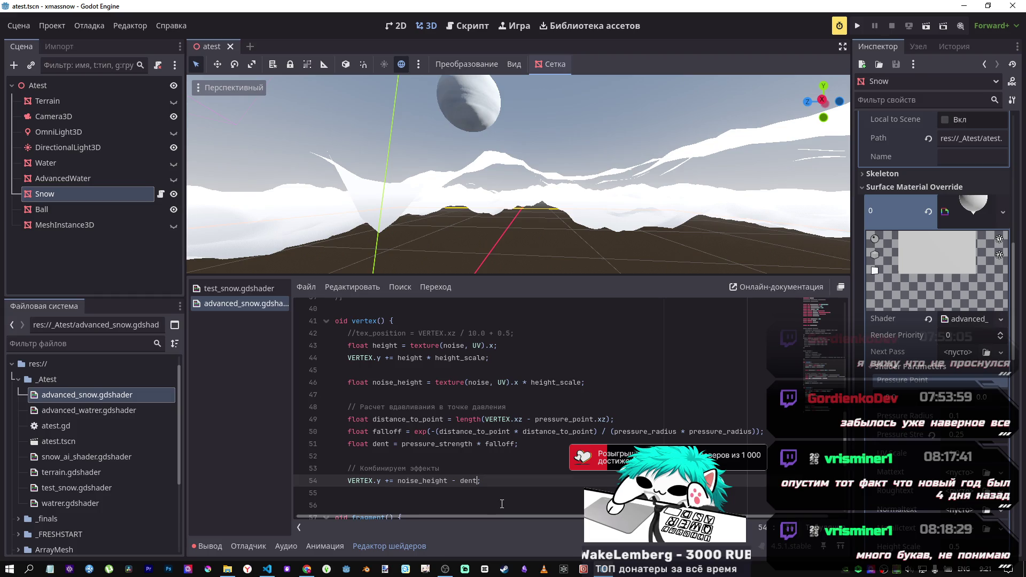
pyautogui.write('2.0')
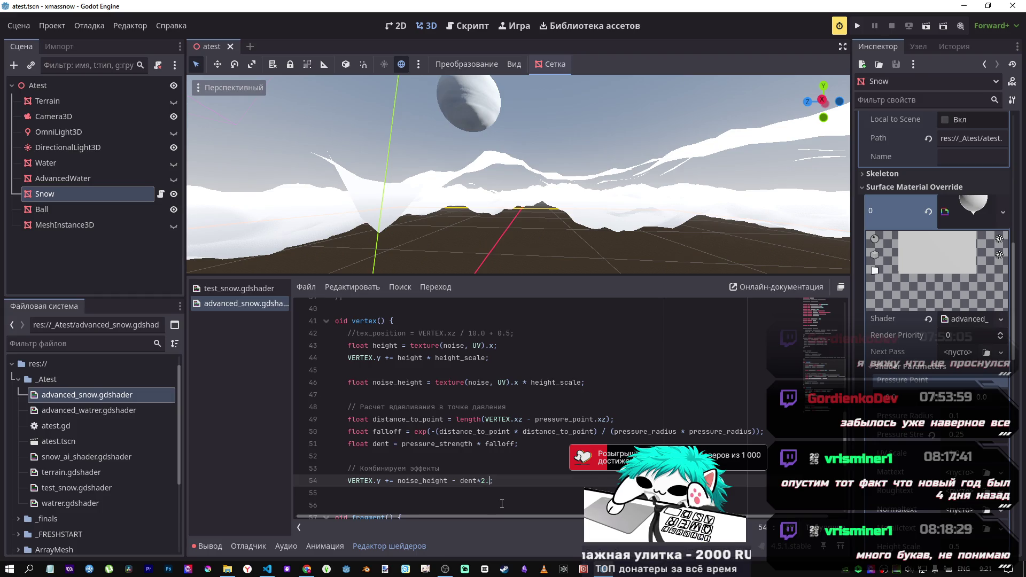
pyautogui.hotkey('ctrl', 's')
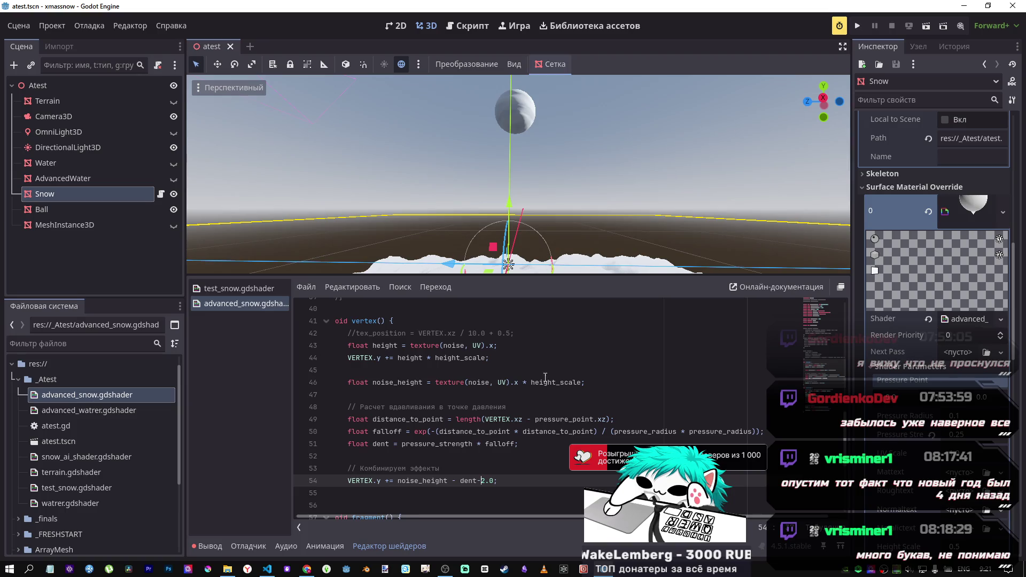
pyautogui.press('BackSpace')
pyautogui.write('/')
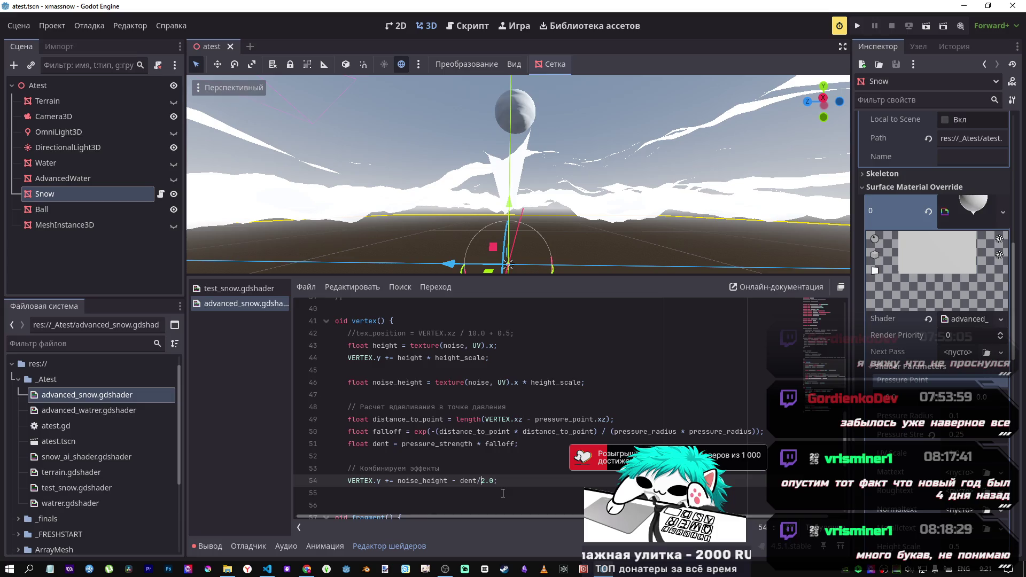
pyautogui.hotkey('ctrl', 's')
pyautogui.press('BackSpace')
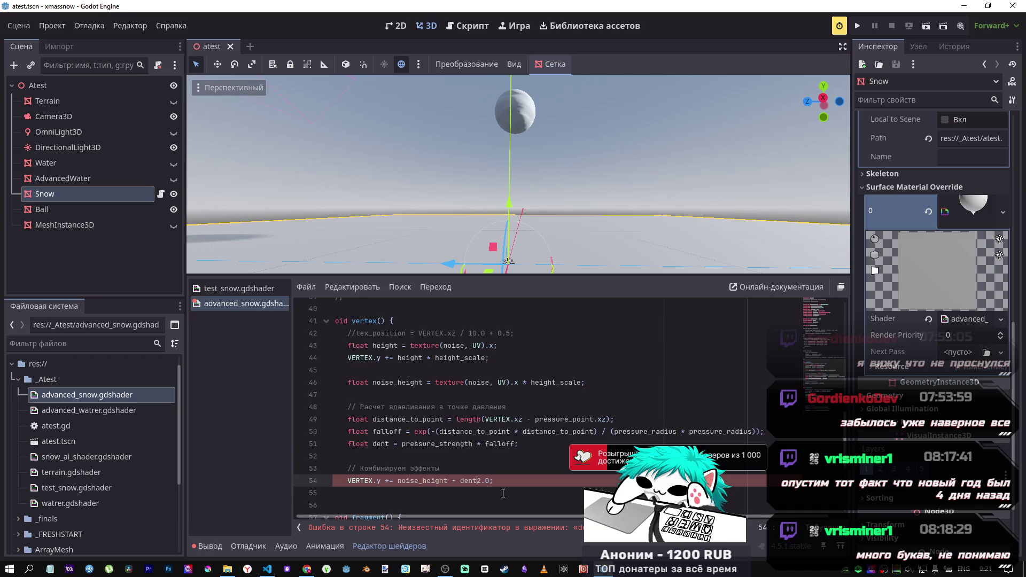
pyautogui.write('-')
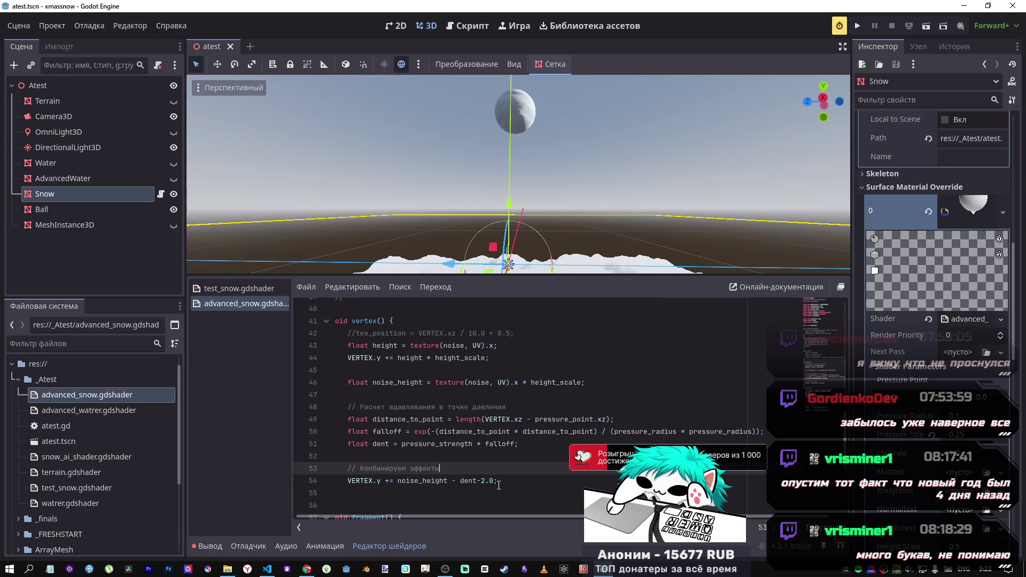
# Step: Replace the dent factor after dent with -1.0 and bring the view closer to the ball
pyautogui.click(494, 480)
pyautogui.press('BackSpace')
pyautogui.press('BackSpace')
pyautogui.press('BackSpace')
pyautogui.press('Up')
pyautogui.press('Up')
pyautogui.press('Up')
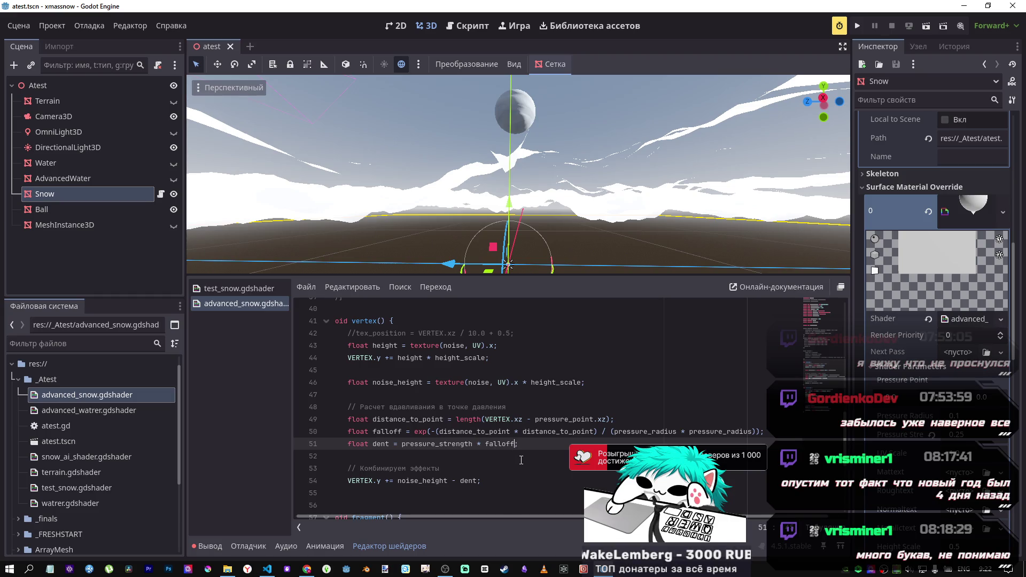
pyautogui.write('-1.')
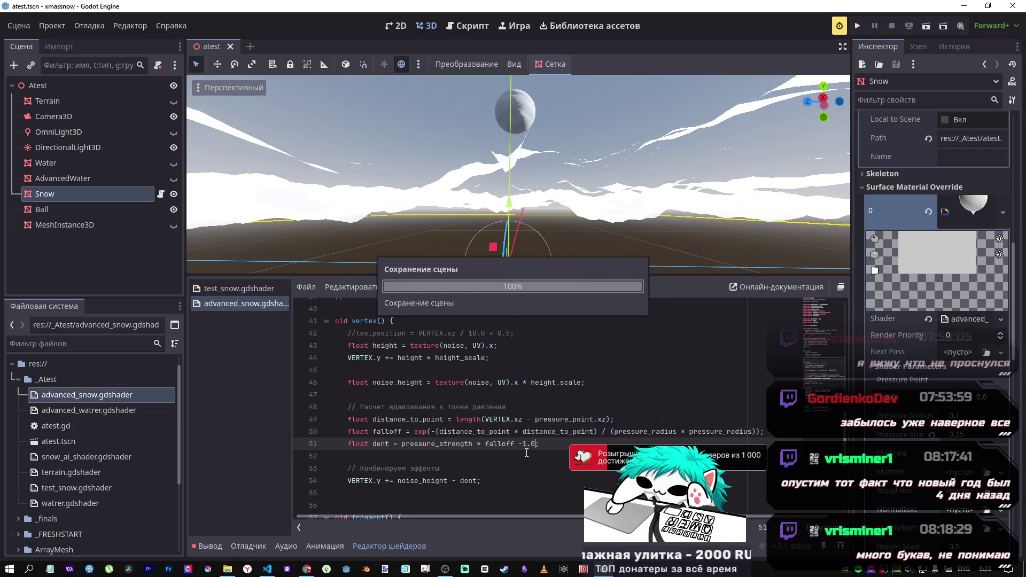
pyautogui.write('0')
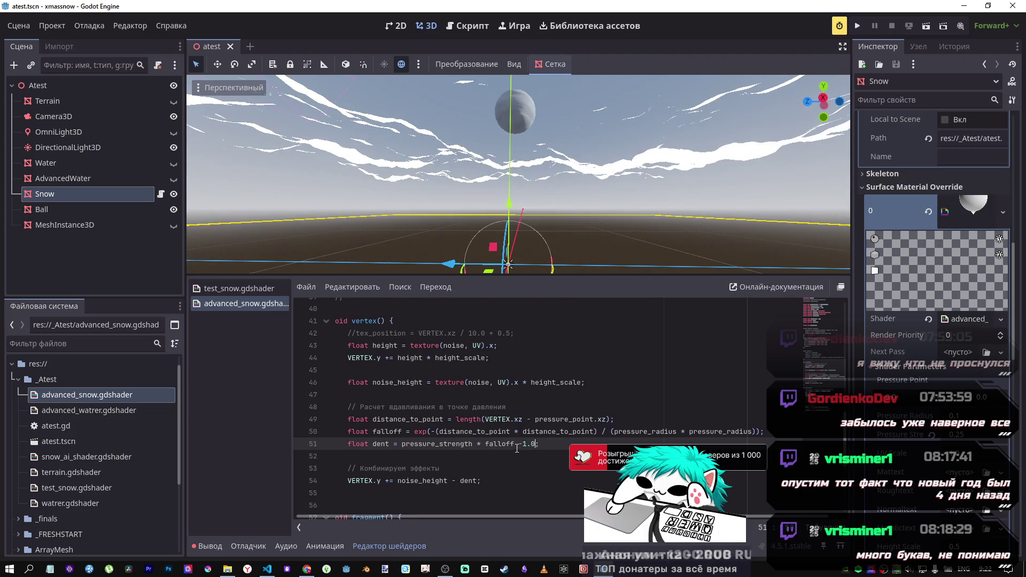
pyautogui.click(523, 444)
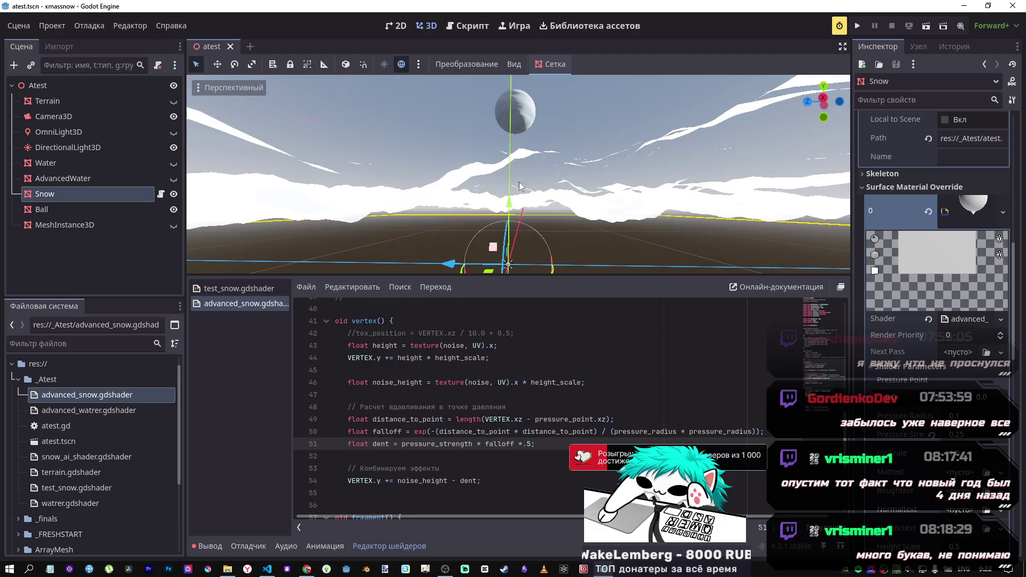
pyautogui.moveTo(518, 181)
pyautogui.mouseDown()
pyautogui.moveTo(518, 107)
pyautogui.moveTo(519, 198)
pyautogui.moveTo(538, 162)
pyautogui.mouseUp()
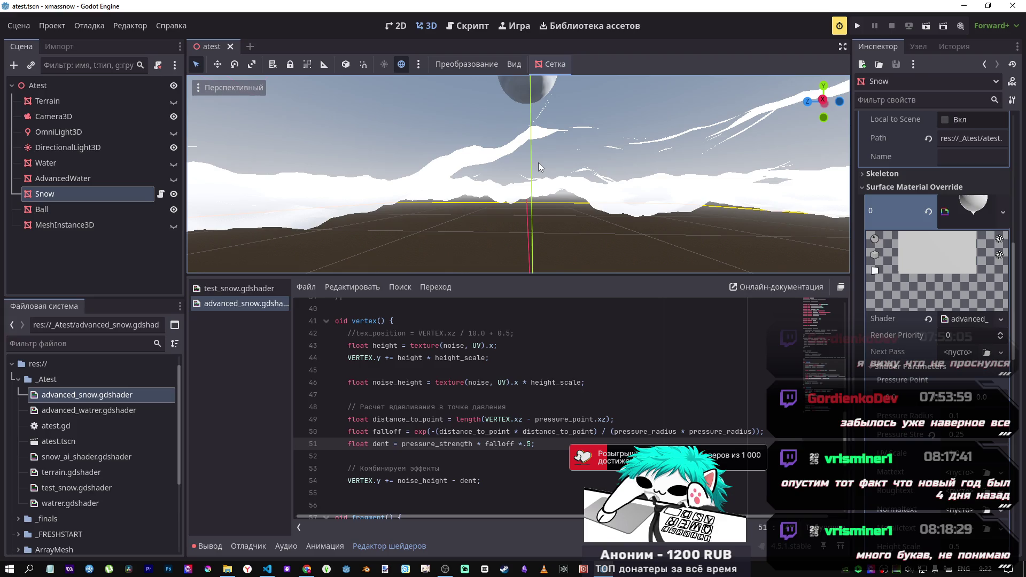
pyautogui.scroll(-5, 537, 198)
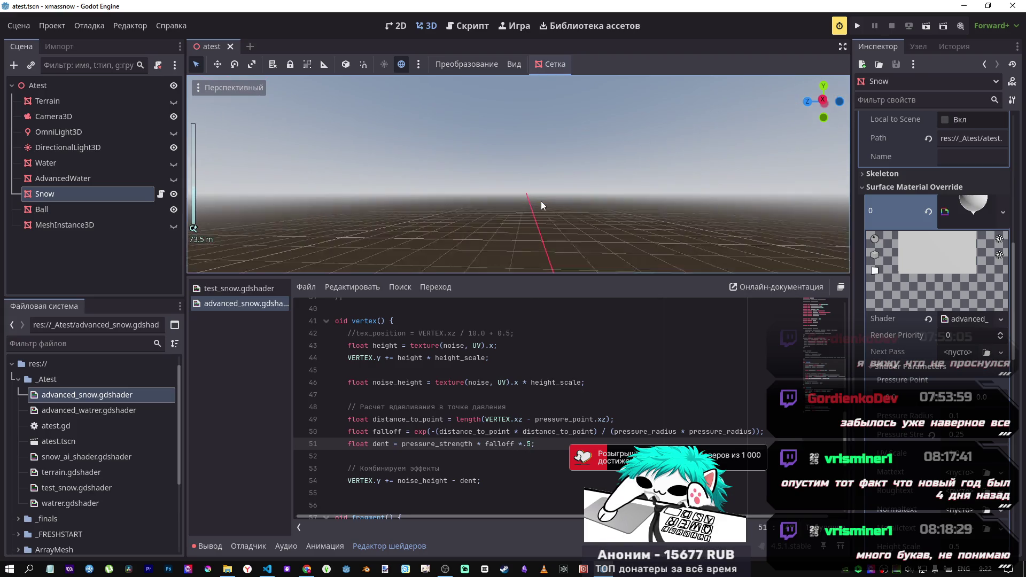
pyautogui.scroll(5, 534, 214)
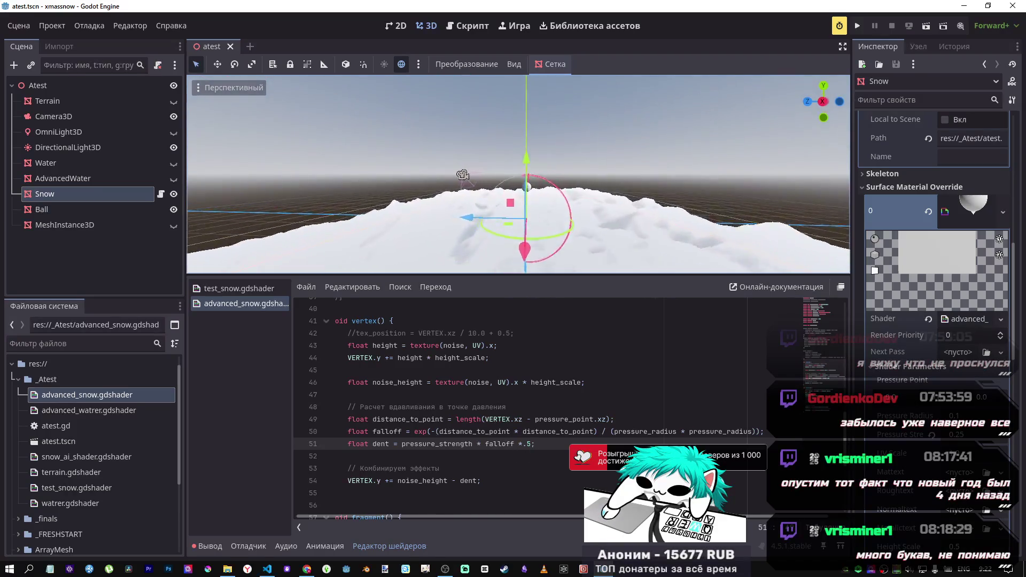
pyautogui.moveTo(534, 214); pyautogui.dragTo(535, 246)
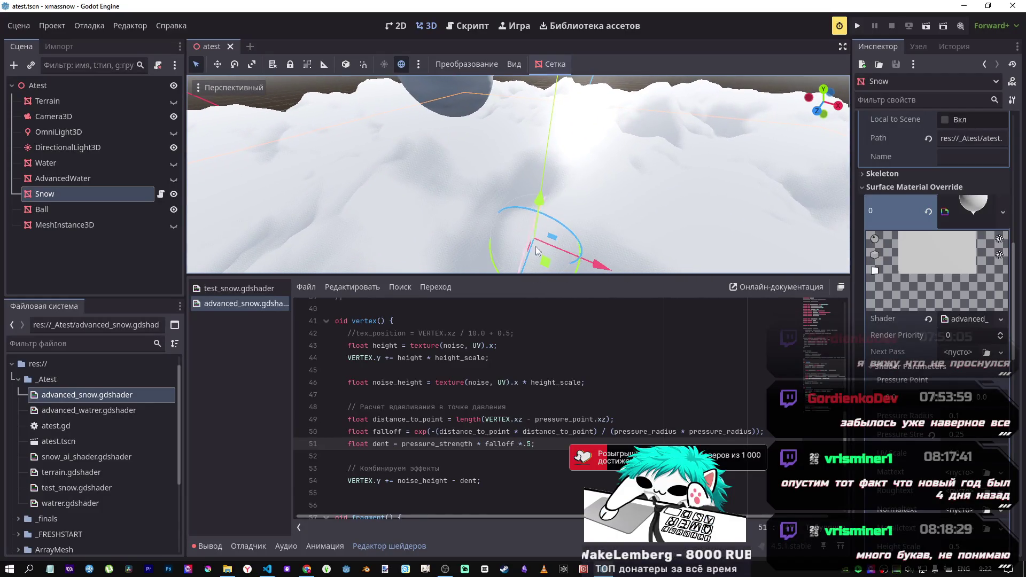
pyautogui.scroll(12, 514, 381)
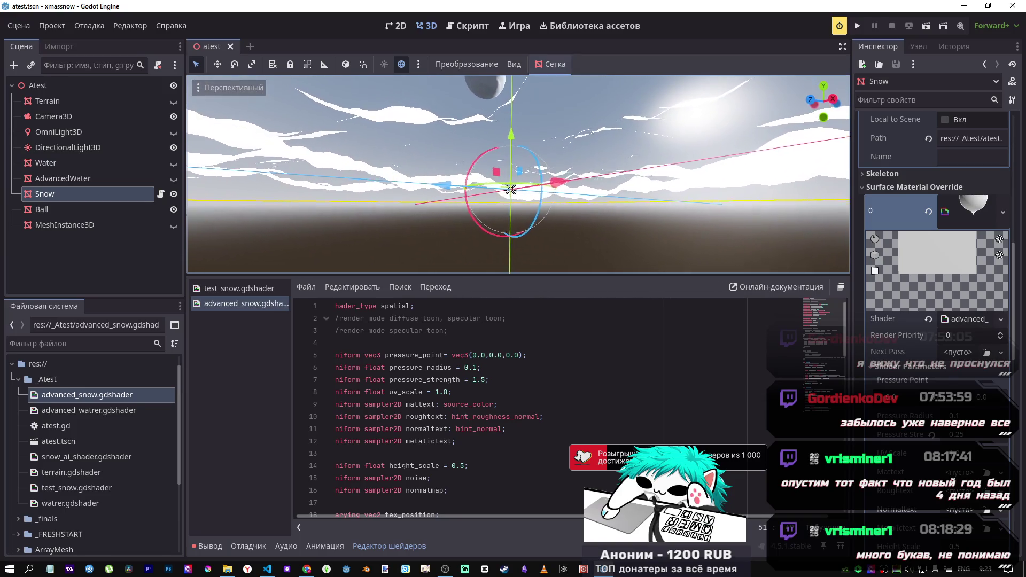
# Step: Drag Pressure Strength in the Inspector, then undo back to 1.5
pyautogui.scroll(-4, 535, 406)
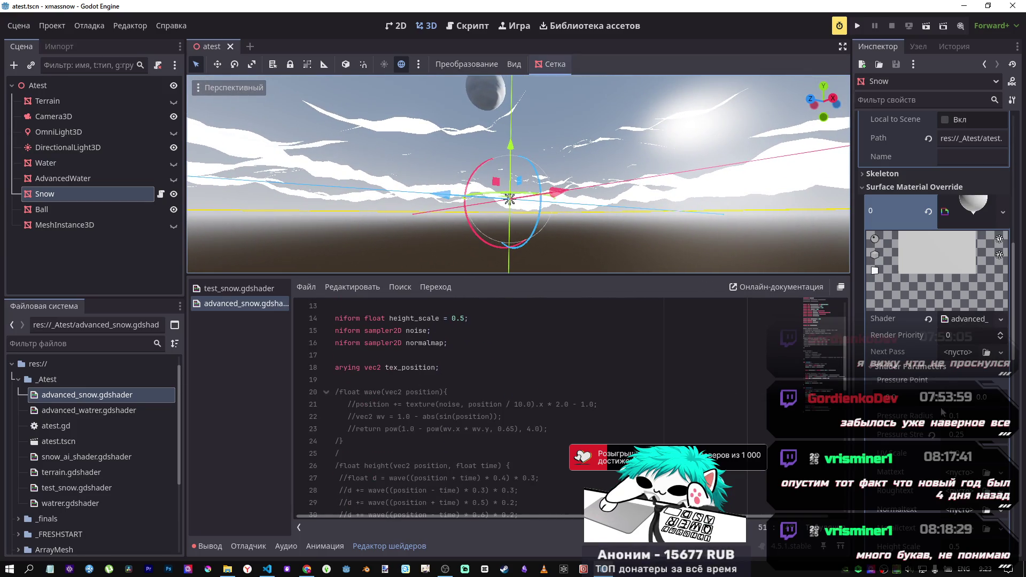
pyautogui.moveTo(961, 435)
pyautogui.mouseDown()
pyautogui.moveTo(994, 435)
pyautogui.moveTo(957, 435)
pyautogui.mouseUp()
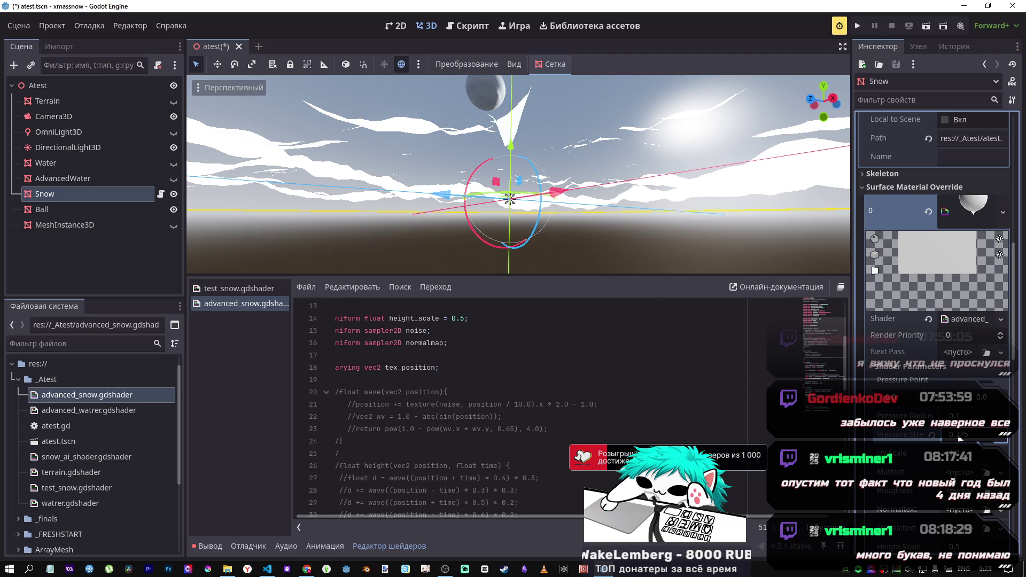
pyautogui.hotkey('ctrl', 'z')
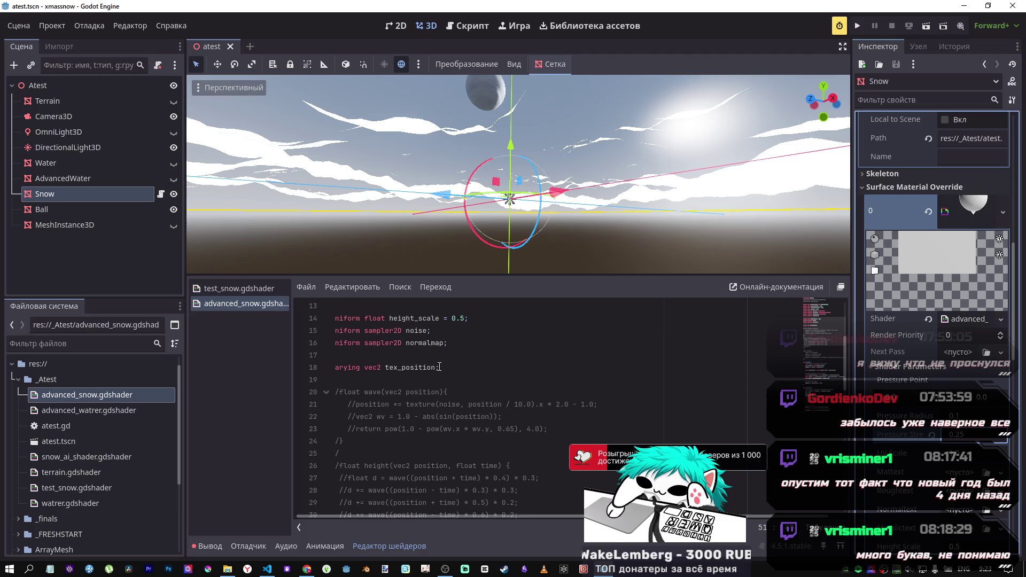
pyautogui.hotkey('ctrl', 'z')
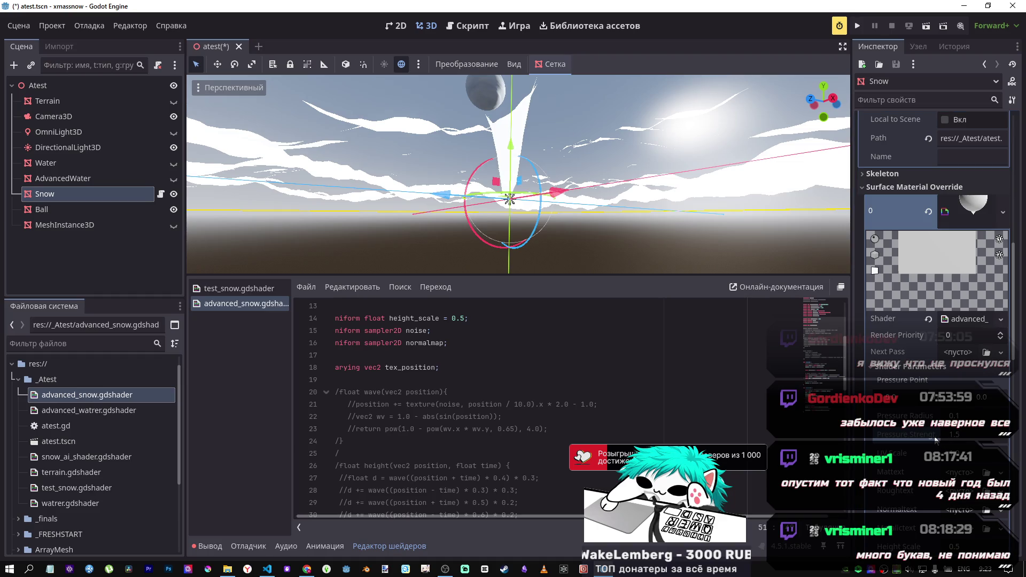
# Step: Remove the extra multiplier from line 51 so dent = pressure_strength * falloff, and save
pyautogui.scroll(-10, 533, 385)
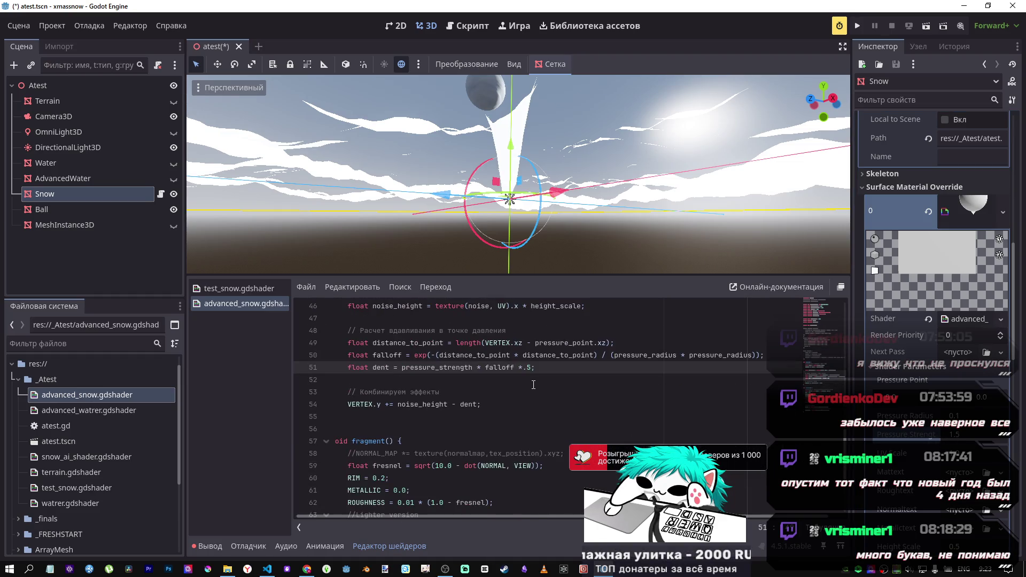
pyautogui.doubleClick(531, 367)
pyautogui.write('2')
pyautogui.hotkey('ctrl', 's')
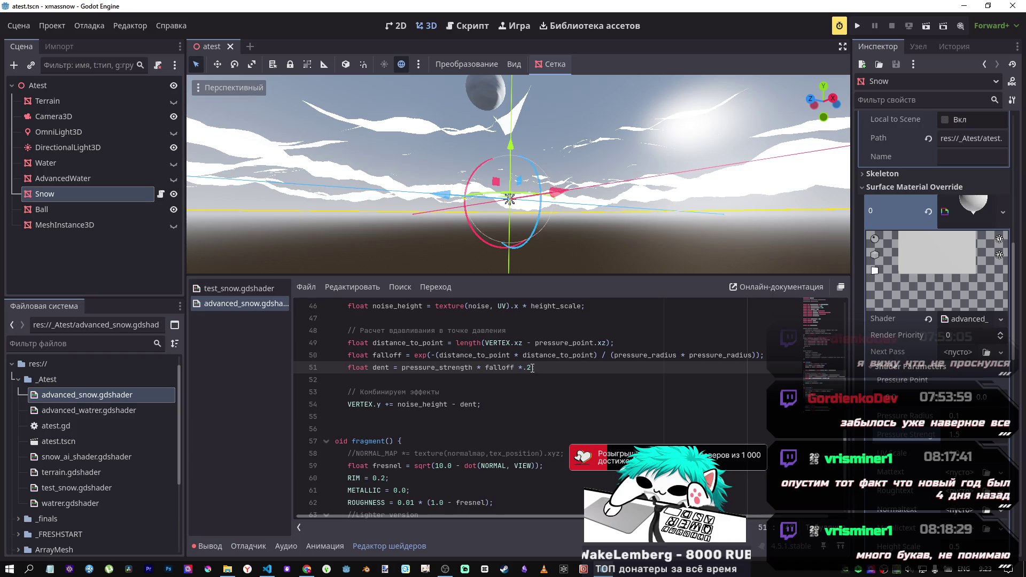
pyautogui.write(';')
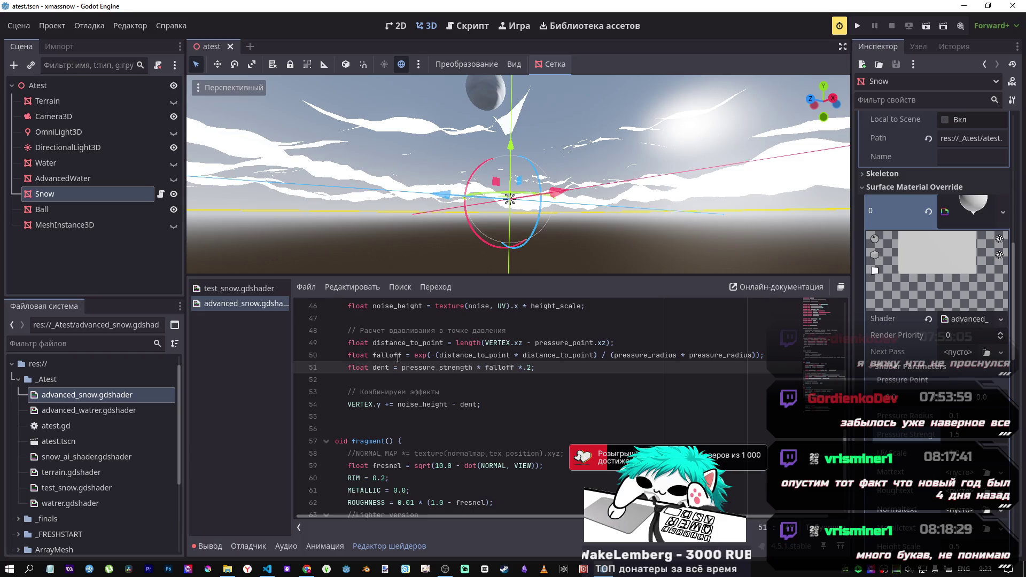
pyautogui.doubleClick(426, 368)
pyautogui.scroll(1, 474, 381)
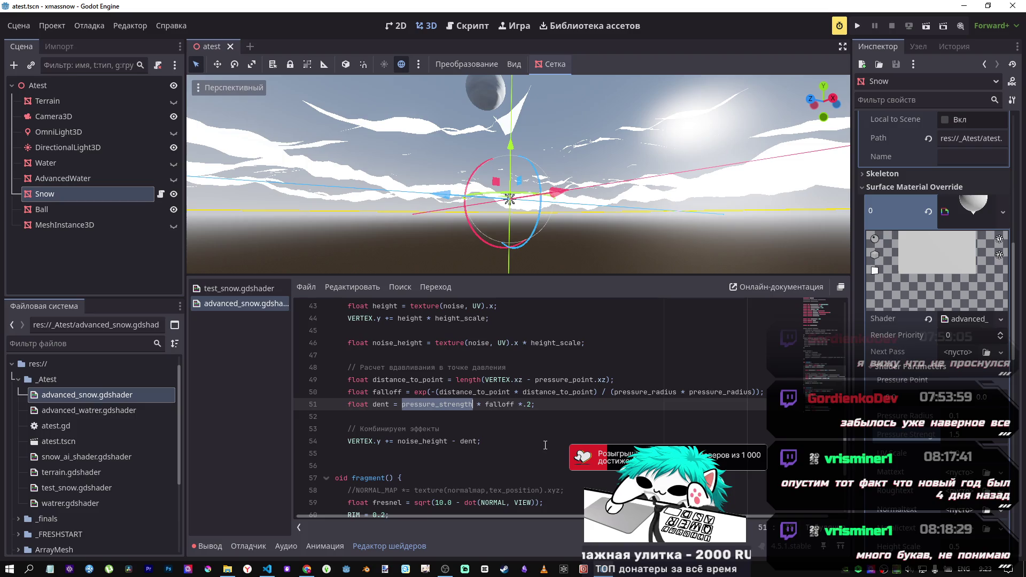
pyautogui.click(531, 404)
pyautogui.press('BackSpace')
pyautogui.press('BackSpace')
pyautogui.press('BackSpace')
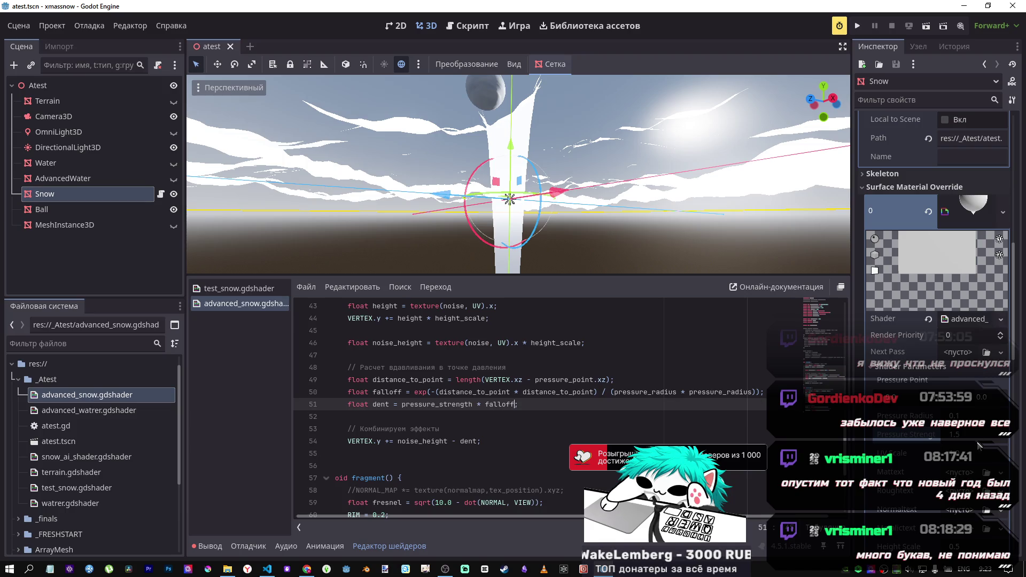
# Step: Lower Pressure Strength to 1.455 and orbit in close to inspect the snow around the dent
pyautogui.moveTo(956, 434); pyautogui.dragTo(930, 435)
pyautogui.moveTo(661, 228); pyautogui.dragTo(639, 175)
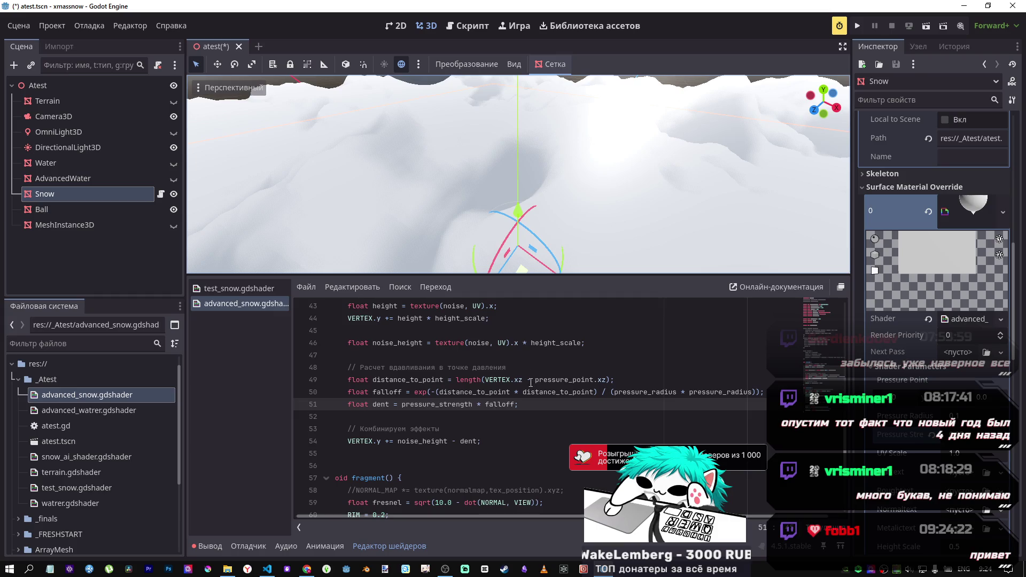
pyautogui.scroll(-3, 486, 390)
pyautogui.scroll(2, 487, 390)
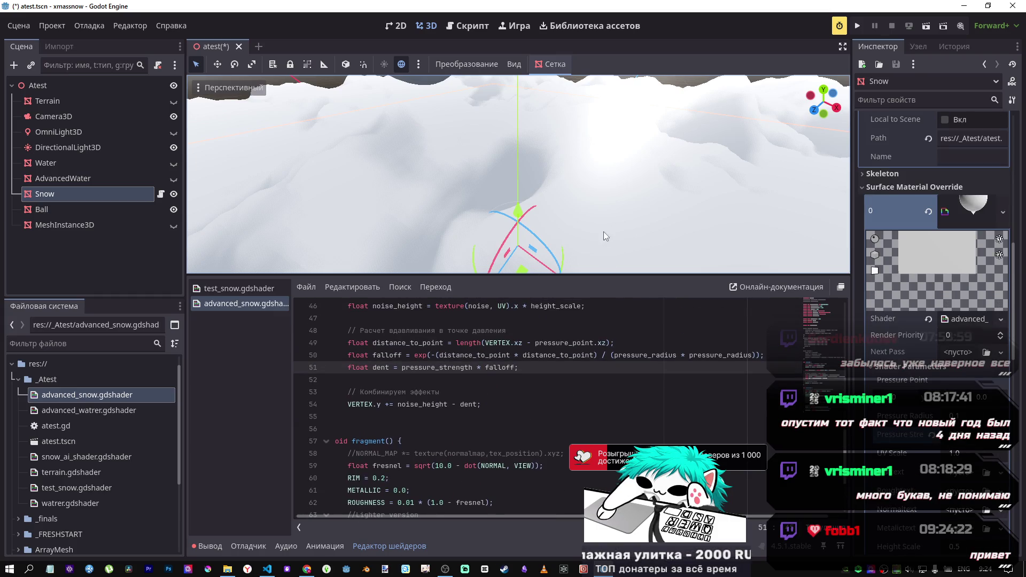
pyautogui.moveTo(604, 232)
pyautogui.mouseDown()
pyautogui.moveTo(636, 229)
pyautogui.moveTo(617, 207)
pyautogui.mouseUp()
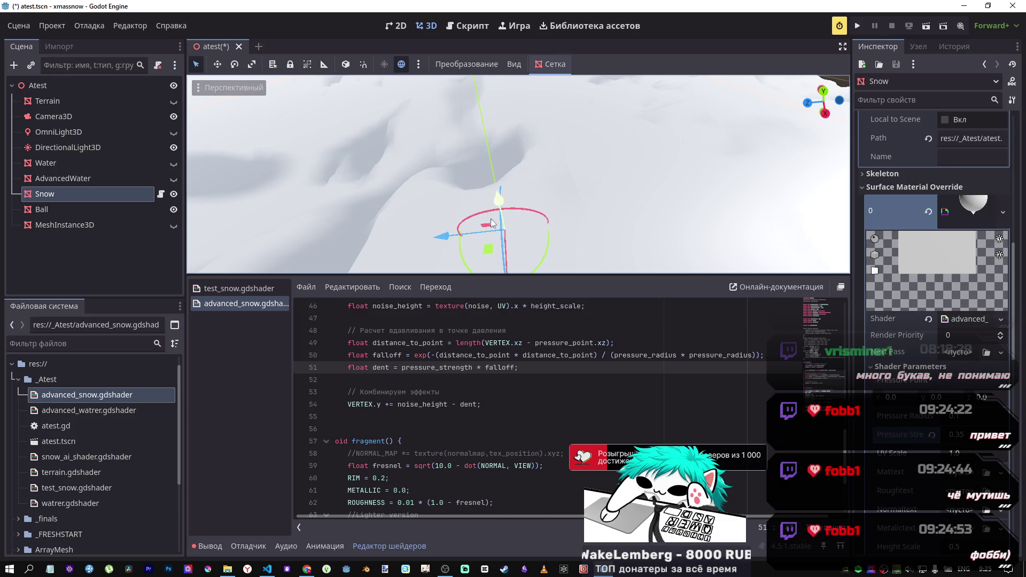
# Step: Switch between test_snow and advanced_snow shaders and check the Output log for shader errors
pyautogui.click(251, 290)
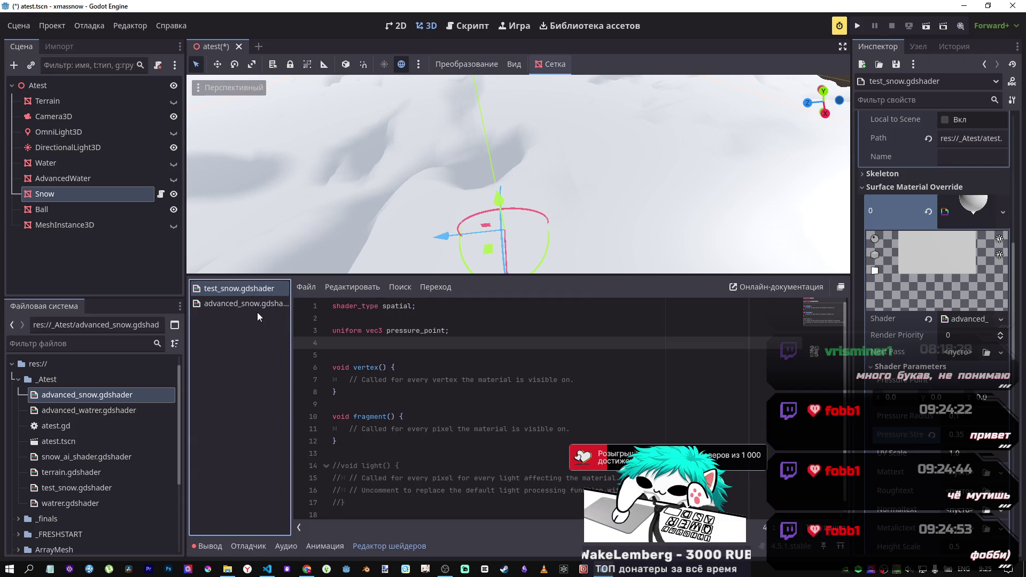
pyautogui.click(258, 304)
pyautogui.scroll(7, 472, 381)
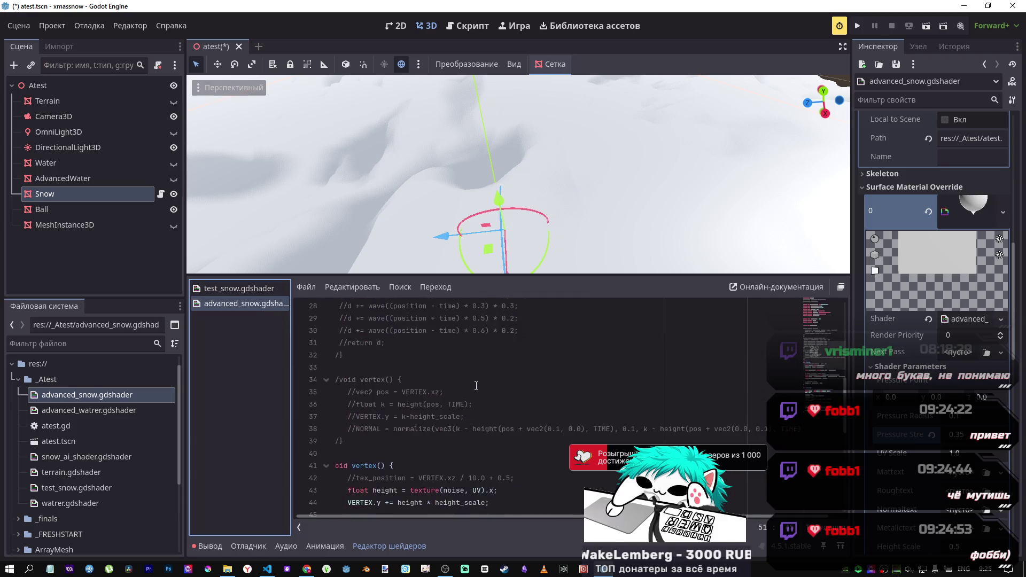
pyautogui.scroll(-6, 472, 381)
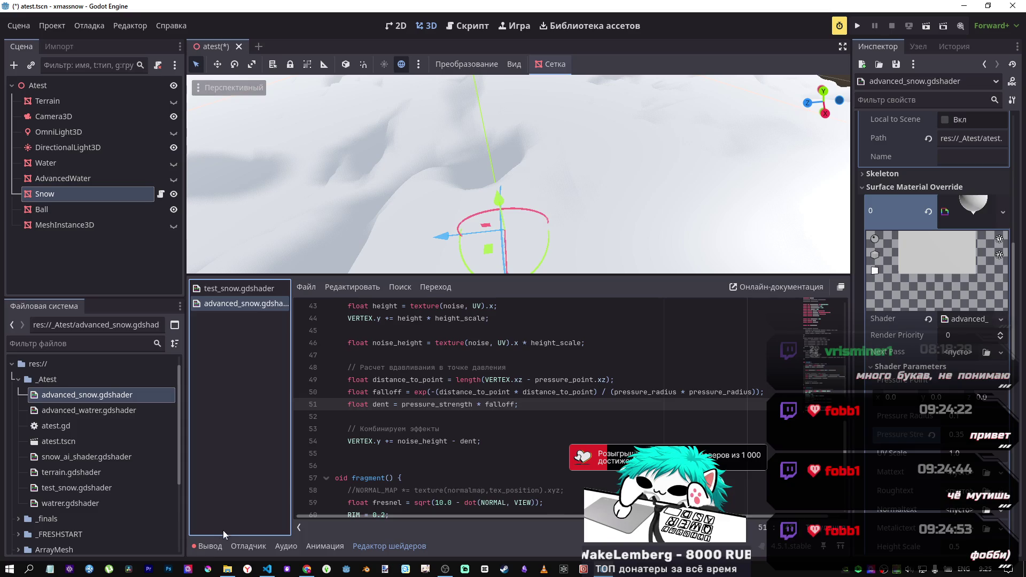
pyautogui.click(213, 546)
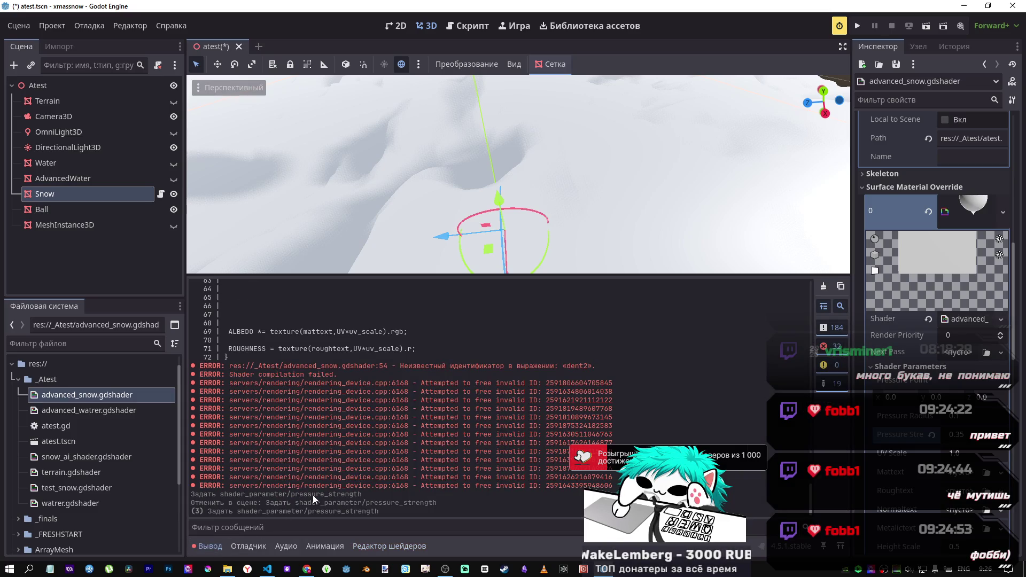
pyautogui.click(250, 545)
pyautogui.click(210, 545)
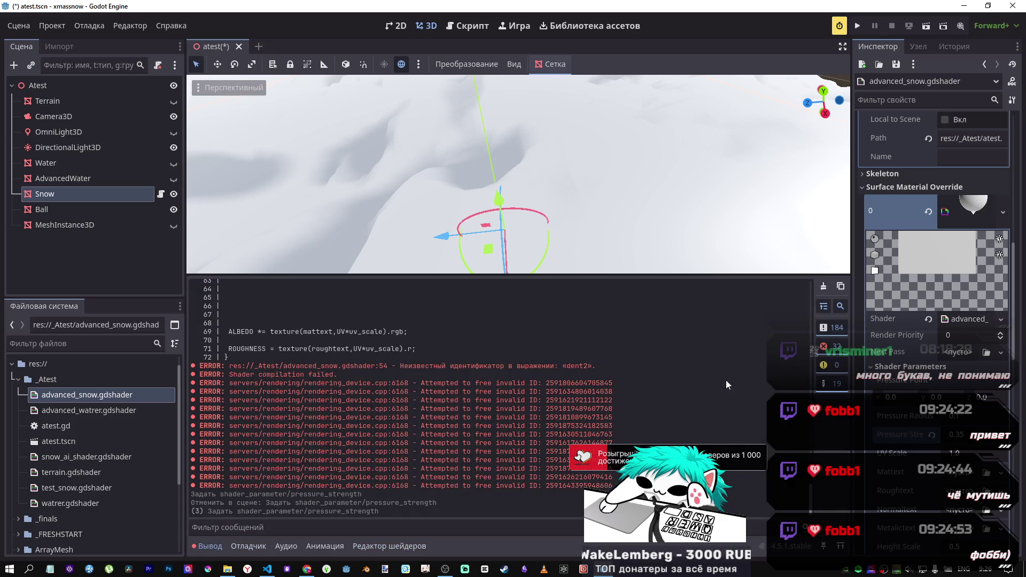
# Step: Clear the old errors from the Output log and return to the advanced_snow code
pyautogui.click(826, 289)
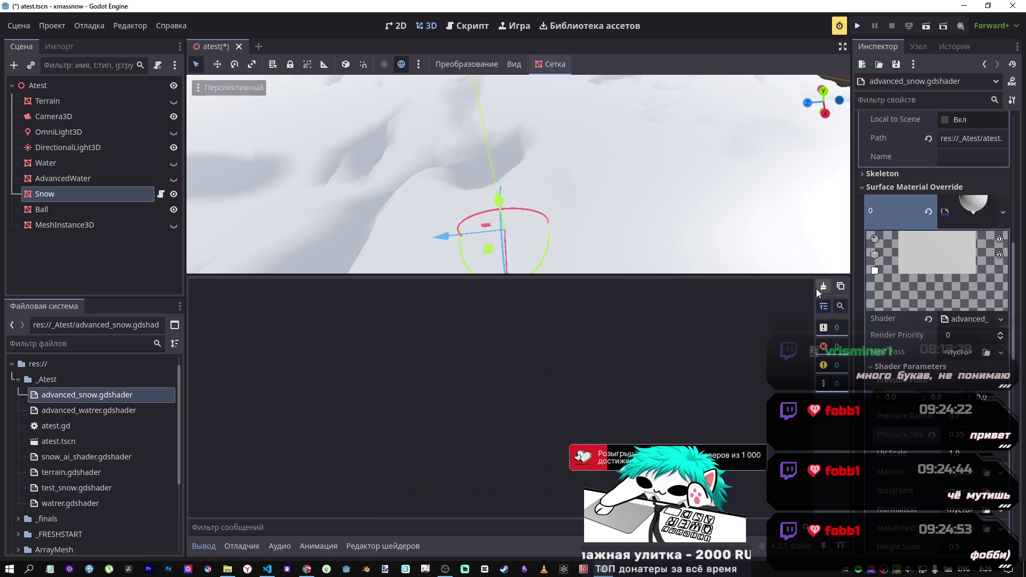
pyautogui.click(261, 544)
pyautogui.click(273, 545)
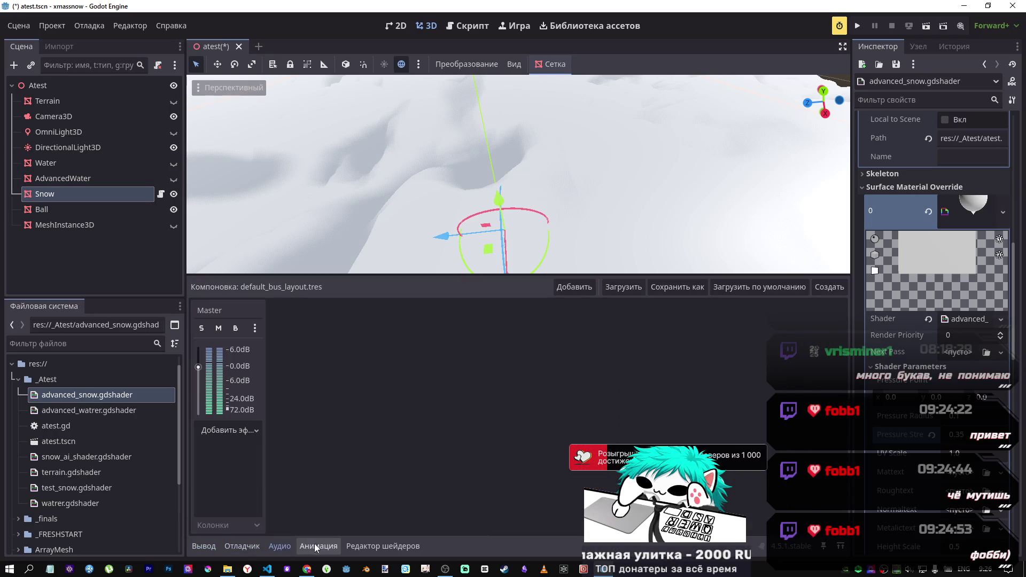
pyautogui.click(342, 544)
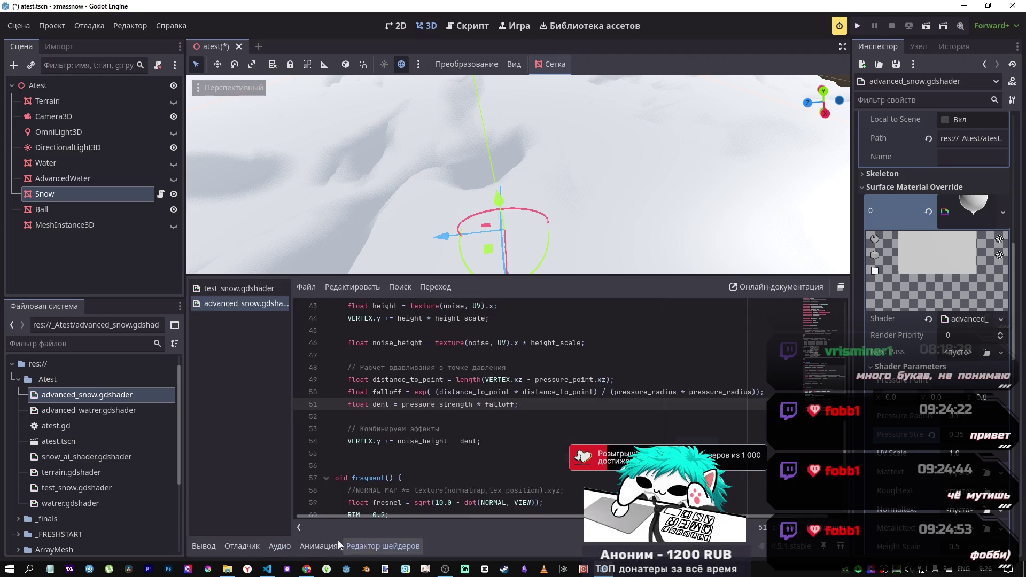
pyautogui.click(481, 345)
# Step: Drag the Pressure Point Y value off 0.0 and select distance_to_point on line 49
pyautogui.scroll(1, 477, 360)
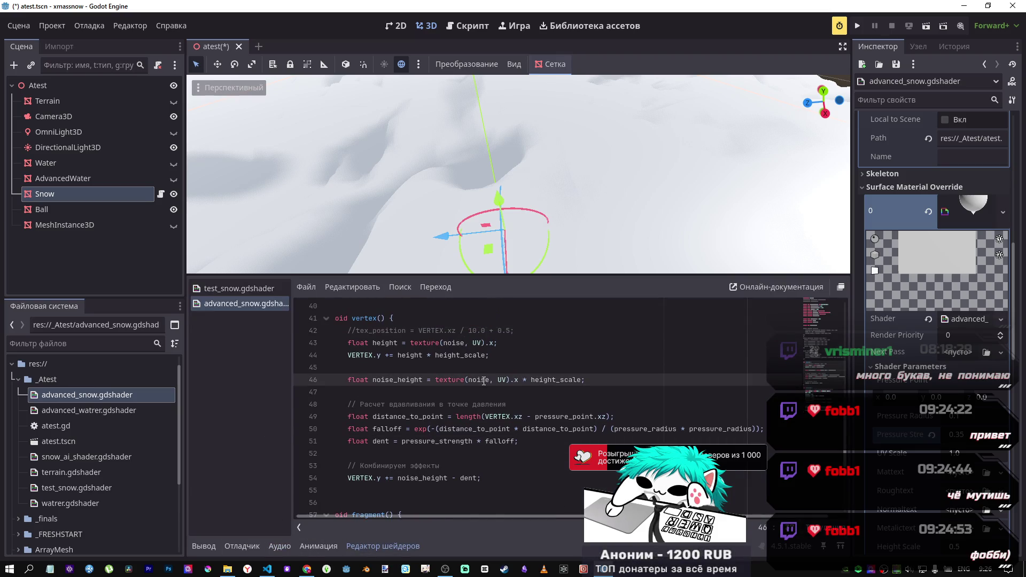
pyautogui.scroll(-1, 475, 371)
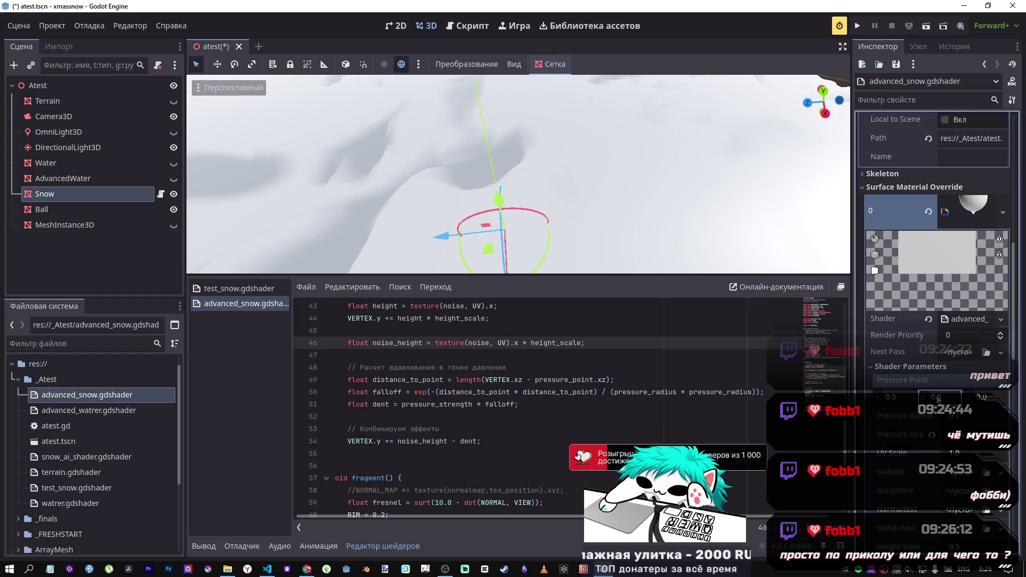
pyautogui.moveTo(935, 399); pyautogui.dragTo(919, 398)
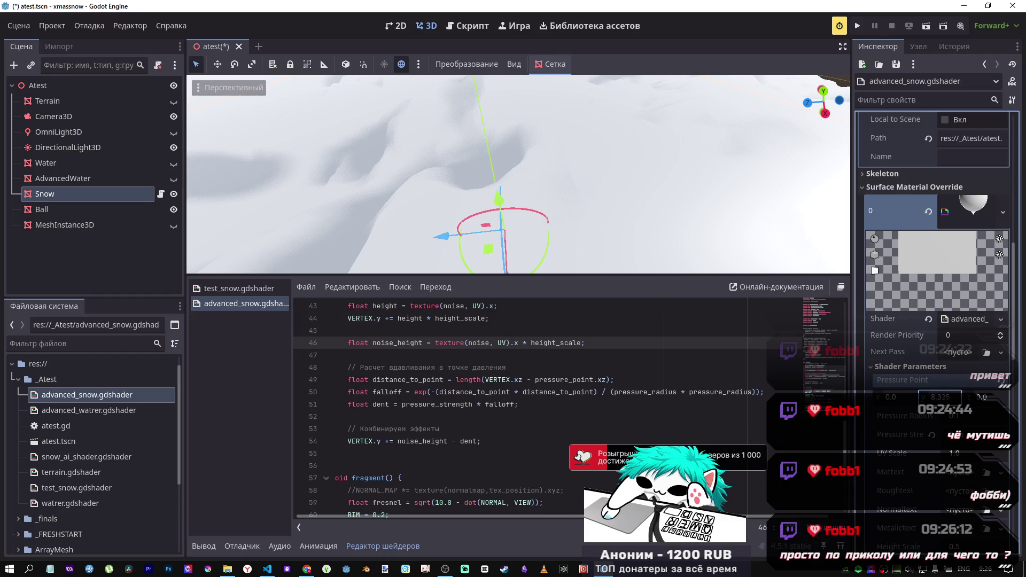
pyautogui.moveTo(935, 399); pyautogui.dragTo(999, 383)
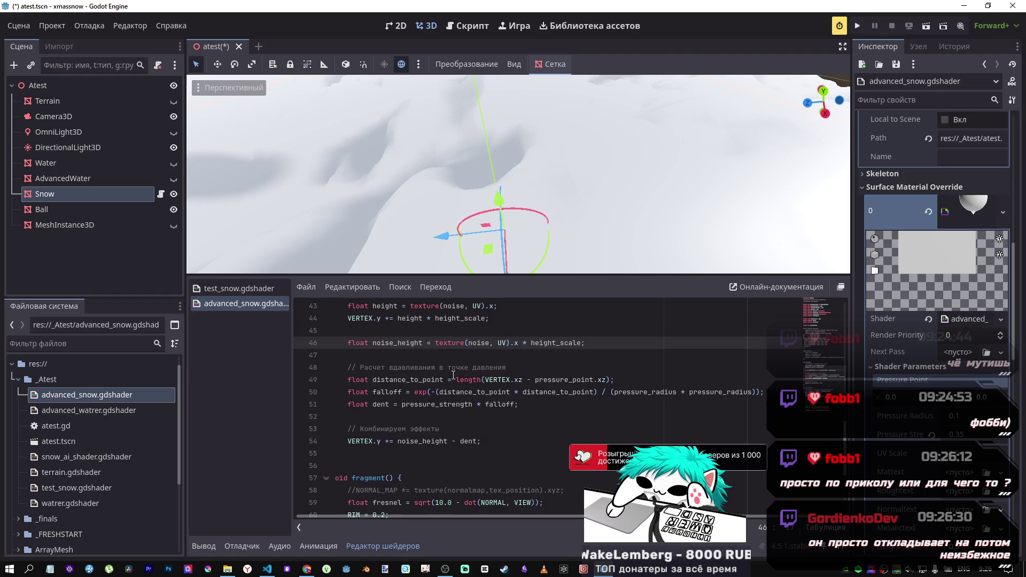
pyautogui.moveTo(423, 380); pyautogui.dragTo(439, 379)
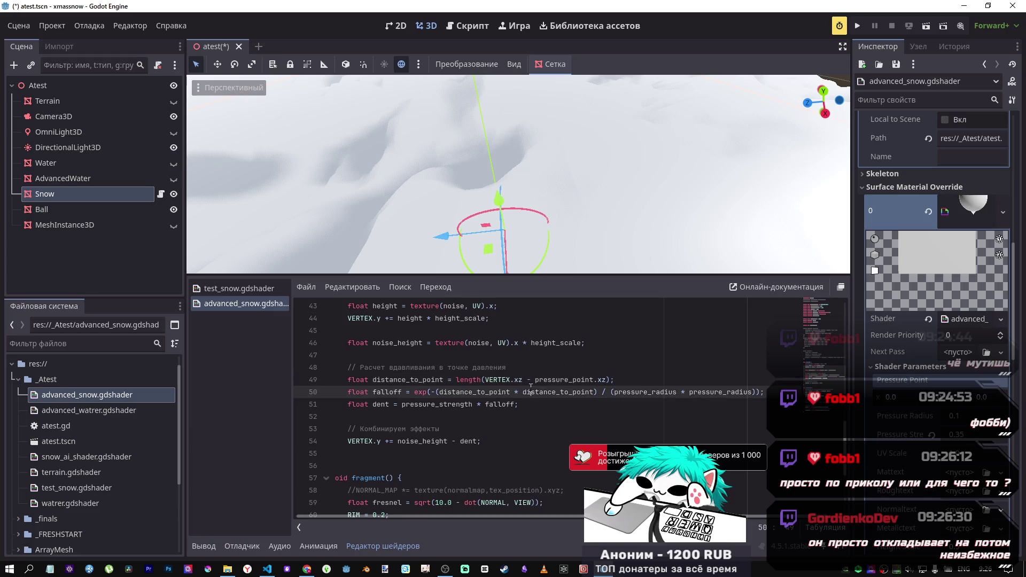
# Step: Change line 49 to measure length(VERTEX.xyz - pressure_point.xyz) and save to recompile the shader
pyautogui.click(598, 392)
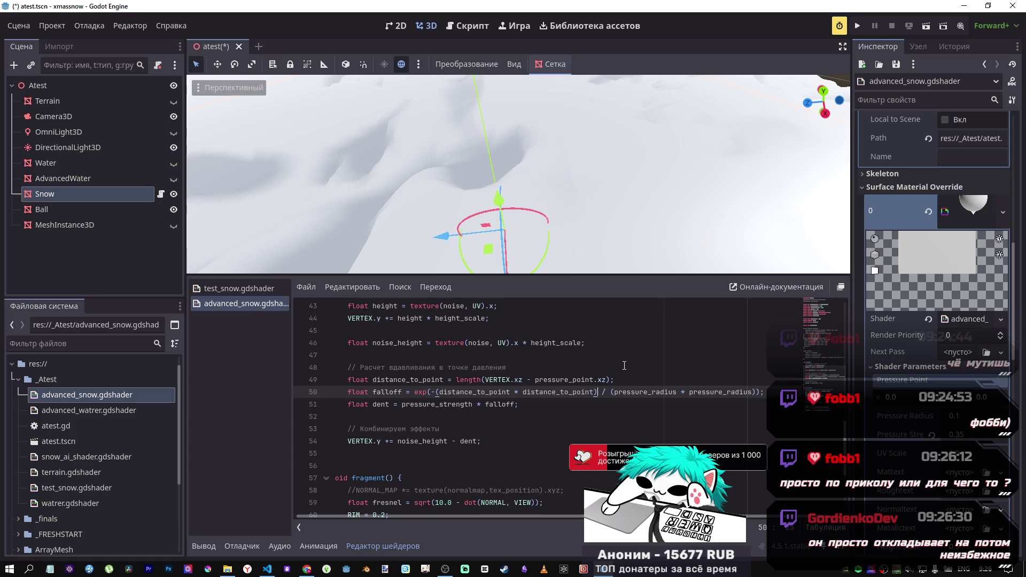
pyautogui.click(517, 379)
pyautogui.write('y')
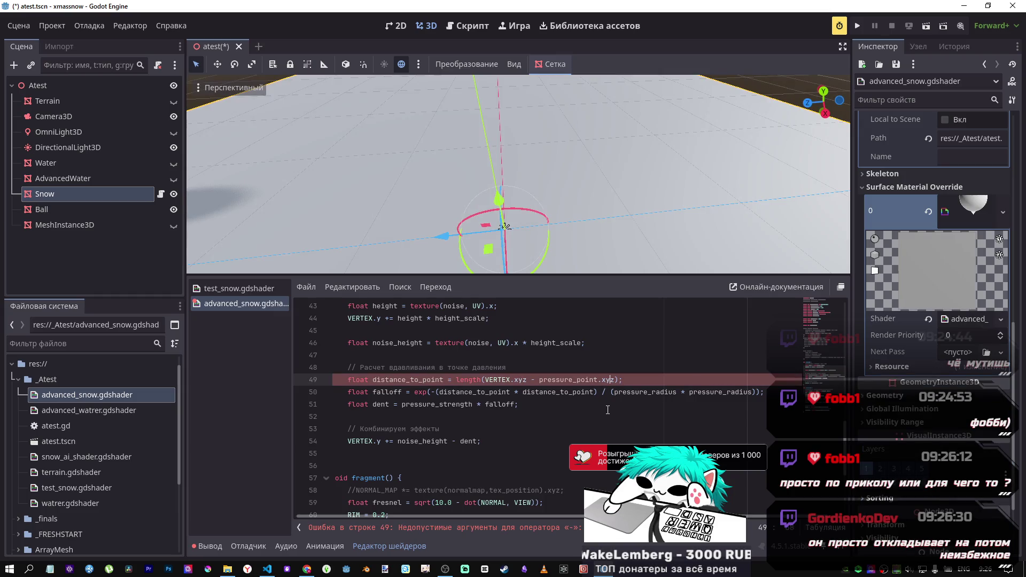
pyautogui.hotkey('ctrl', 's')
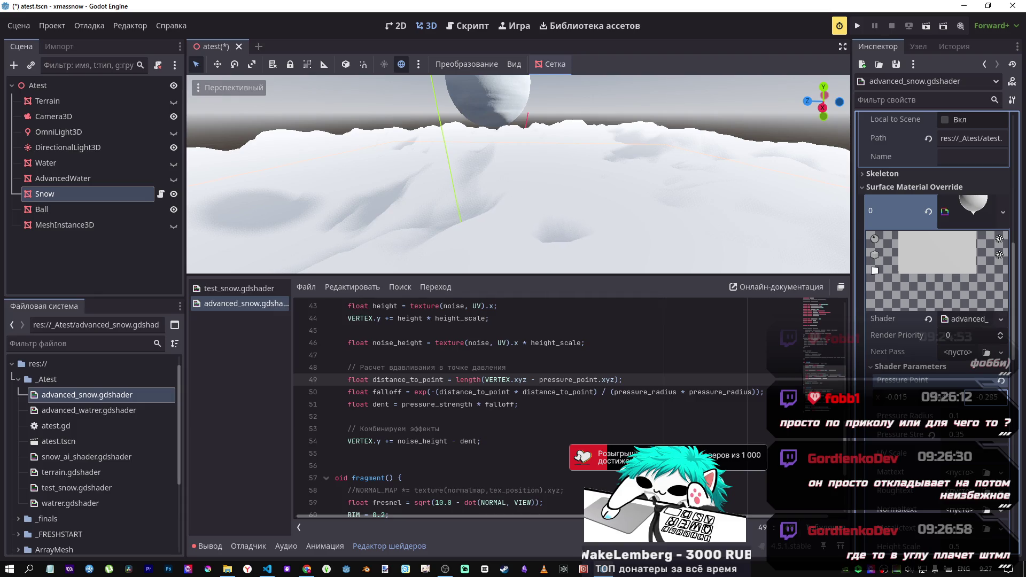
# Step: Orbit in on the Snow mesh and scroll the Inspector down to the 512×512 Noise texture settings
pyautogui.moveTo(663, 246); pyautogui.dragTo(663, 278)
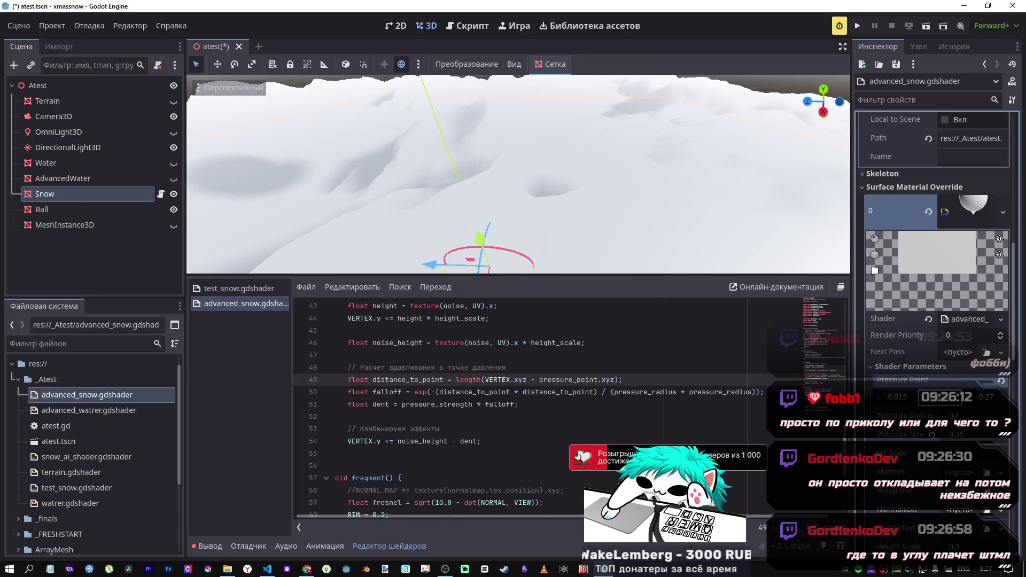
pyautogui.moveTo(612, 232)
pyautogui.mouseDown()
pyautogui.moveTo(534, 240)
pyautogui.moveTo(502, 192)
pyautogui.moveTo(555, 213)
pyautogui.mouseUp()
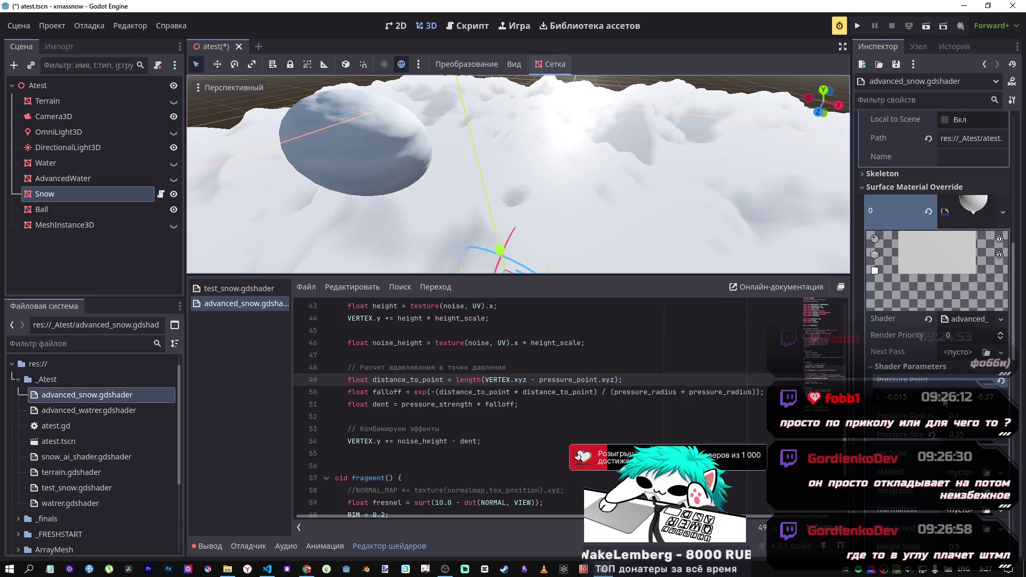
pyautogui.click(943, 402)
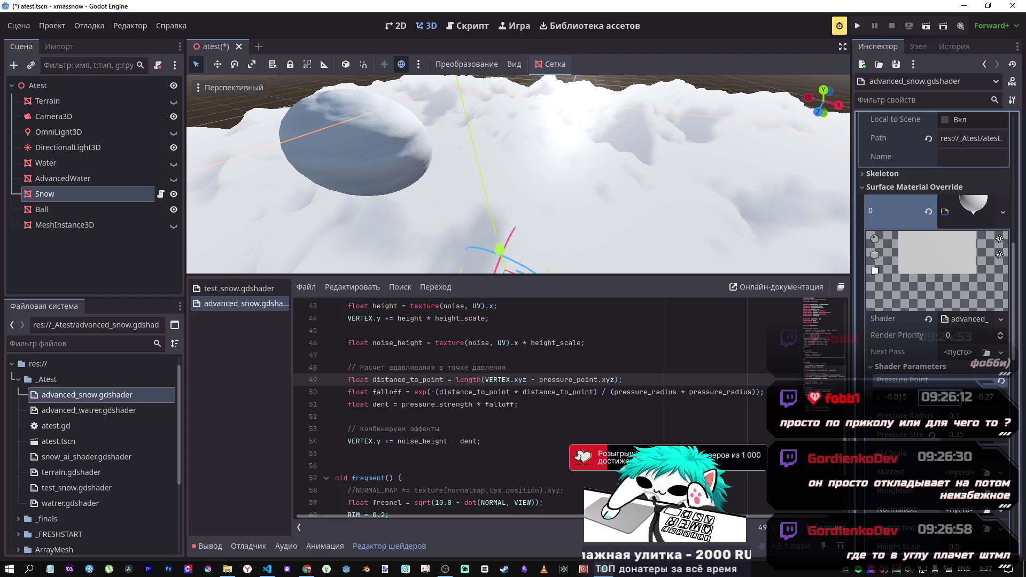
pyautogui.press('f')
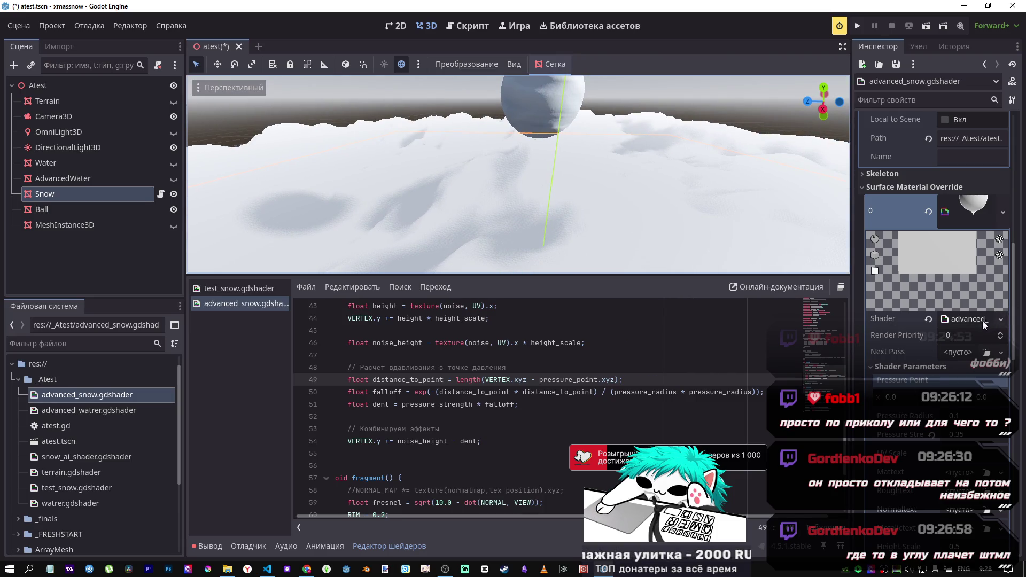
pyautogui.scroll(-5, 954, 203)
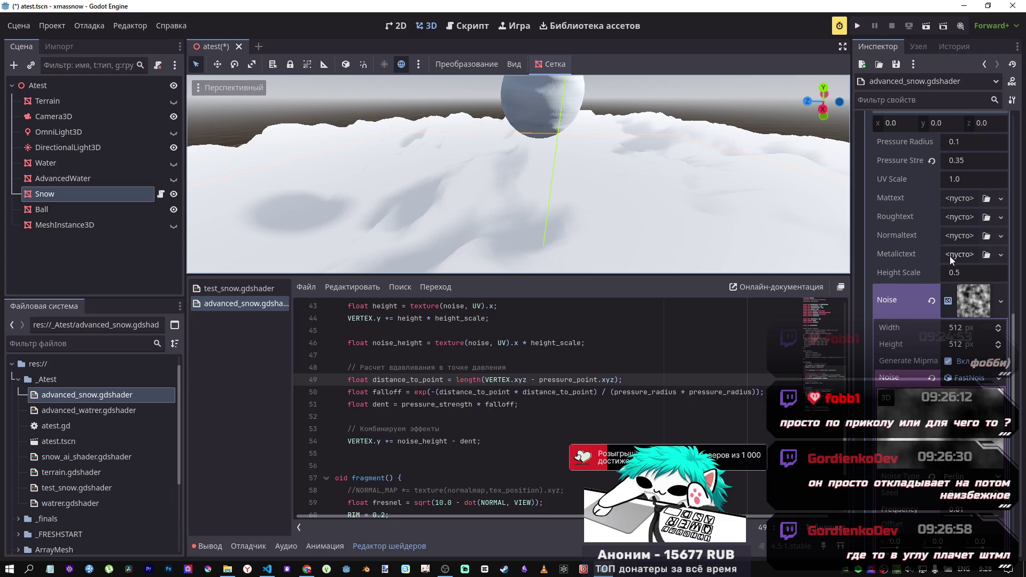
# Step: Change the FastNoiseLite noise type from Perlin to Cellular
pyautogui.scroll(-3, 940, 299)
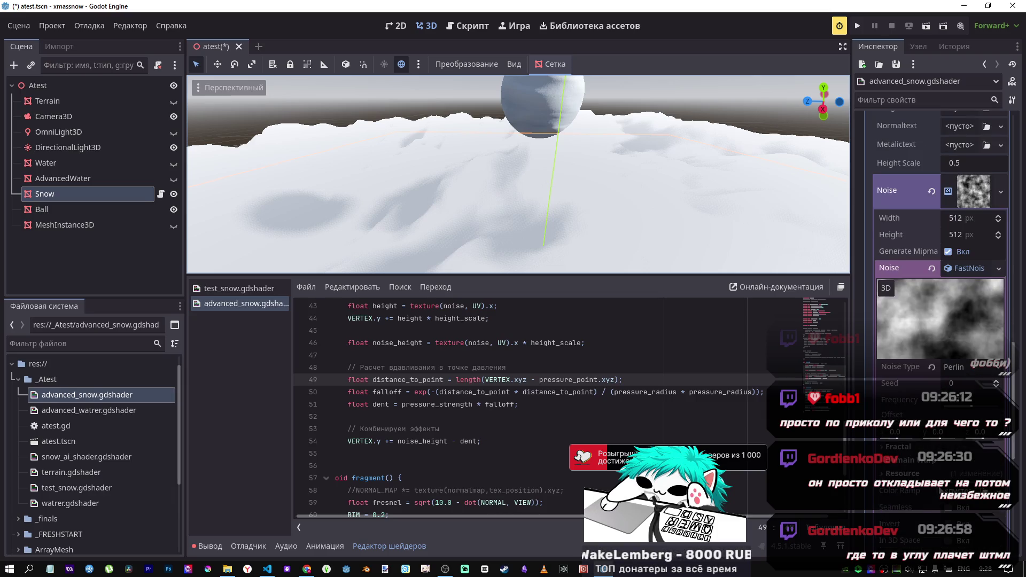
pyautogui.click(962, 368)
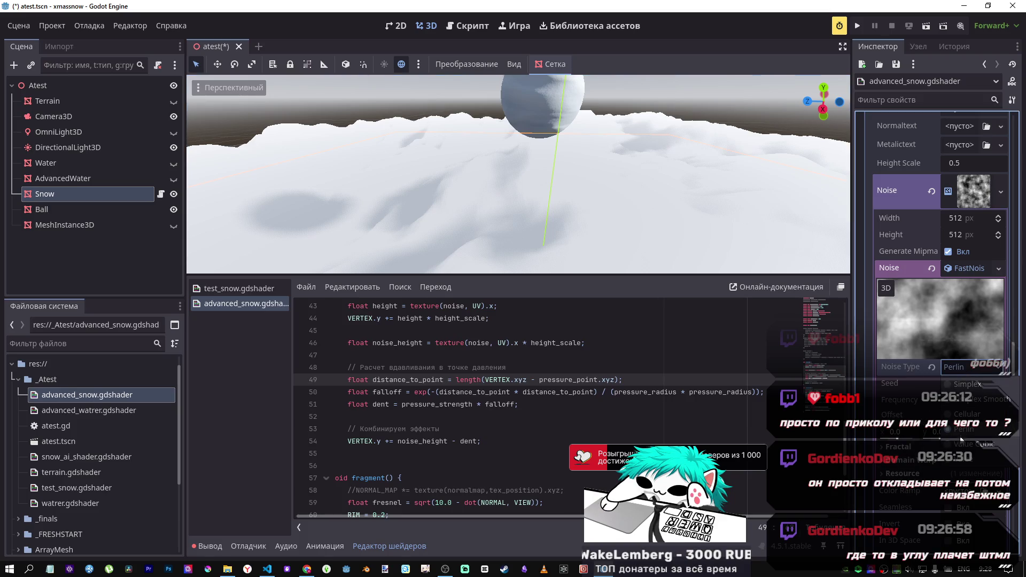
pyautogui.click(967, 414)
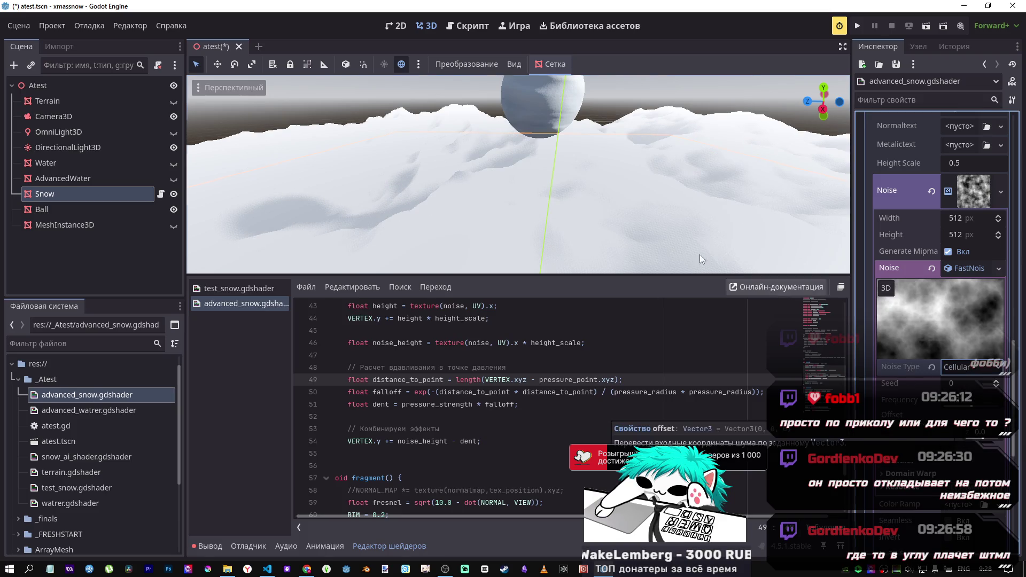
# Step: Fly back and forth across the snow and tilt the view to look over the ball
pyautogui.press('s')
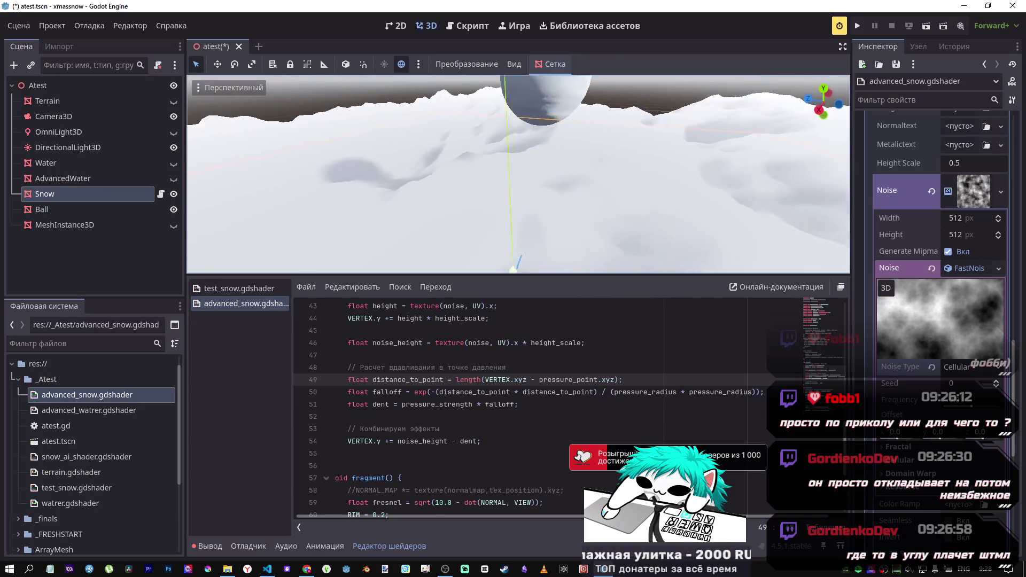
pyautogui.press('w')
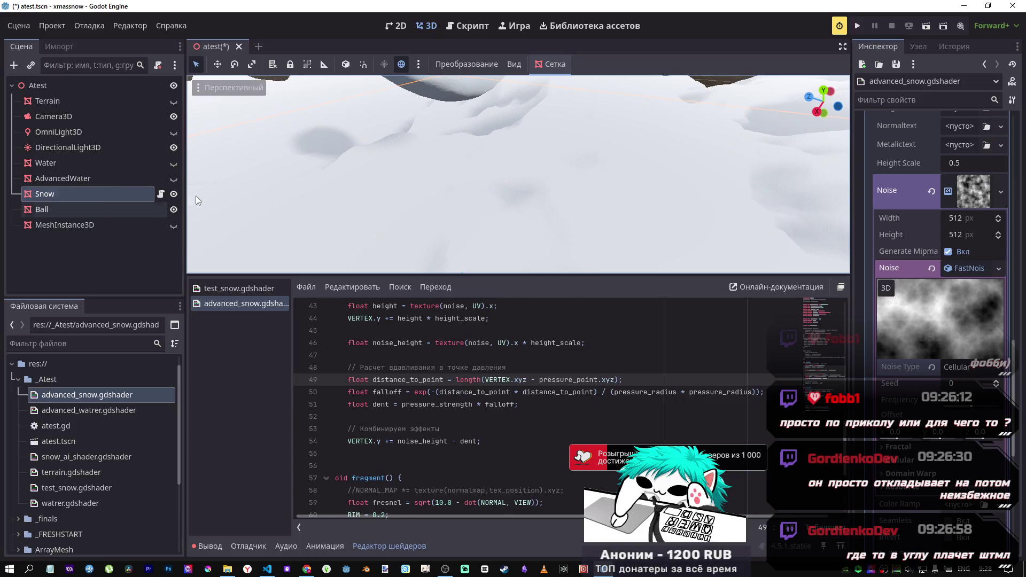
pyautogui.press('s')
pyautogui.moveTo(310, 106); pyautogui.dragTo(453, 210)
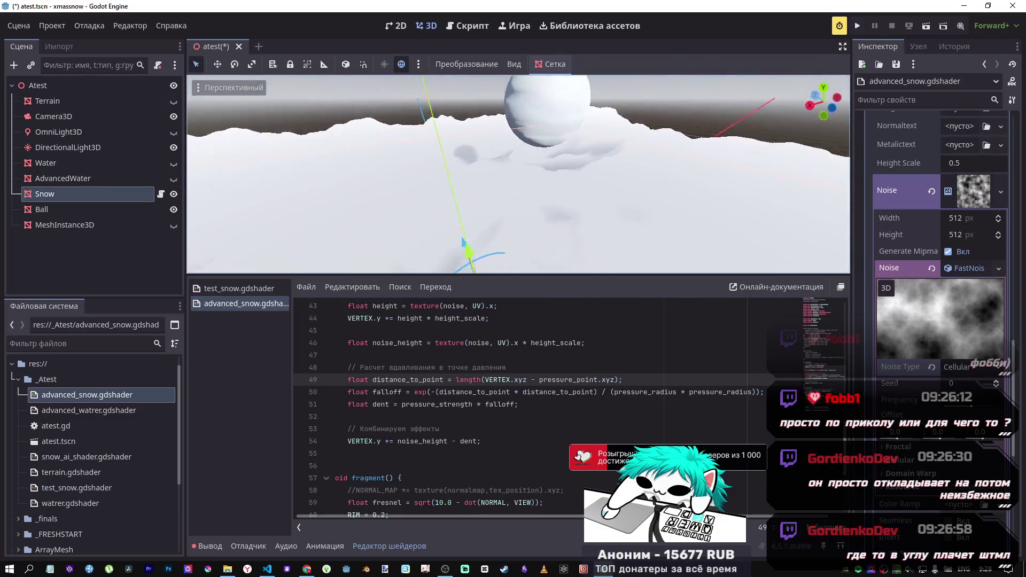
# Step: Select the Ball, expand its Transform, and drag Position to move it over the snow
pyautogui.click(459, 123)
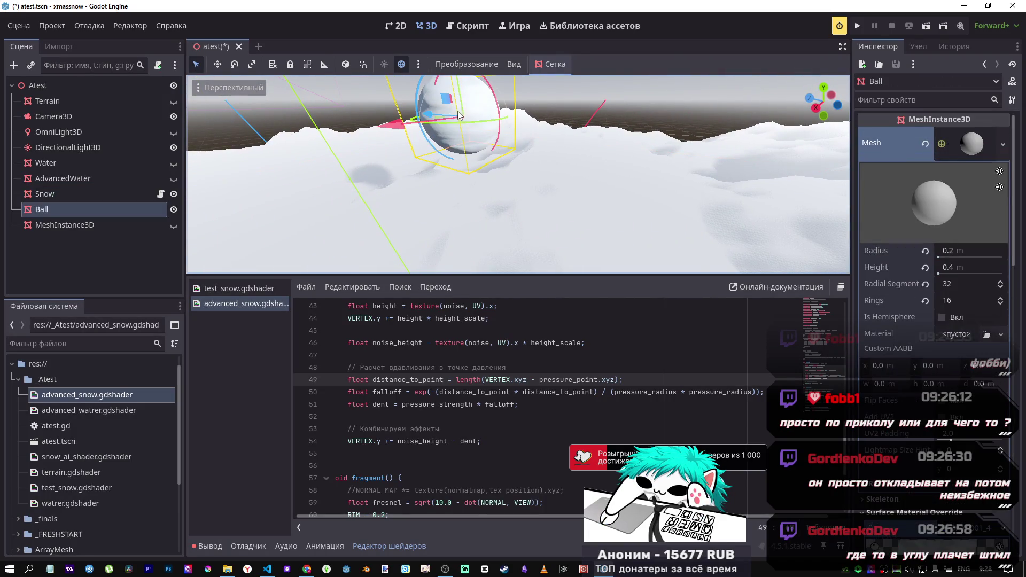
pyautogui.scroll(-10, 942, 476)
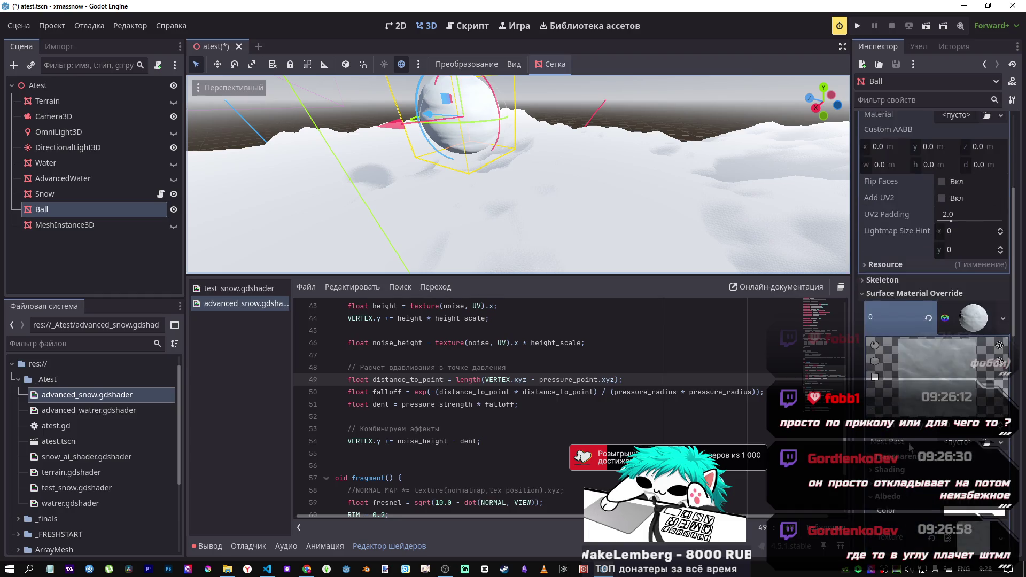
pyautogui.scroll(-6, 898, 419)
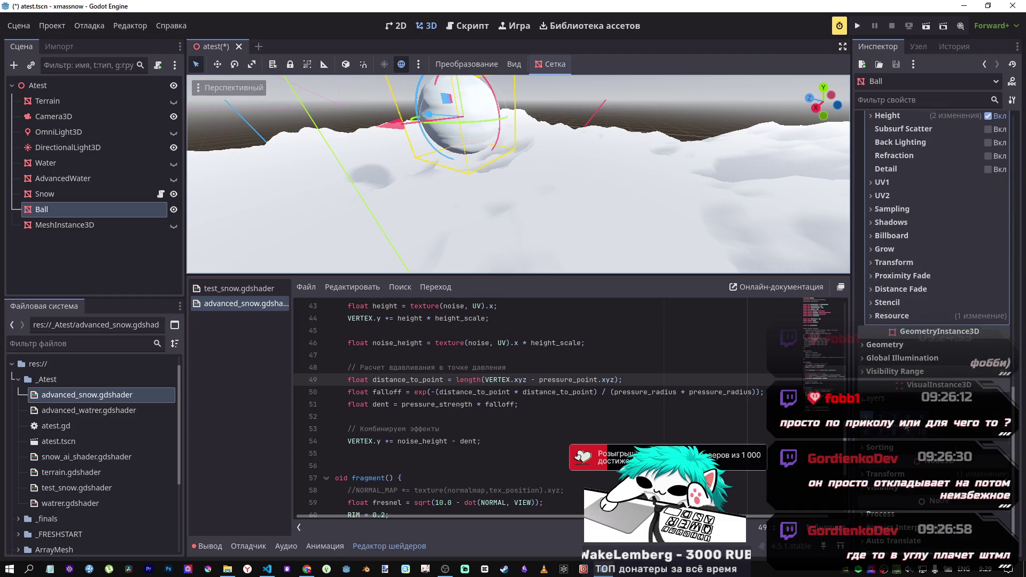
pyautogui.scroll(5, 908, 406)
pyautogui.click(924, 383)
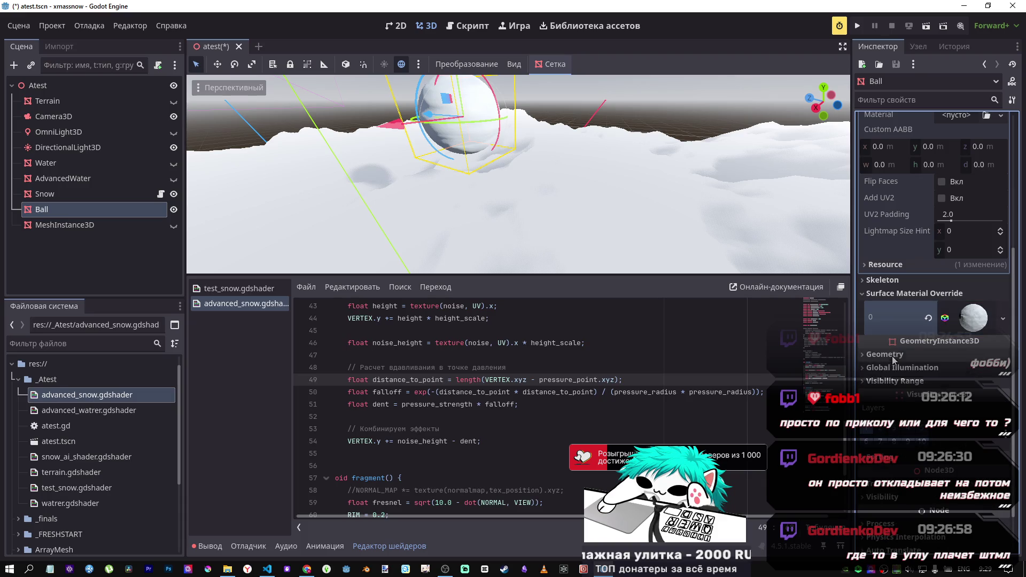
pyautogui.scroll(-2, 943, 403)
pyautogui.click(909, 429)
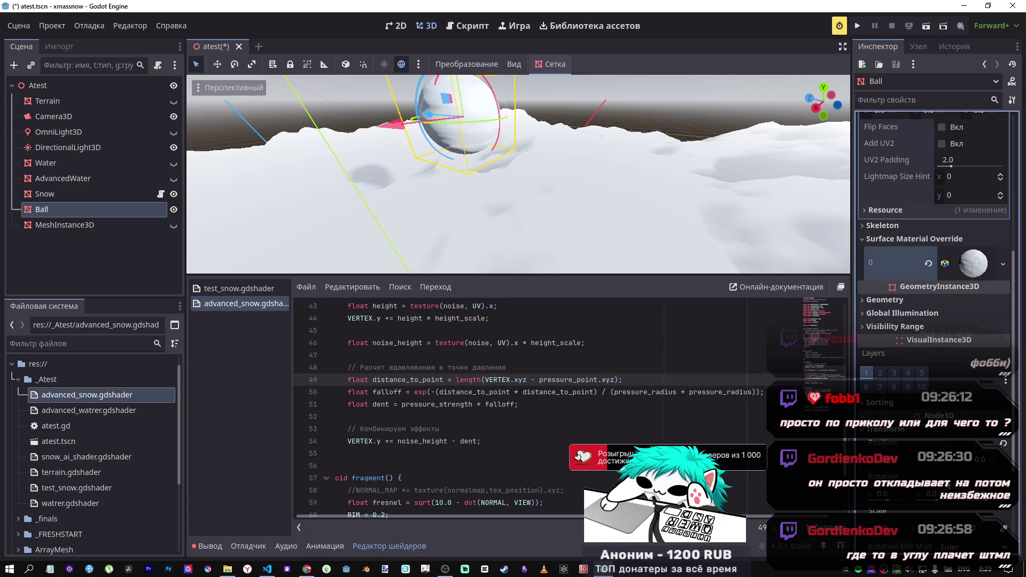
pyautogui.moveTo(887, 469); pyautogui.dragTo(951, 464)
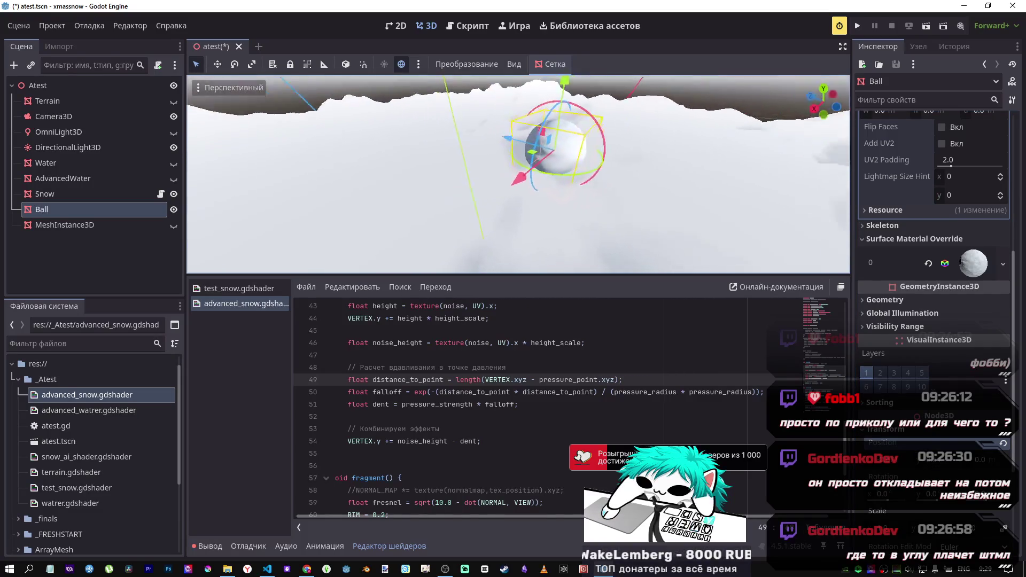
pyautogui.moveTo(518, 173); pyautogui.dragTo(534, 149)
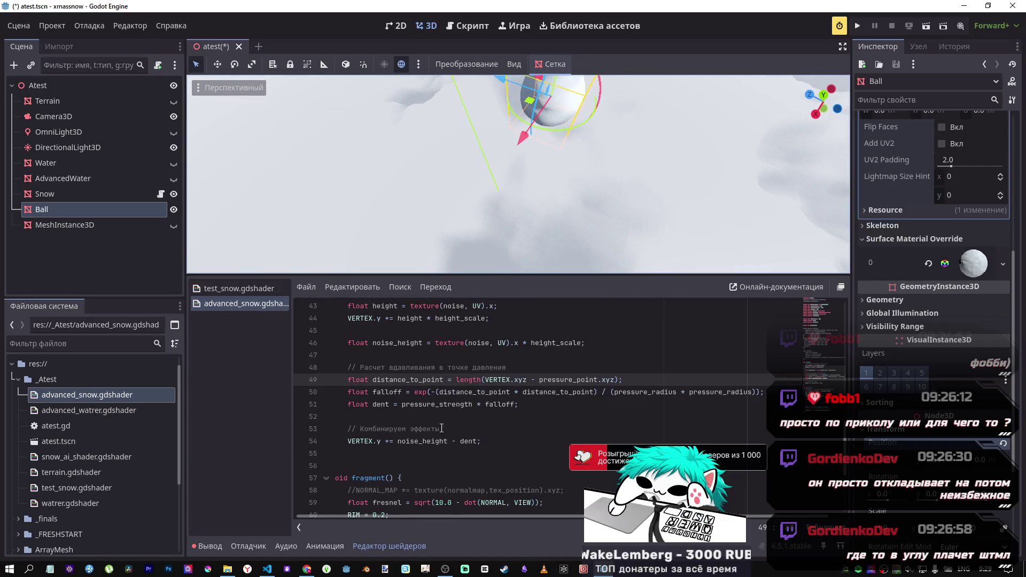
# Step: Reselect the Snow node and orbit the viewport around the scene
pyautogui.click(61, 198)
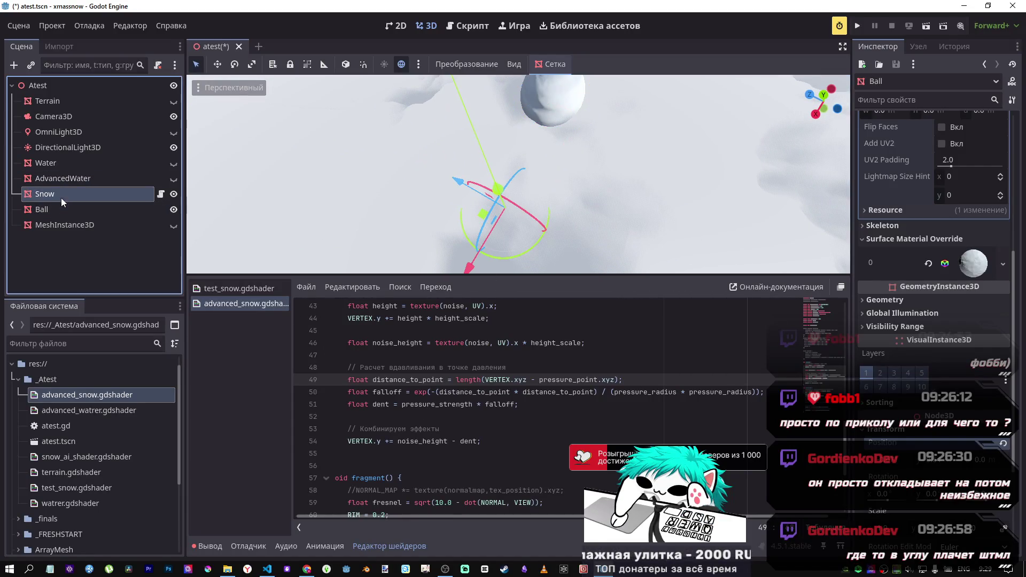
pyautogui.scroll(-5, 940, 241)
pyautogui.scroll(5, 970, 291)
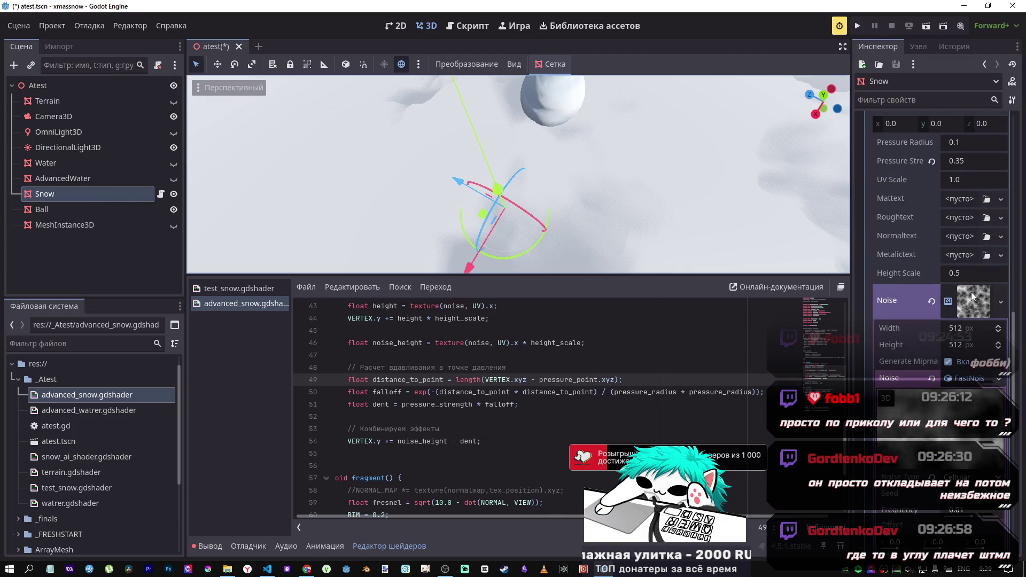
pyautogui.scroll(4, 970, 292)
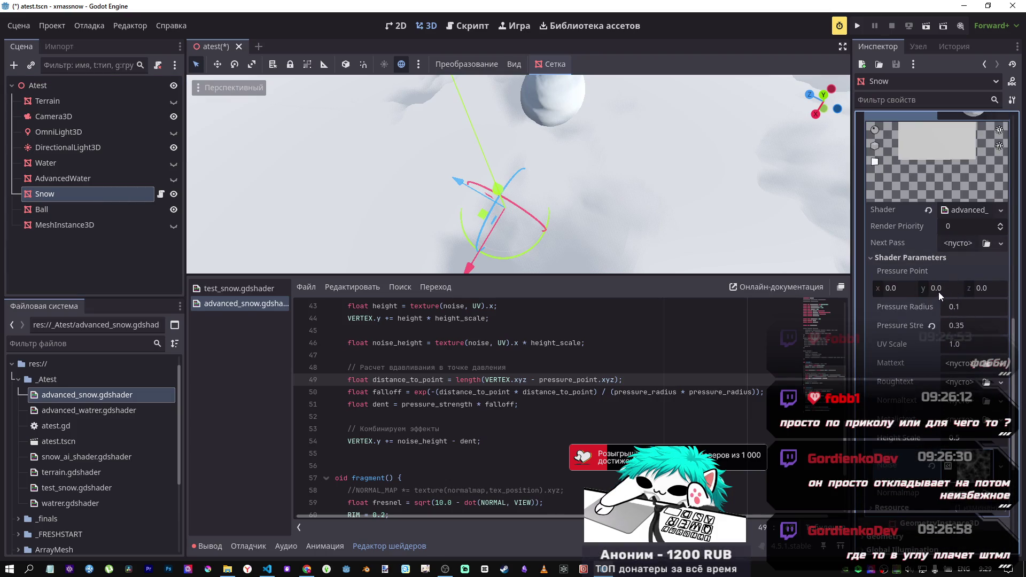
pyautogui.moveTo(556, 217)
pyautogui.mouseDown()
pyautogui.moveTo(502, 187)
pyautogui.moveTo(492, 197)
pyautogui.moveTo(508, 185)
pyautogui.moveTo(491, 203)
pyautogui.moveTo(513, 189)
pyautogui.mouseUp()
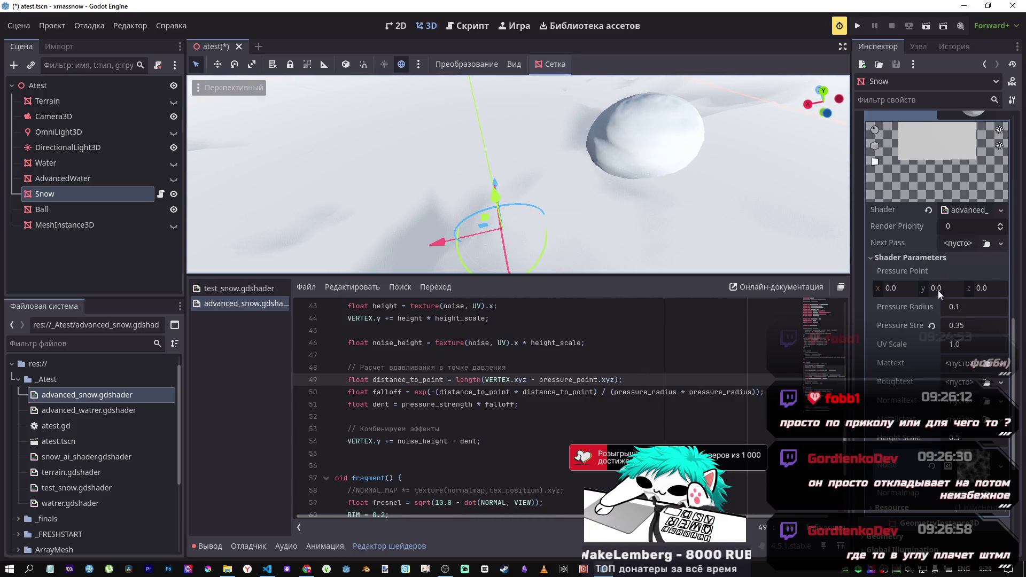
# Step: Try different Pressure Point Y, Z and X values, then return X and Z to 0.0
pyautogui.moveTo(937, 290); pyautogui.dragTo(930, 289)
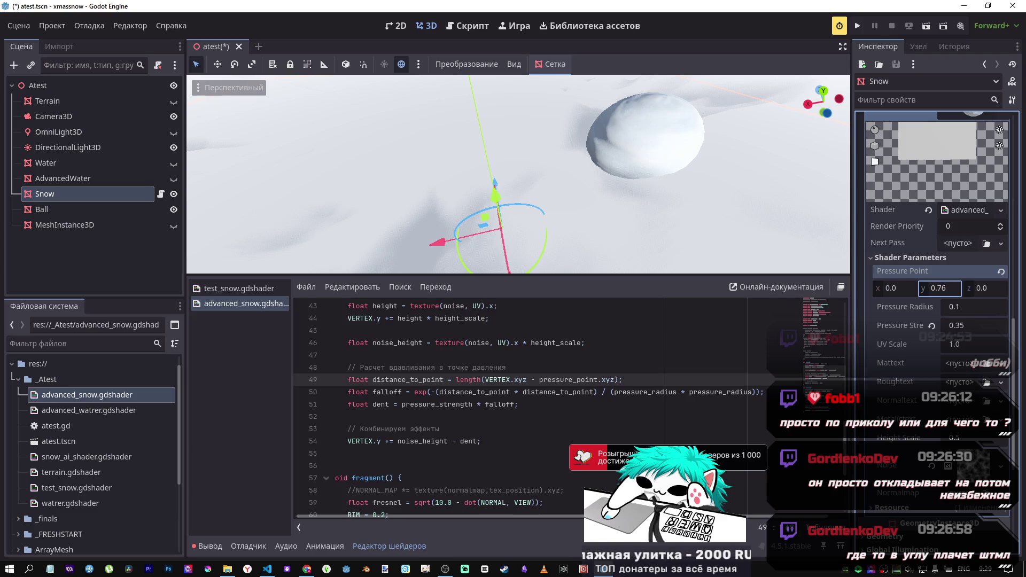
pyautogui.moveTo(939, 289); pyautogui.dragTo(941, 288)
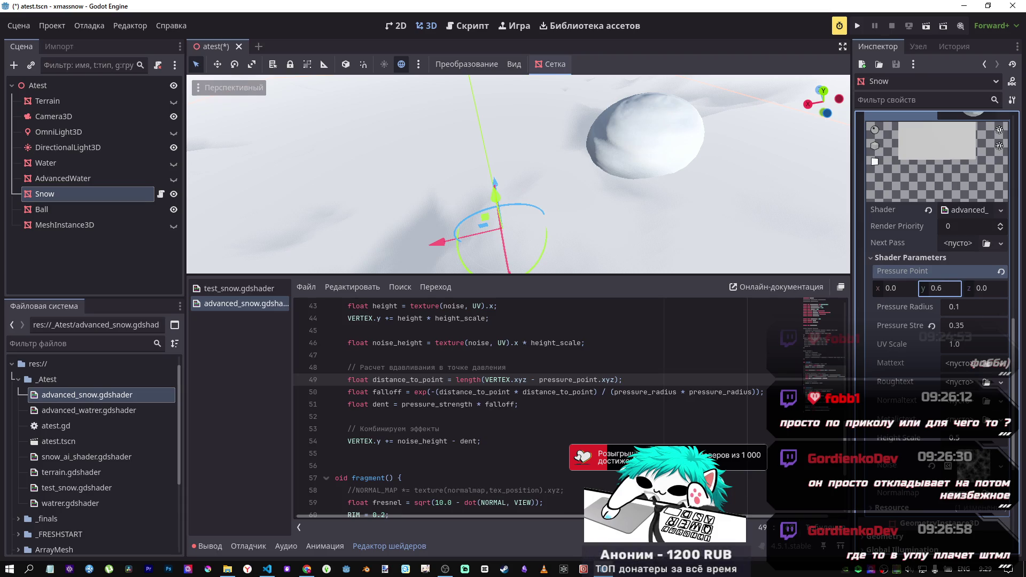
pyautogui.moveTo(518, 176)
pyautogui.mouseDown()
pyautogui.moveTo(406, 176)
pyautogui.moveTo(358, 160)
pyautogui.mouseUp()
pyautogui.moveTo(979, 290); pyautogui.dragTo(997, 290)
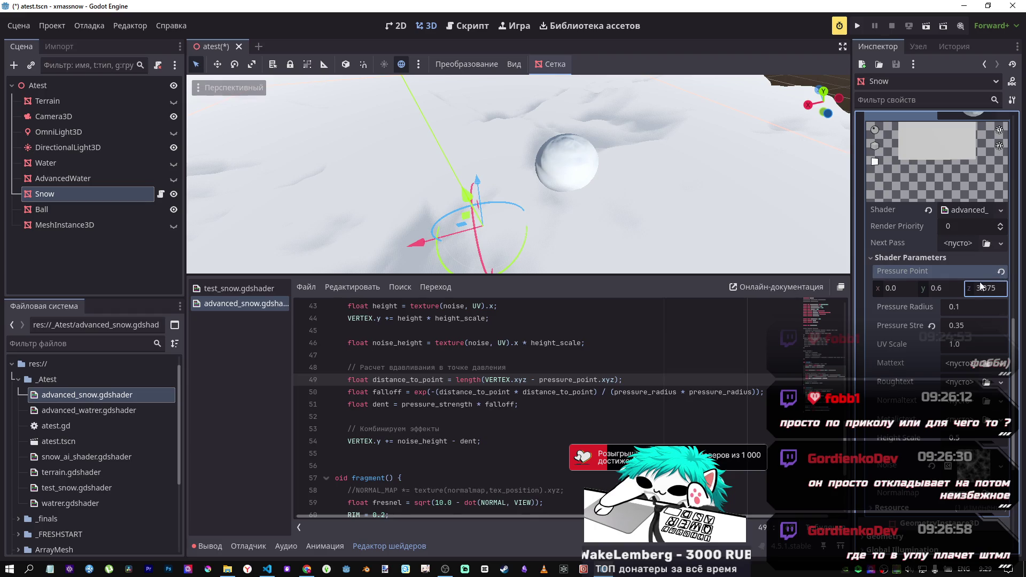
pyautogui.write('0')
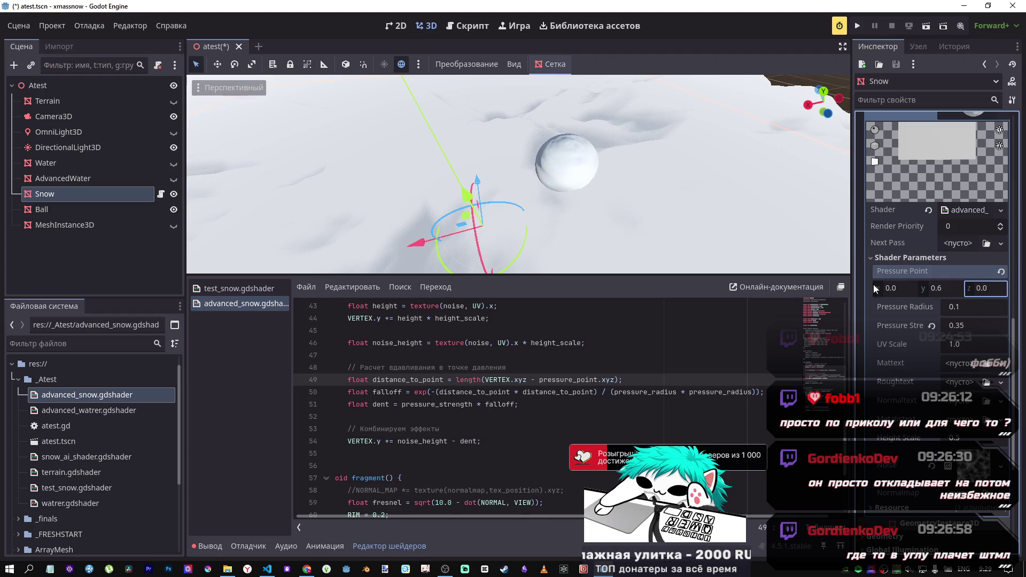
pyautogui.moveTo(892, 290)
pyautogui.mouseDown()
pyautogui.moveTo(908, 290)
pyautogui.moveTo(888, 294)
pyautogui.mouseUp()
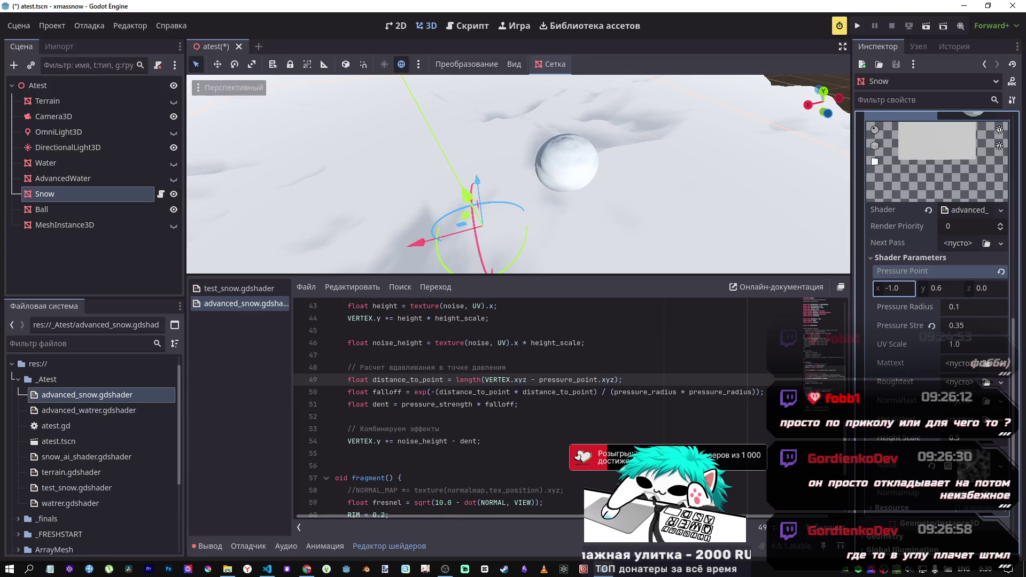
pyautogui.click(896, 293)
pyautogui.write('0')
pyautogui.press('Return')
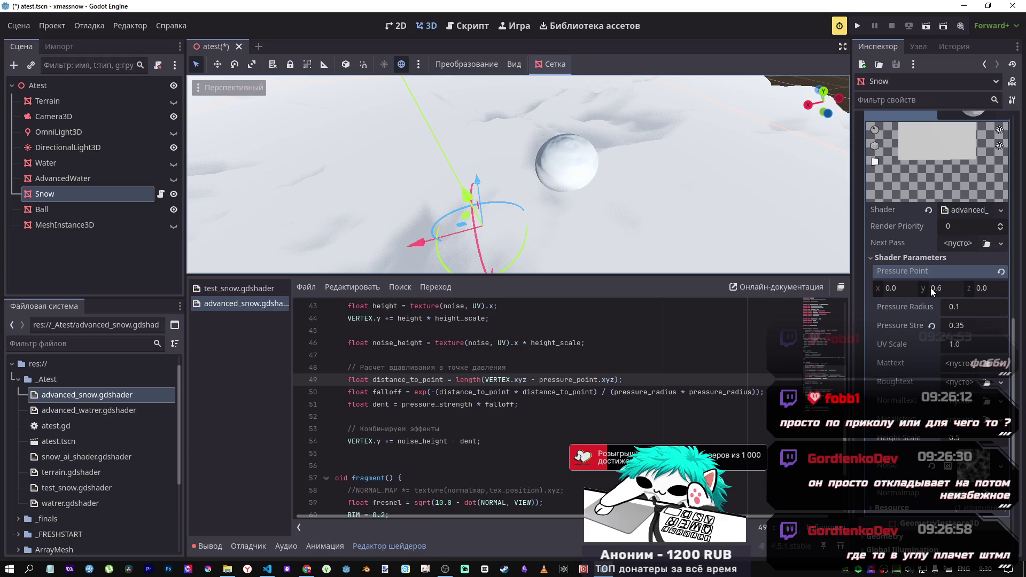
# Step: Lower Pressure Point Y to 0.095 while inspecting the dent
pyautogui.moveTo(942, 288)
pyautogui.mouseDown()
pyautogui.moveTo(924, 288)
pyautogui.moveTo(949, 287)
pyautogui.moveTo(935, 287)
pyautogui.mouseUp()
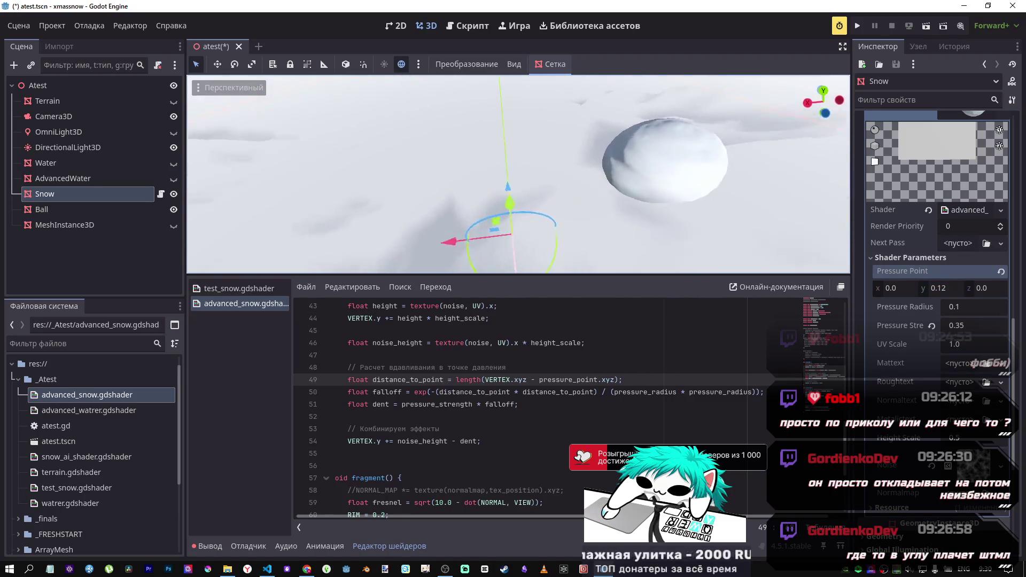
pyautogui.moveTo(800, 260); pyautogui.dragTo(800, 260)
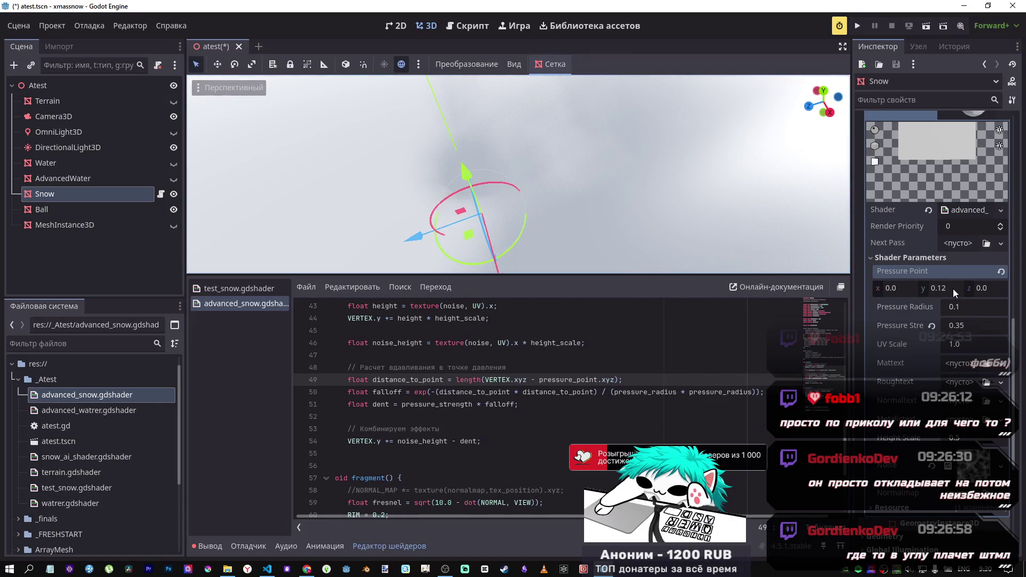
pyautogui.moveTo(953, 289); pyautogui.dragTo(940, 289)
pyautogui.moveTo(543, 149)
pyautogui.mouseDown()
pyautogui.moveTo(509, 74)
pyautogui.moveTo(560, 230)
pyautogui.moveTo(556, 251)
pyautogui.mouseUp()
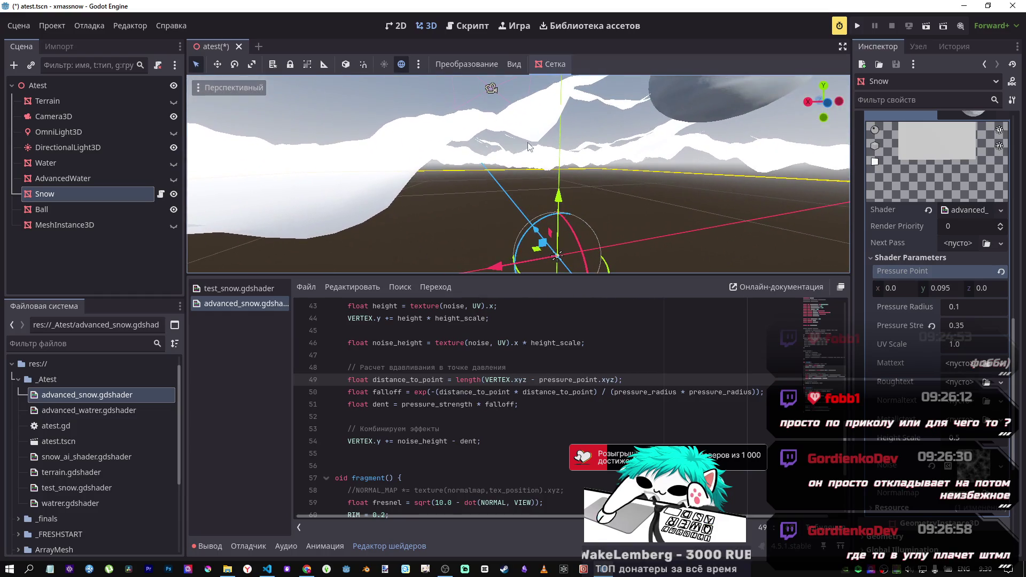
# Step: Set Pressure Strength to 0.33 and Pressure Radius to 0.2
pyautogui.moveTo(965, 328); pyautogui.dragTo(942, 326)
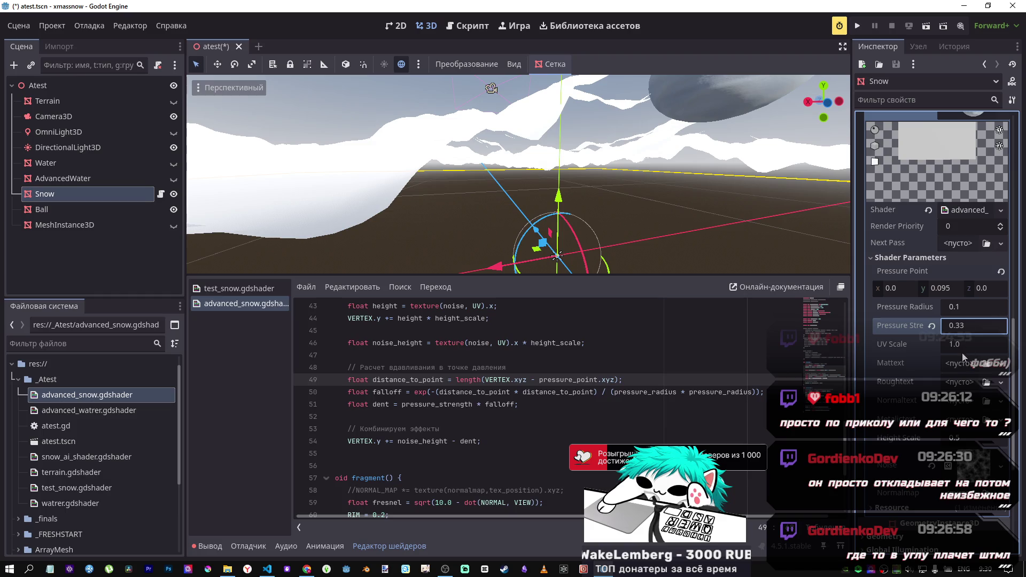
pyautogui.click(957, 309)
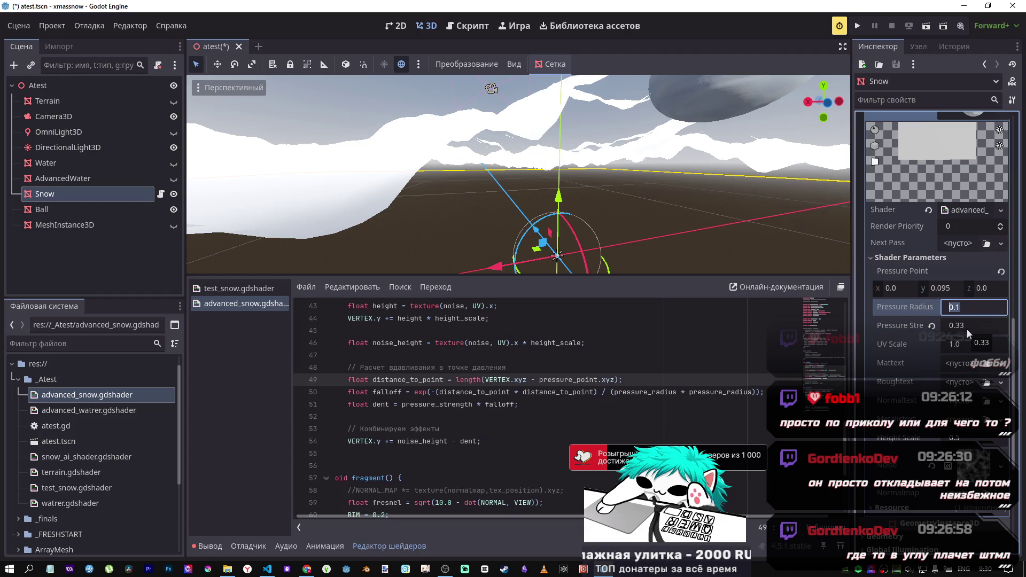
pyautogui.write('2')
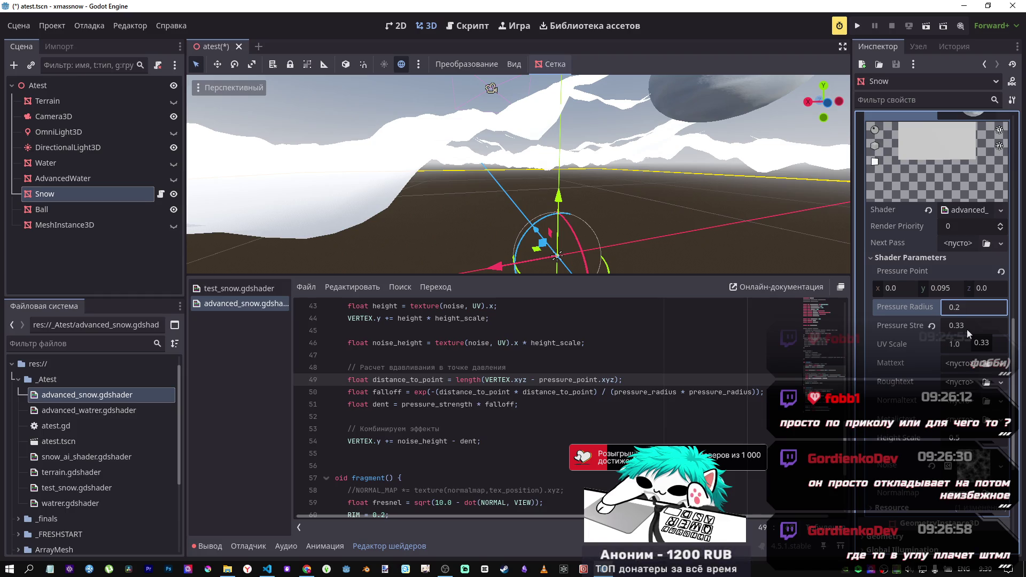
pyautogui.press('Return')
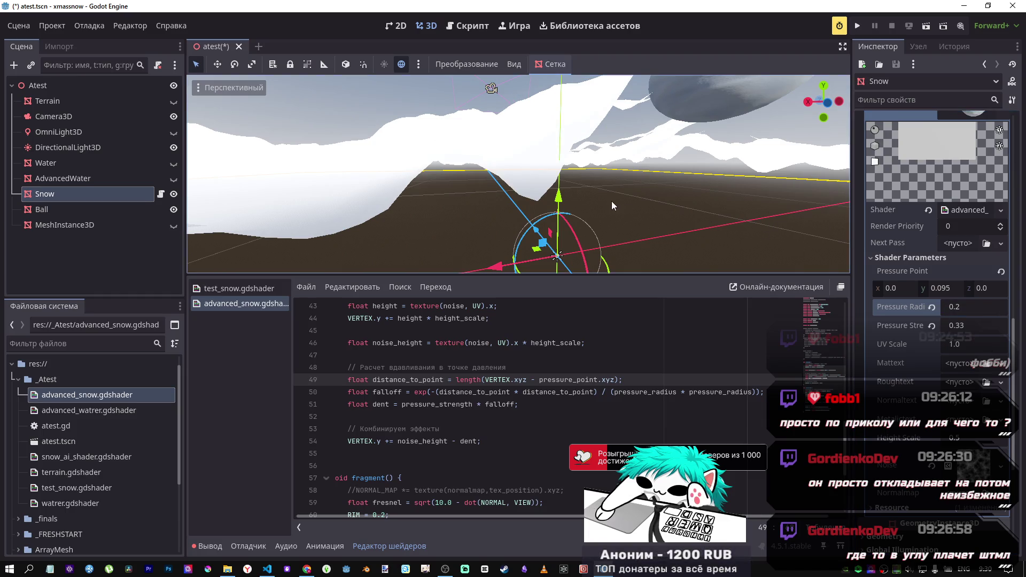
# Step: Adjust Pressure Point Y to 0.2 and watch the snow deform
pyautogui.moveTo(494, 87); pyautogui.dragTo(537, 163)
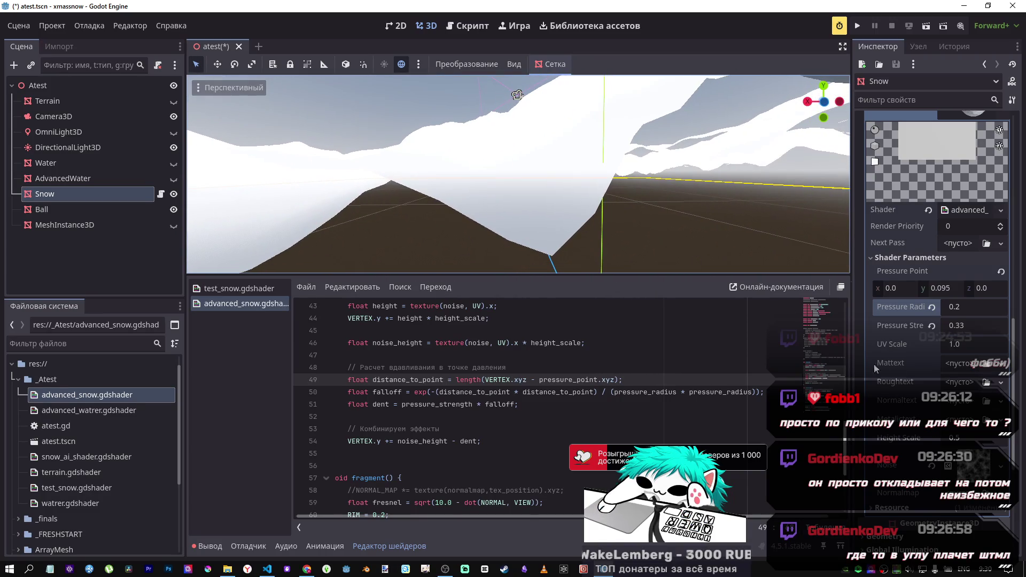
pyautogui.moveTo(941, 287); pyautogui.dragTo(1012, 287)
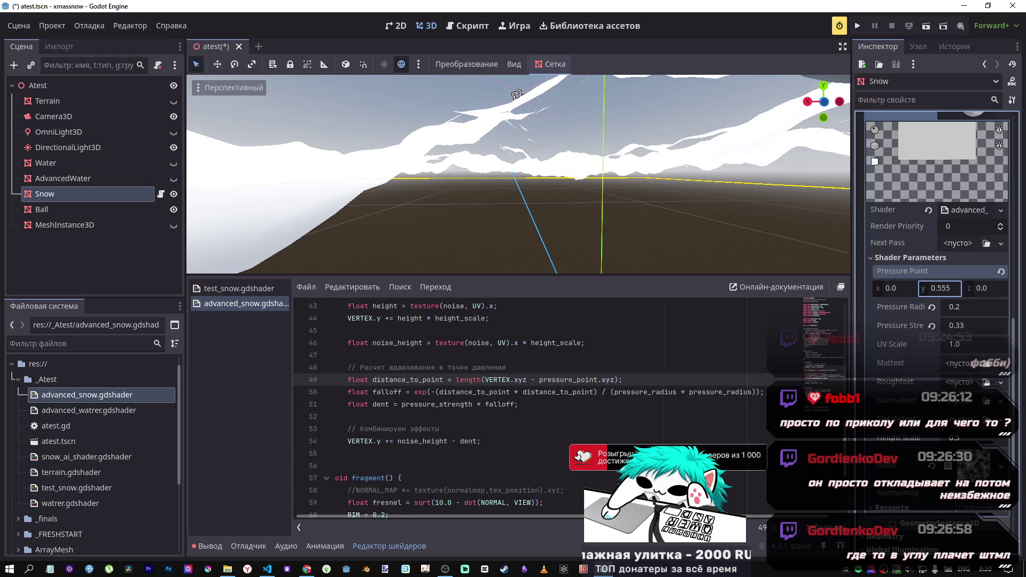
pyautogui.moveTo(940, 288)
pyautogui.mouseDown()
pyautogui.moveTo(897, 287)
pyautogui.moveTo(938, 287)
pyautogui.moveTo(917, 292)
pyautogui.moveTo(944, 297)
pyautogui.mouseUp()
pyautogui.write('0.2')
# Step: Duplicate the line 49 distance calculation and comment out the copy as a backup
pyautogui.click(525, 380)
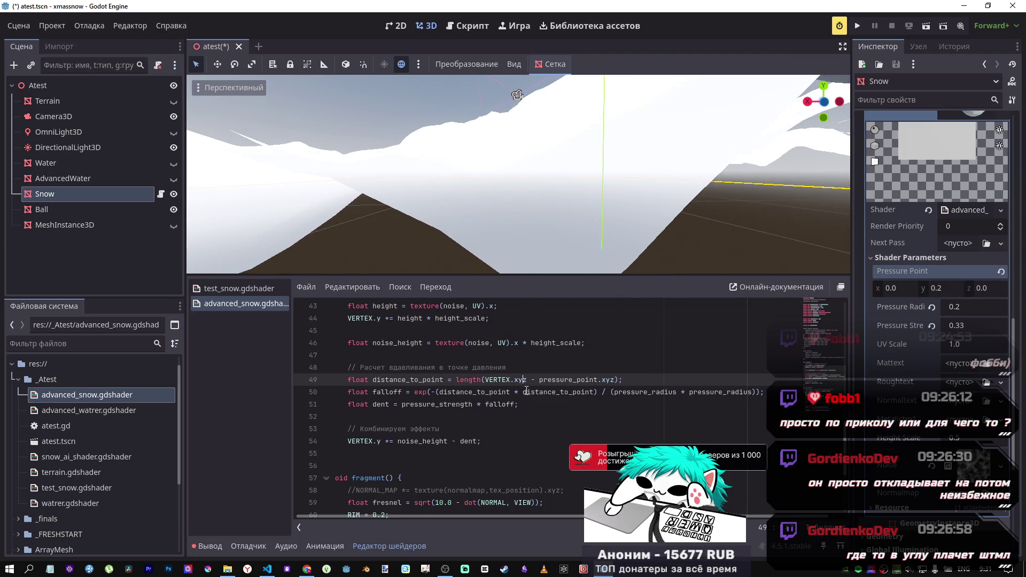
pyautogui.moveTo(633, 380); pyautogui.dragTo(347, 380)
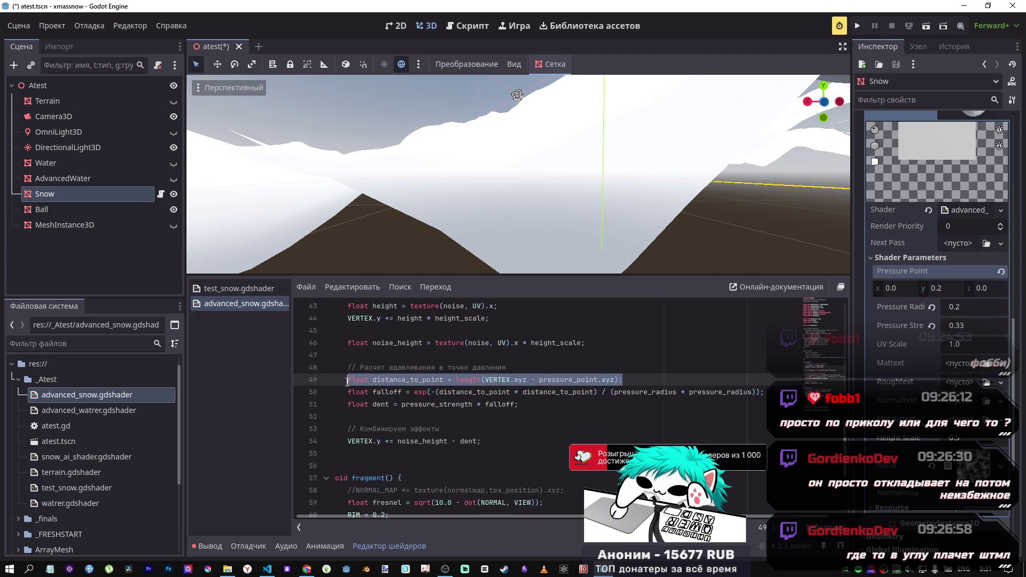
pyautogui.hotkey('ctrl', 'c')
pyautogui.press('End')
pyautogui.press('Return')
pyautogui.hotkey('ctrl', 'v')
pyautogui.hotkey('ctrl', 'k')
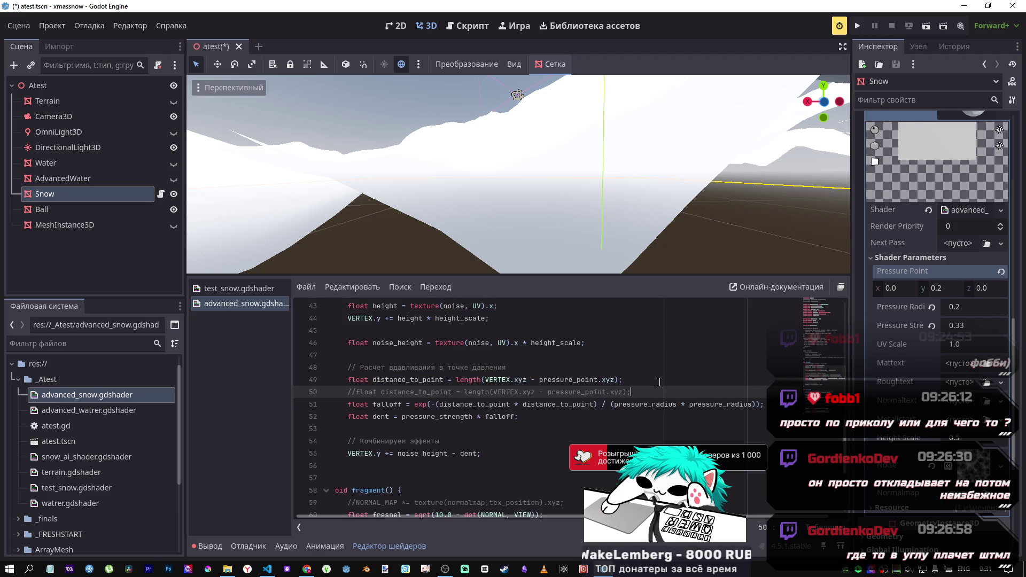
# Step: Change the distance line to VERTEX.xz and pressure_point.xz, save, and test Pressure Point Y at -0.655
pyautogui.click(573, 380)
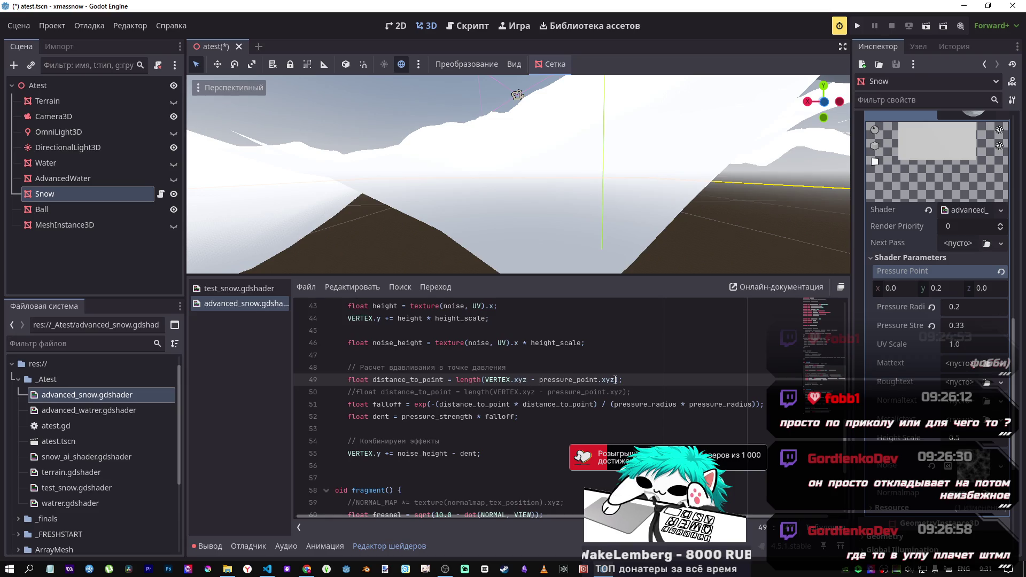
pyautogui.click(523, 380)
pyautogui.press('BackSpace')
pyautogui.press('BackSpace')
pyautogui.click(632, 368)
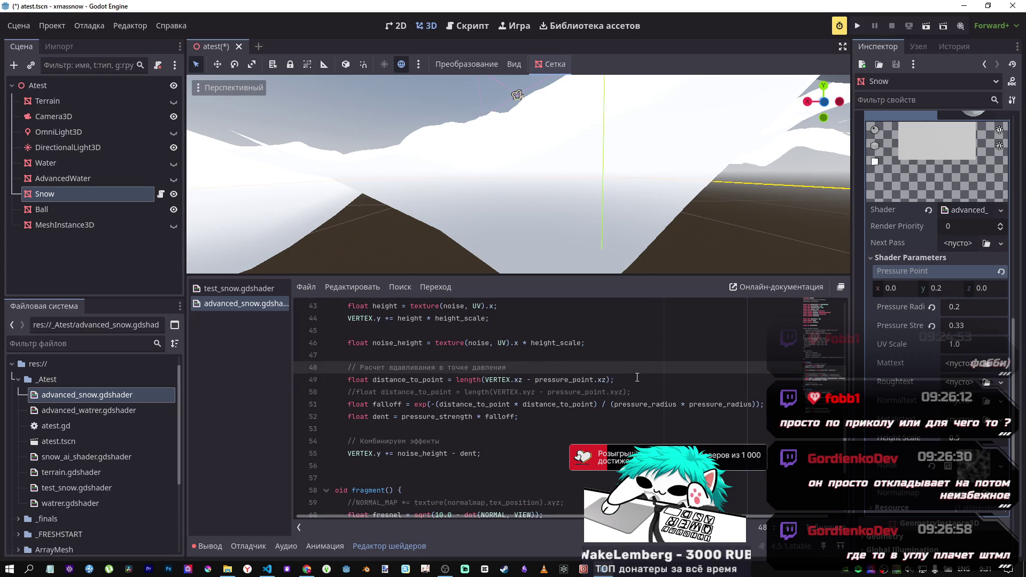
pyautogui.hotkey('ctrl', 's')
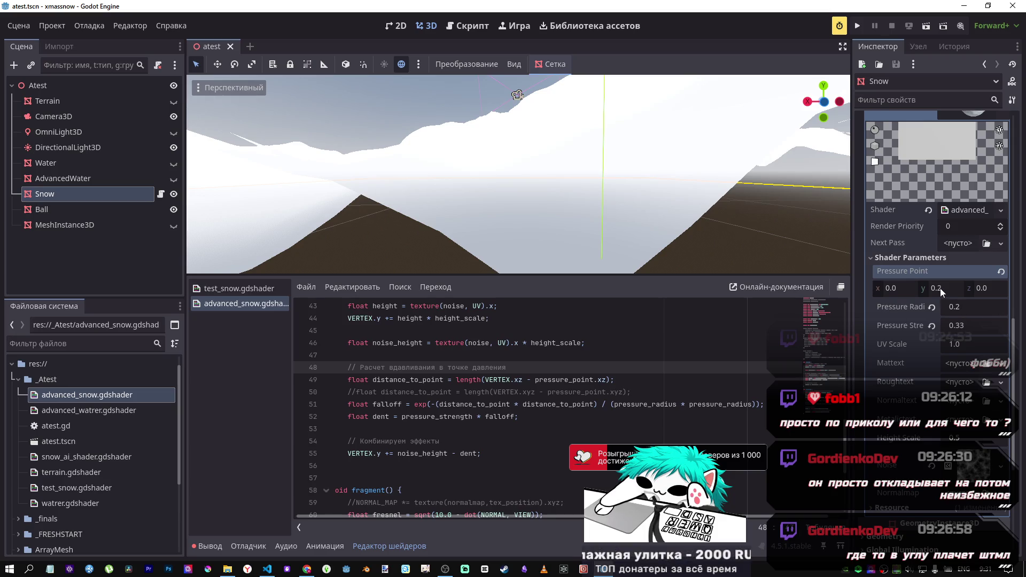
pyautogui.moveTo(941, 287); pyautogui.dragTo(571, 291)
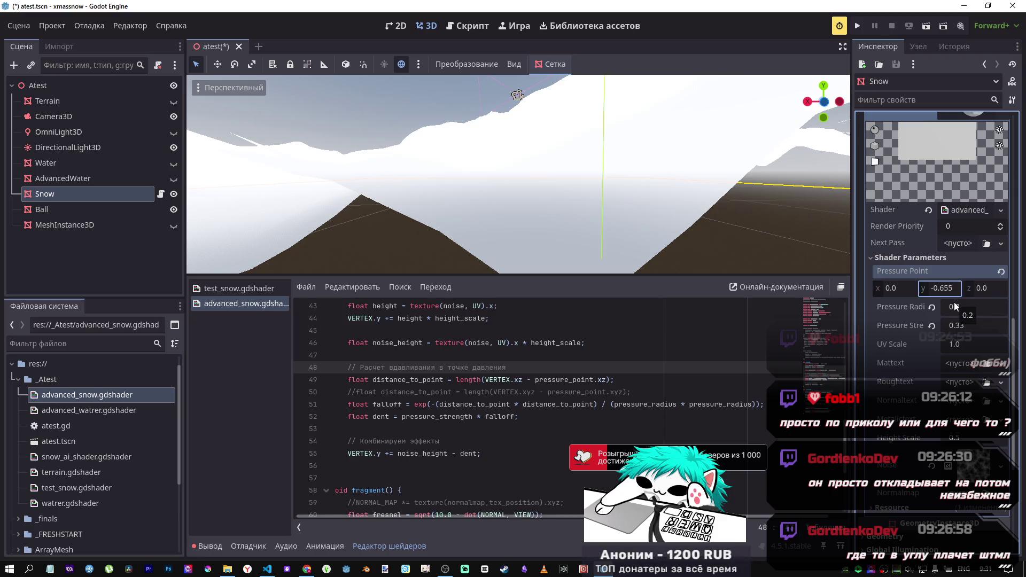
# Step: Reset Pressure Point Y to 0.0 and view the snow from above
pyautogui.click(1000, 271)
pyautogui.scroll(-5, 637, 220)
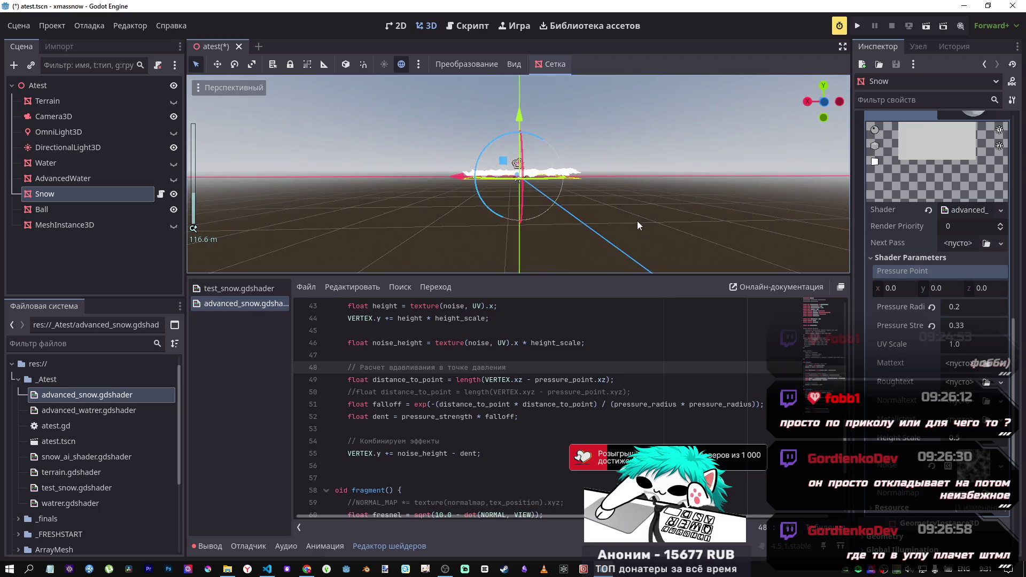
pyautogui.scroll(5, 630, 208)
pyautogui.scroll(5, 626, 209)
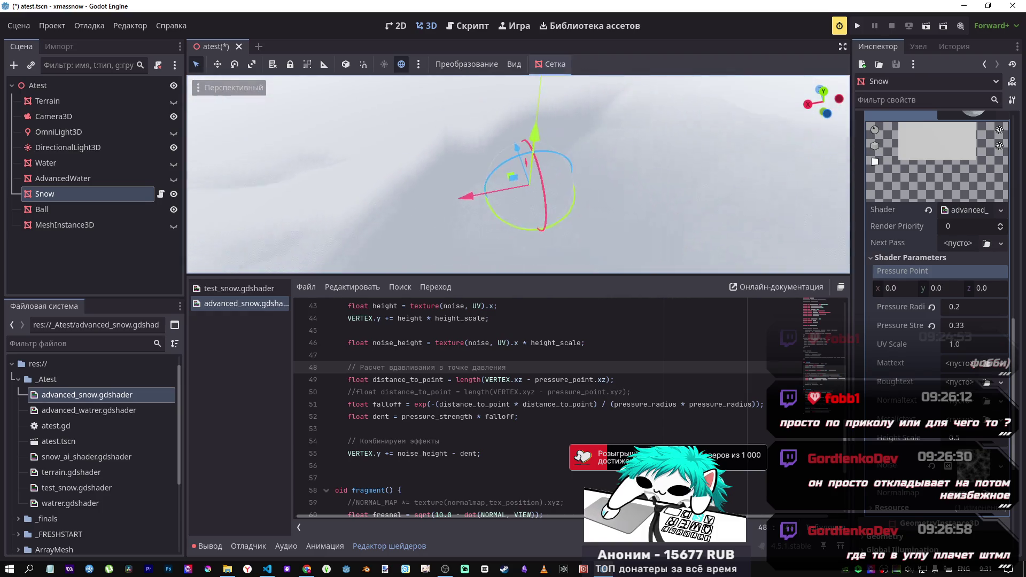
pyautogui.moveTo(627, 209); pyautogui.dragTo(797, 272)
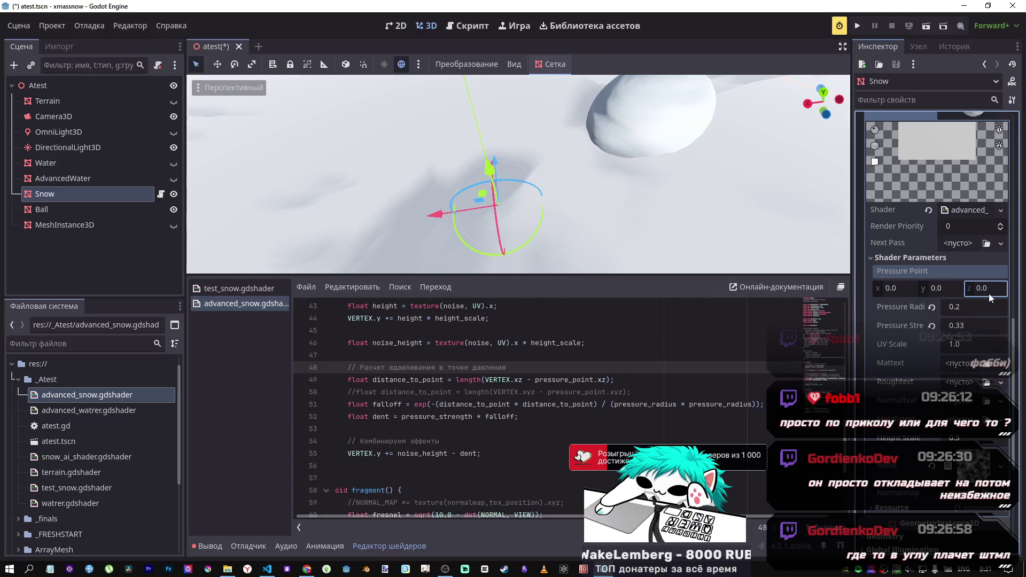
pyautogui.moveTo(989, 293); pyautogui.dragTo(1015, 294)
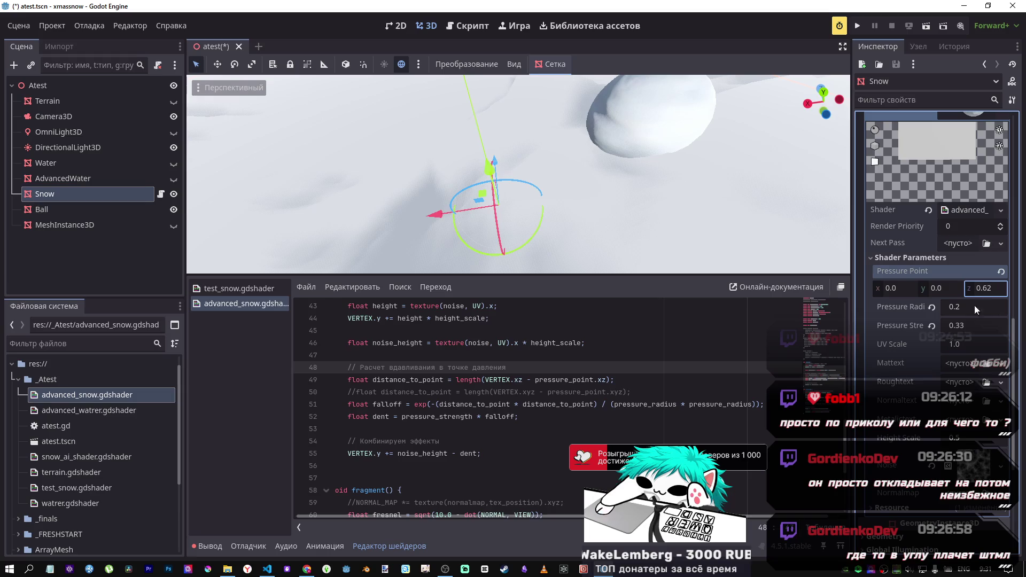
# Step: Set Pressure Radius to 0.1 and Pressure Point Z -0.17, X -0.82 under the ball
pyautogui.click(960, 308)
pyautogui.write('0.1')
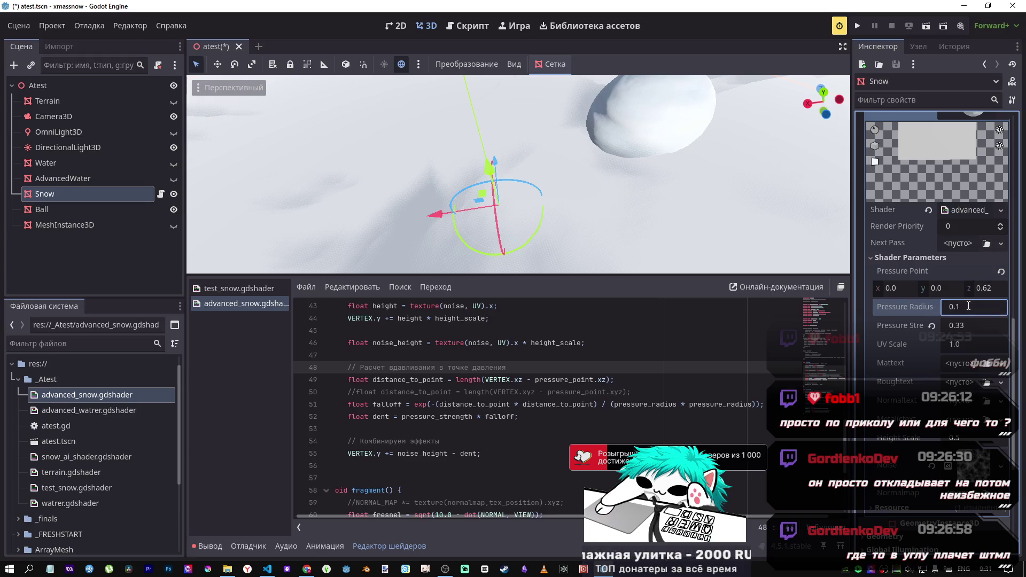
pyautogui.click(986, 288)
pyautogui.write('0.975')
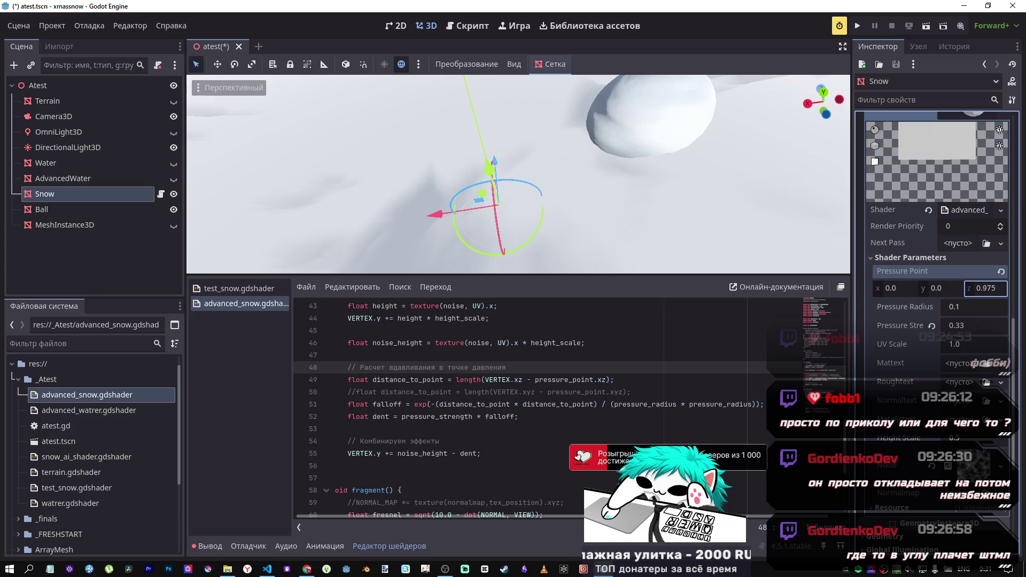
pyautogui.moveTo(987, 286)
pyautogui.mouseDown()
pyautogui.moveTo(974, 288)
pyautogui.moveTo(985, 291)
pyautogui.mouseUp()
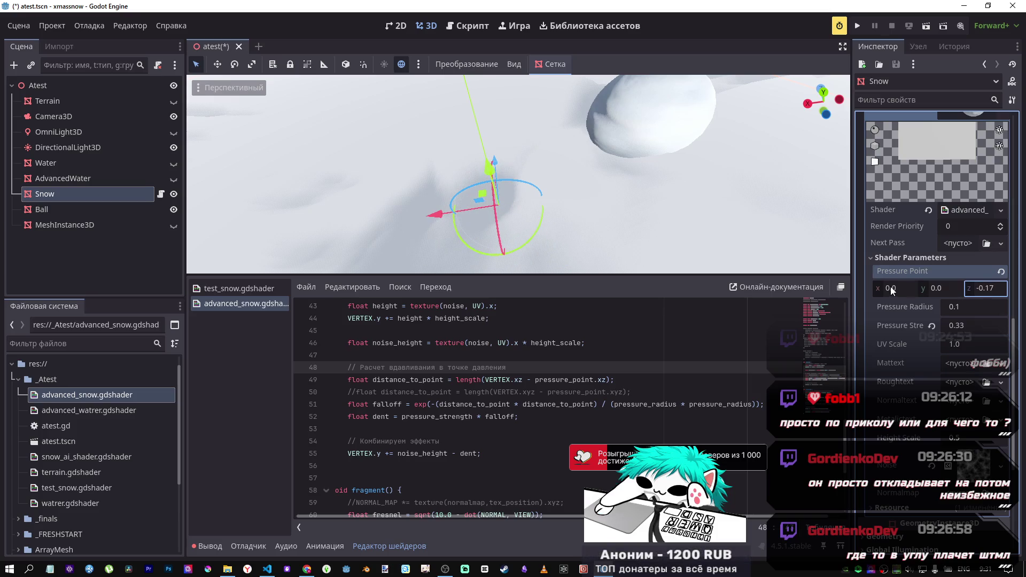
pyautogui.moveTo(891, 290); pyautogui.dragTo(879, 291)
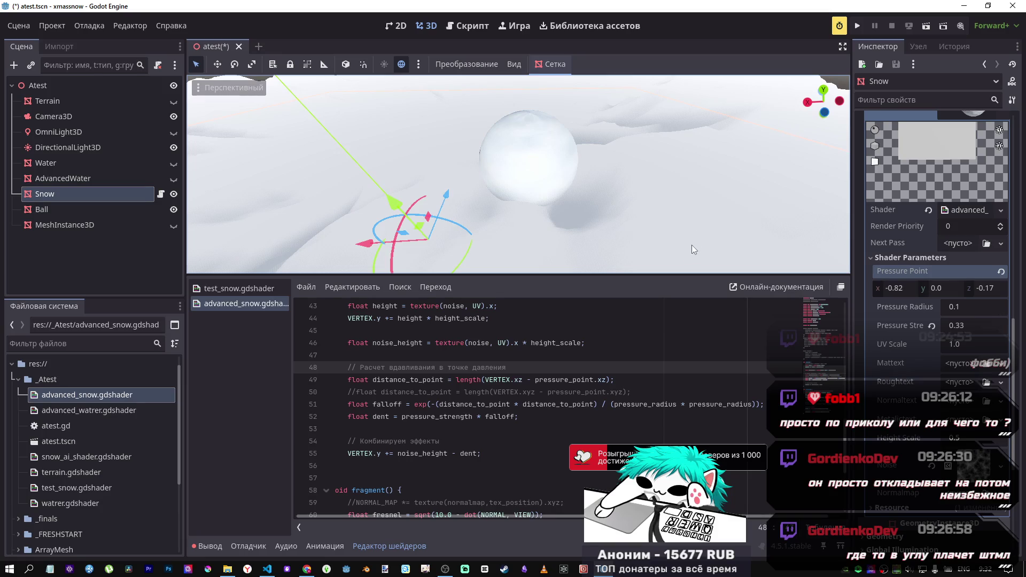
# Step: Orbit and zoom the 3D viewport in close to the snowball resting on the snow
pyautogui.moveTo(688, 269)
pyautogui.mouseDown()
pyautogui.moveTo(609, 254)
pyautogui.moveTo(640, 193)
pyautogui.mouseUp()
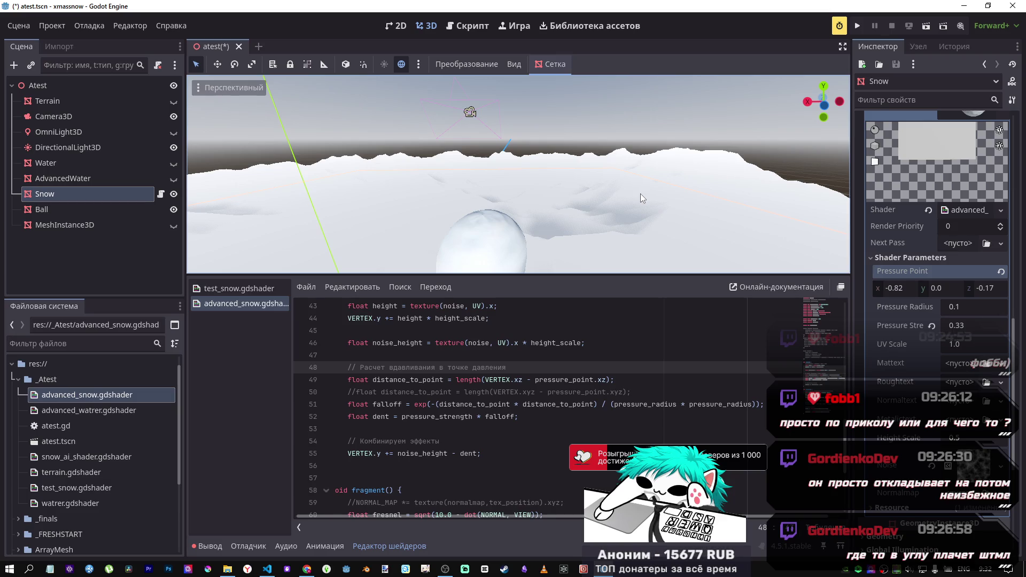
pyautogui.scroll(5, 640, 194)
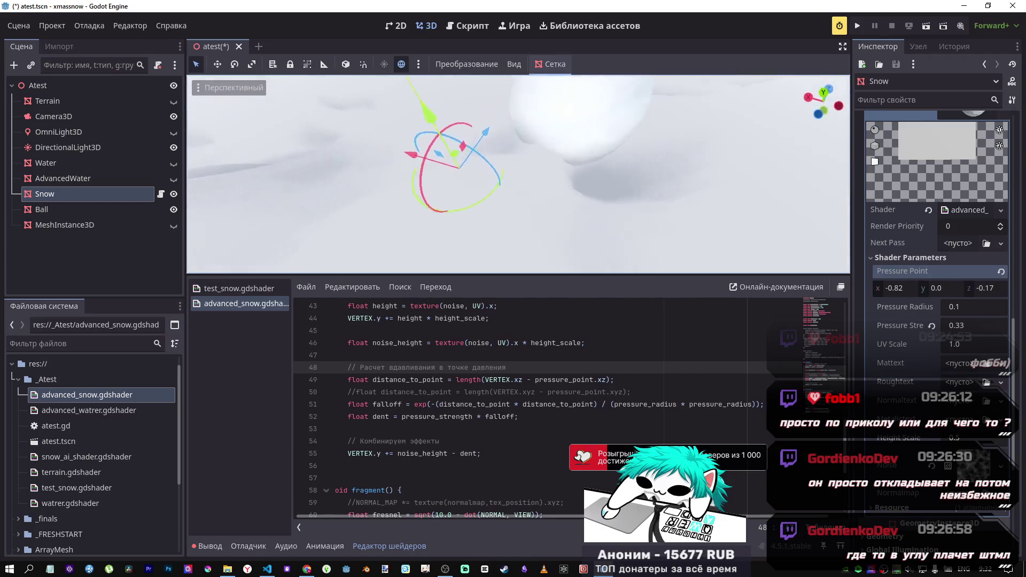
pyautogui.scroll(-3, 518, 174)
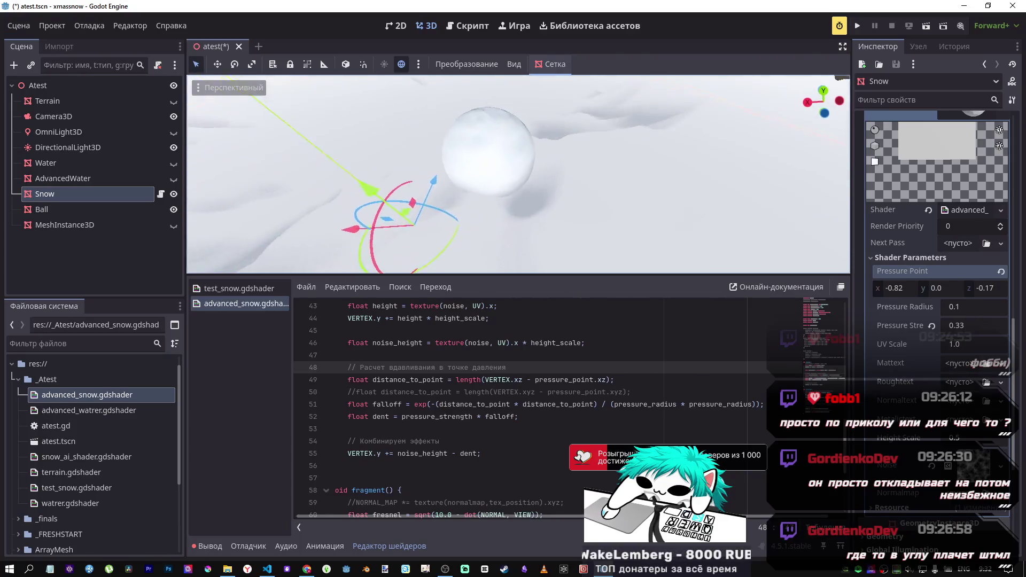
pyautogui.moveTo(588, 203); pyautogui.dragTo(591, 231)
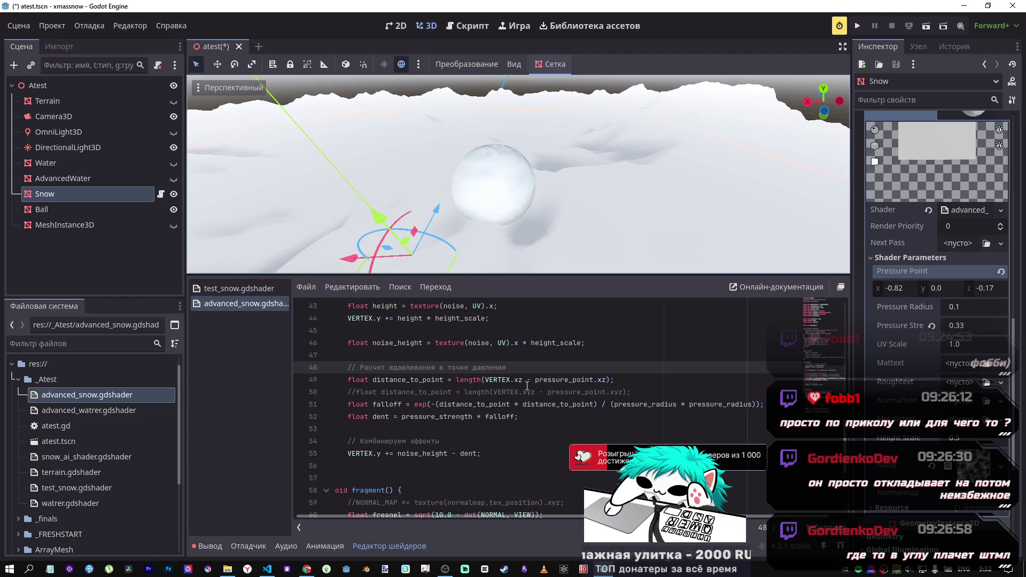
pyautogui.scroll(5, 519, 173)
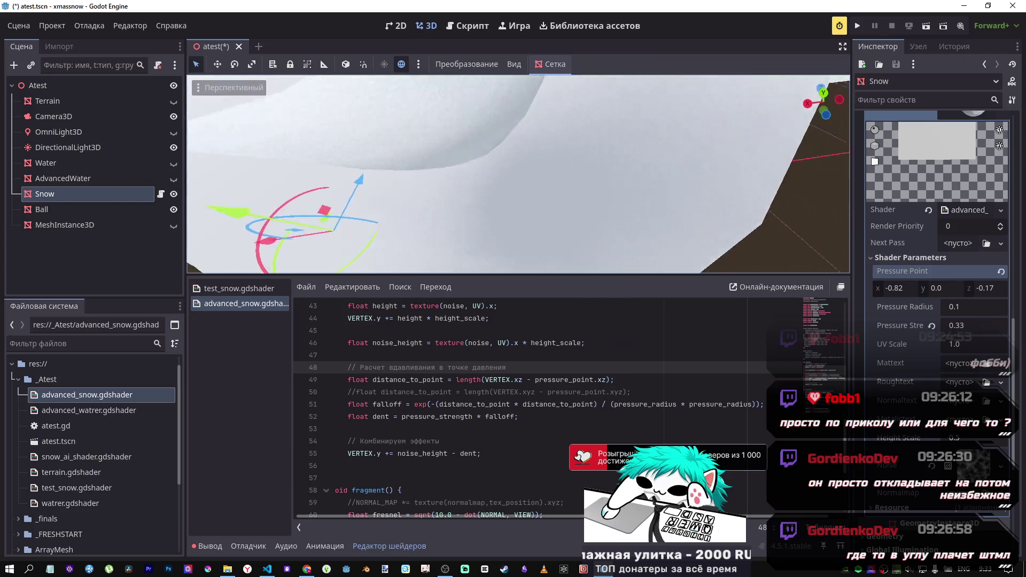
pyautogui.scroll(-5, 519, 173)
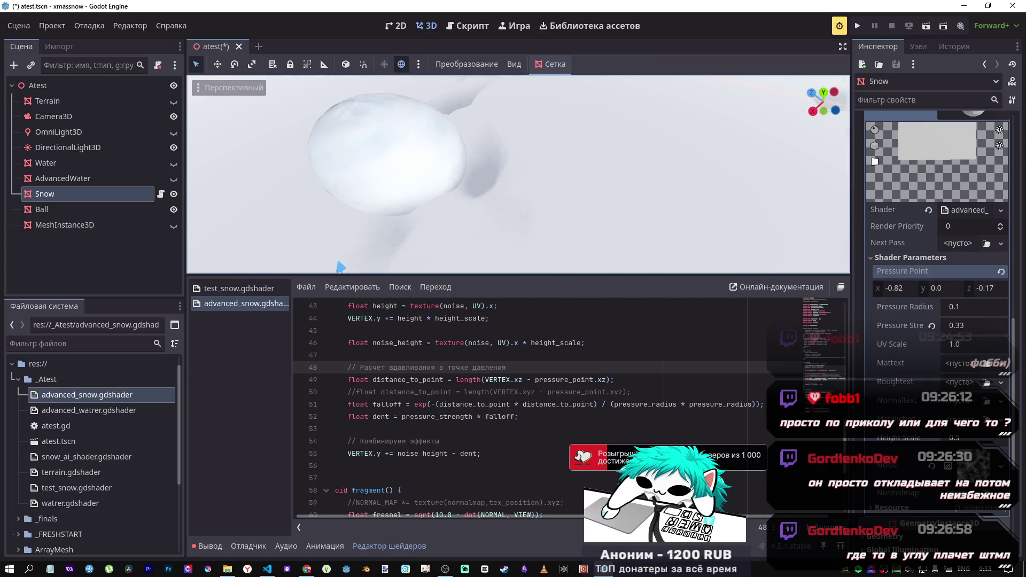
pyautogui.scroll(3, 518, 173)
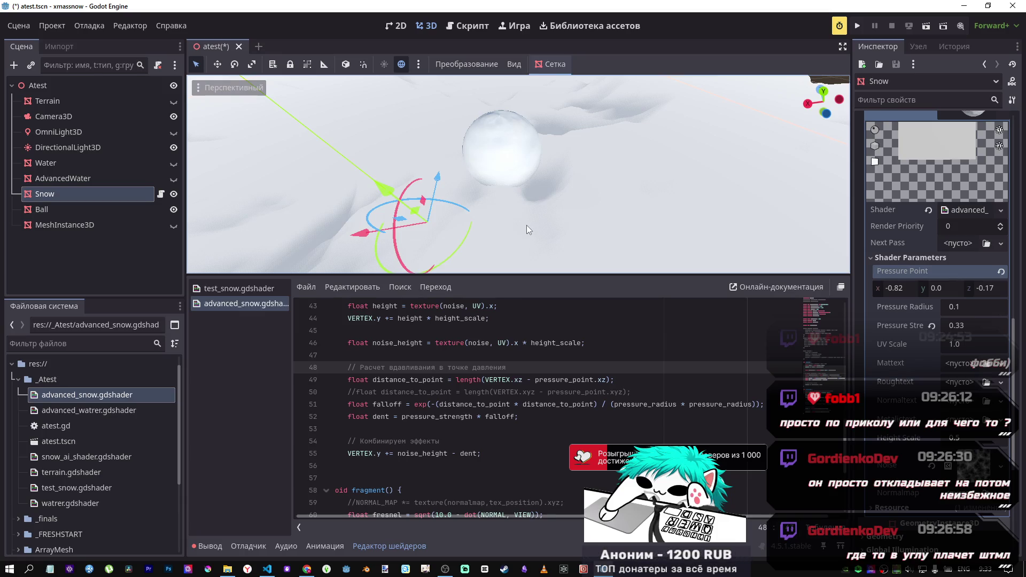
pyautogui.moveTo(531, 206); pyautogui.dragTo(523, 166)
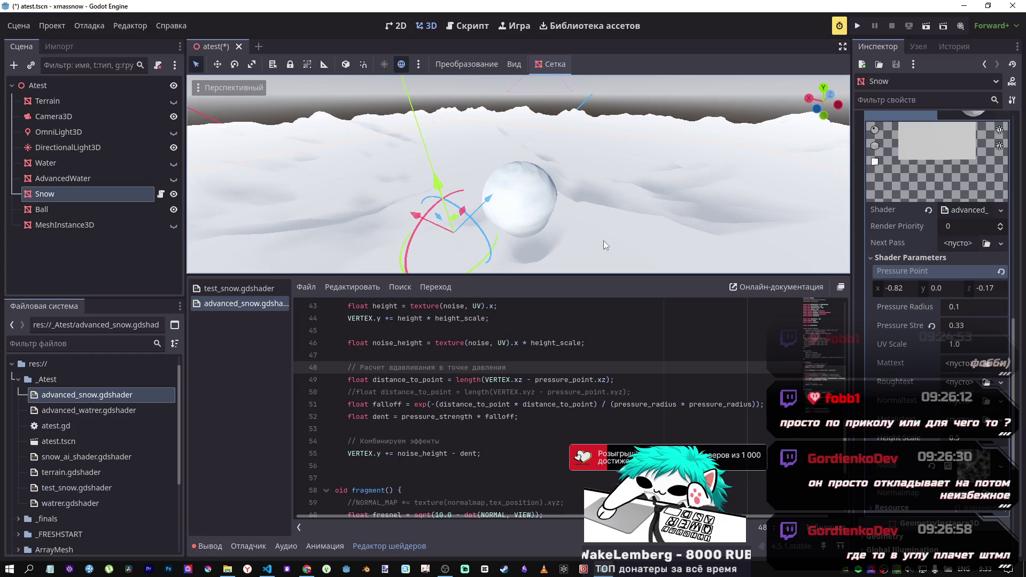
pyautogui.scroll(3, 589, 377)
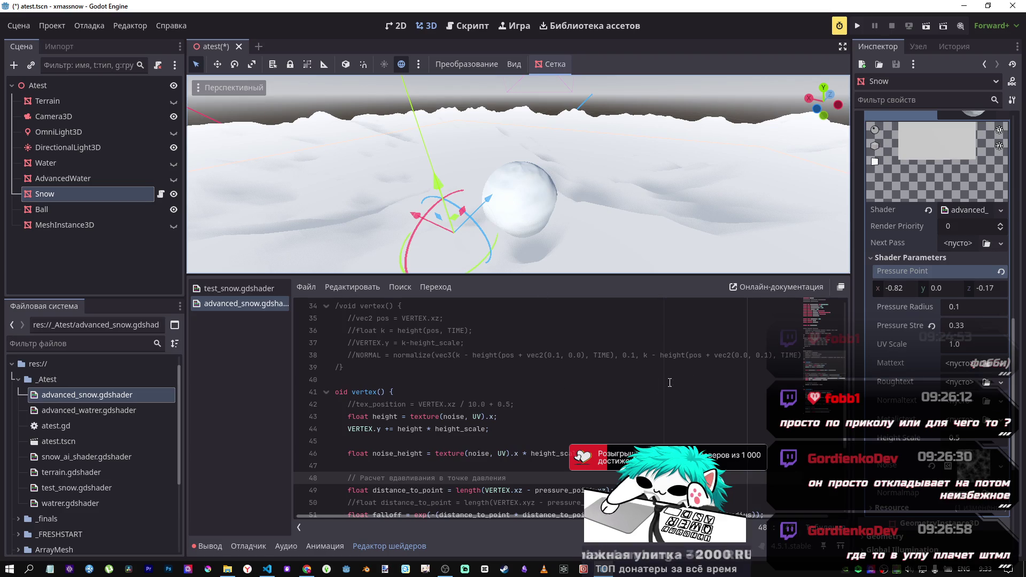
pyautogui.scroll(-5, 443, 359)
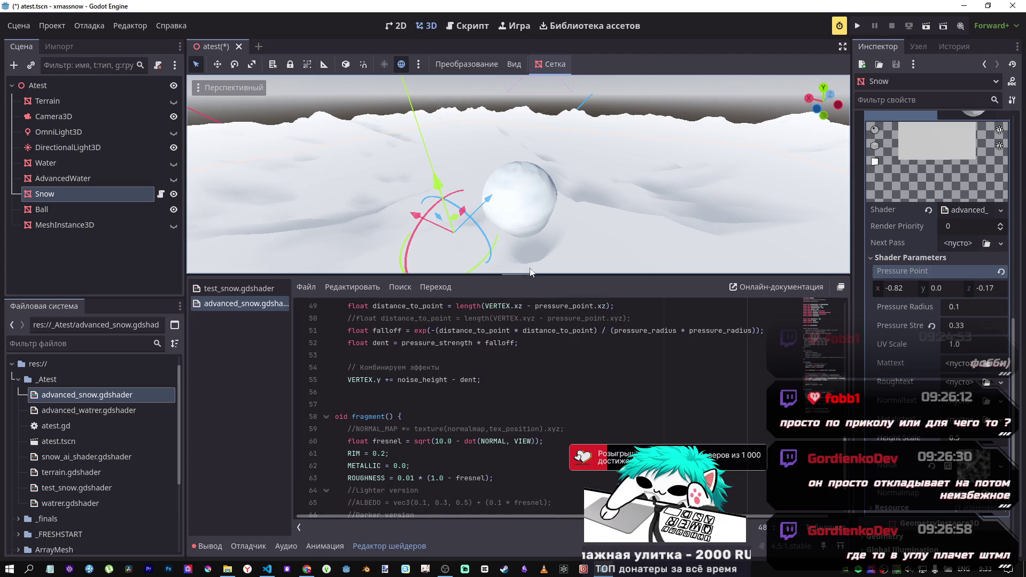
pyautogui.moveTo(530, 273); pyautogui.dragTo(470, 219)
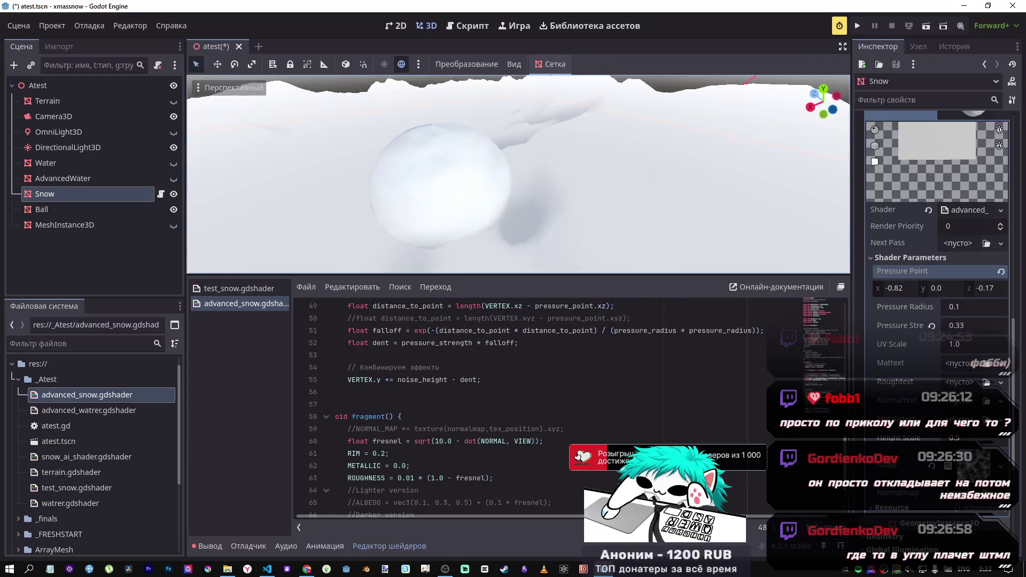
pyautogui.scroll(-3, 518, 174)
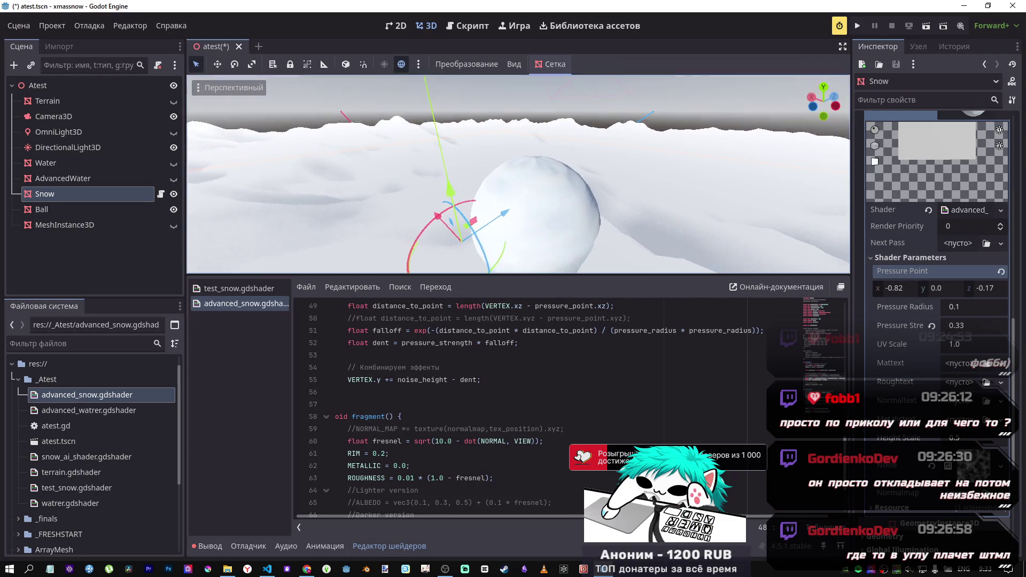
pyautogui.moveTo(518, 173)
pyautogui.mouseDown()
pyautogui.moveTo(519, 133)
pyautogui.moveTo(513, 171)
pyautogui.moveTo(496, 164)
pyautogui.mouseUp()
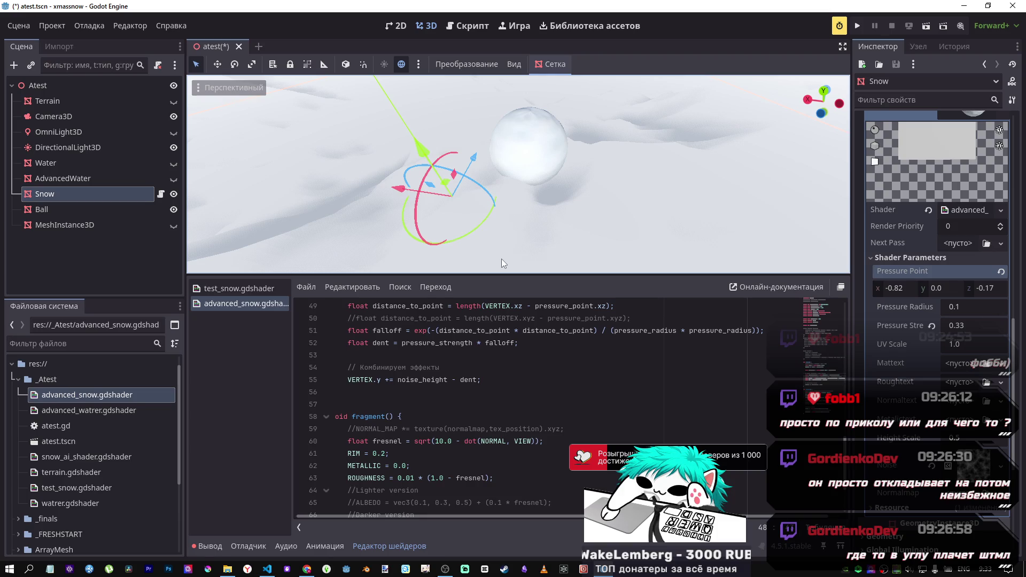
pyautogui.moveTo(639, 216)
pyautogui.mouseDown()
pyautogui.moveTo(599, 195)
pyautogui.moveTo(613, 206)
pyautogui.mouseUp()
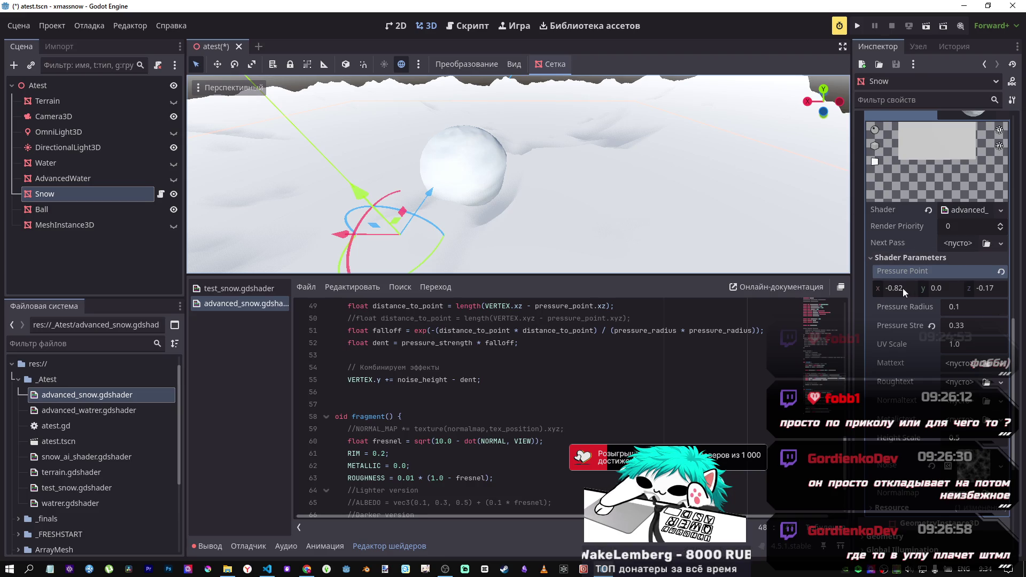
# Step: Set the snow shader's Pressure Point x to -1.01 to shift the dent
pyautogui.moveTo(902, 287); pyautogui.dragTo(860, 287)
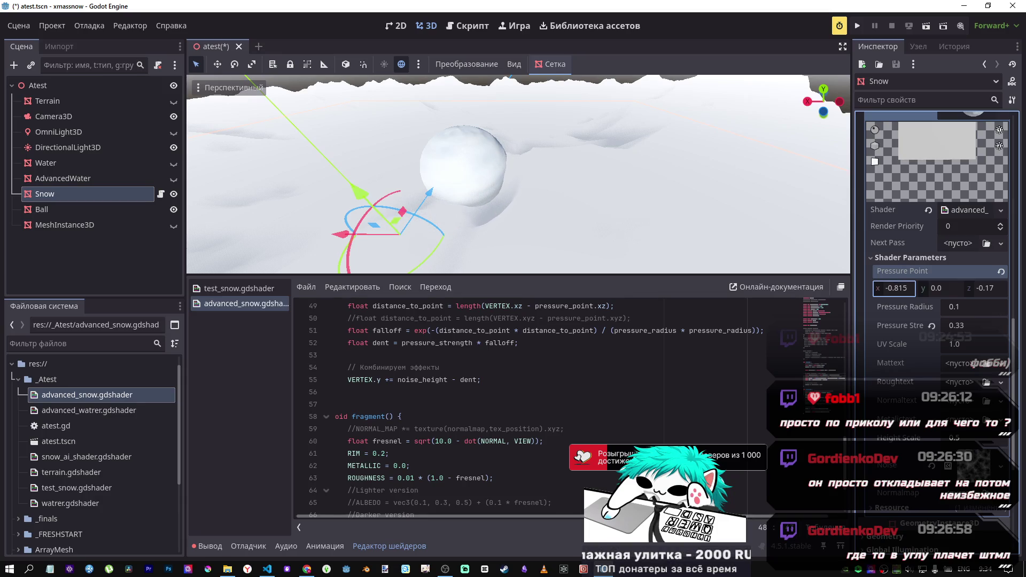
pyautogui.moveTo(893, 288); pyautogui.dragTo(881, 288)
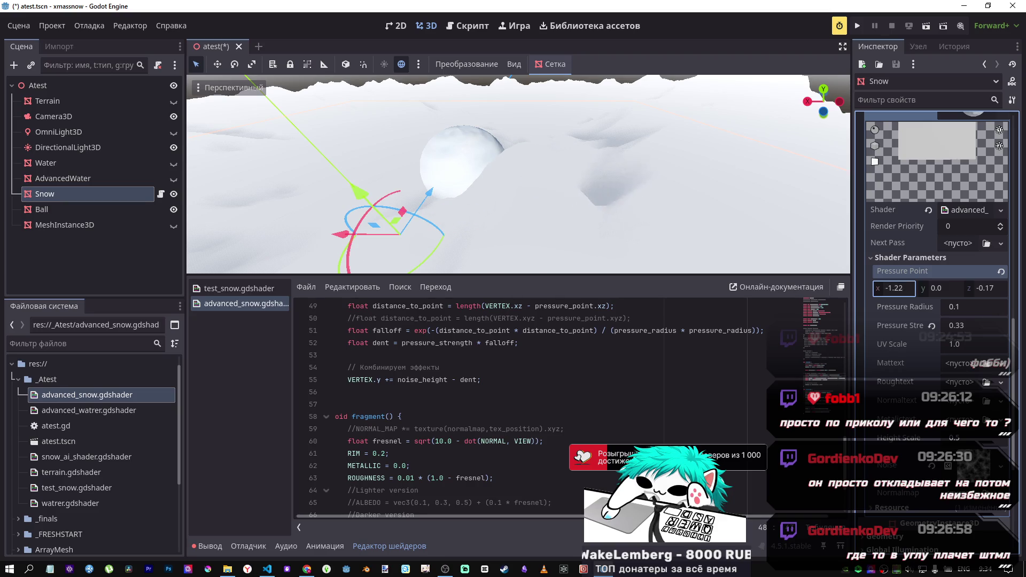
pyautogui.moveTo(893, 288); pyautogui.dragTo(924, 288)
pyautogui.moveTo(481, 161)
pyautogui.mouseDown()
pyautogui.moveTo(501, 142)
pyautogui.moveTo(477, 136)
pyautogui.mouseUp()
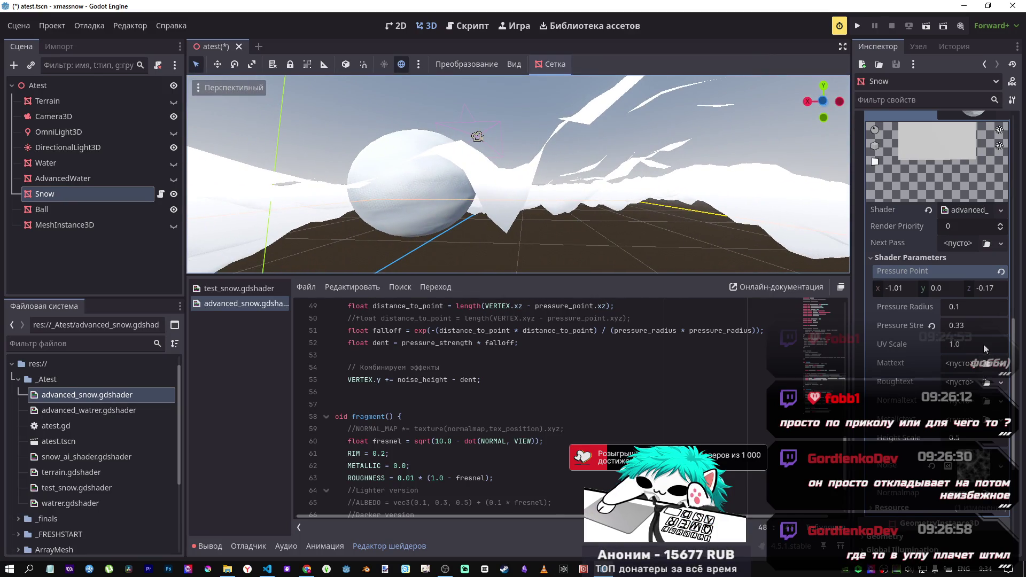
# Step: Set Pressure Strength to 0.5 and view the deeper dent up close
pyautogui.click(967, 330)
pyautogui.write('0.5')
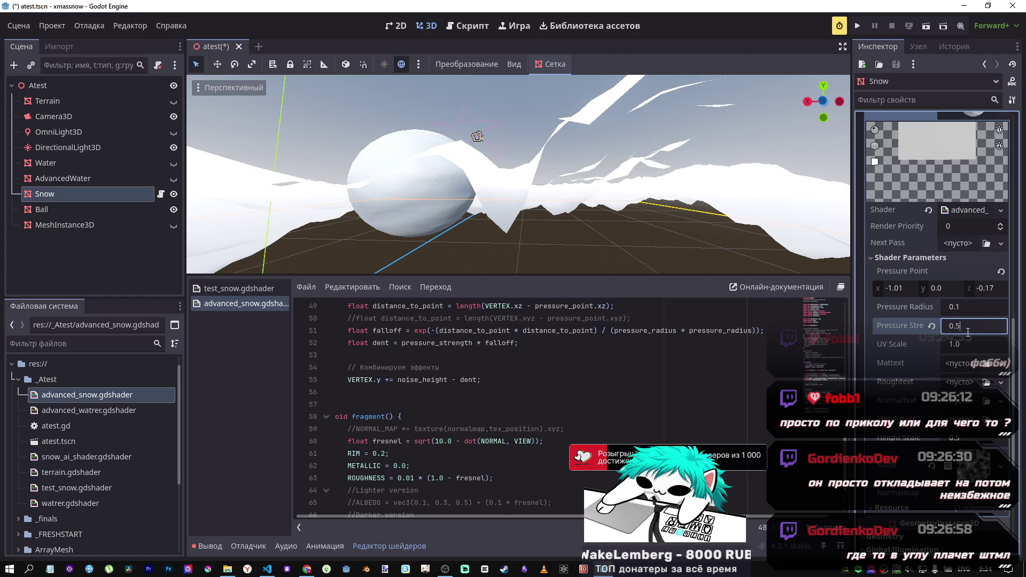
pyautogui.press('Return')
pyautogui.moveTo(627, 206)
pyautogui.mouseDown()
pyautogui.moveTo(475, 92)
pyautogui.moveTo(591, 185)
pyautogui.mouseUp()
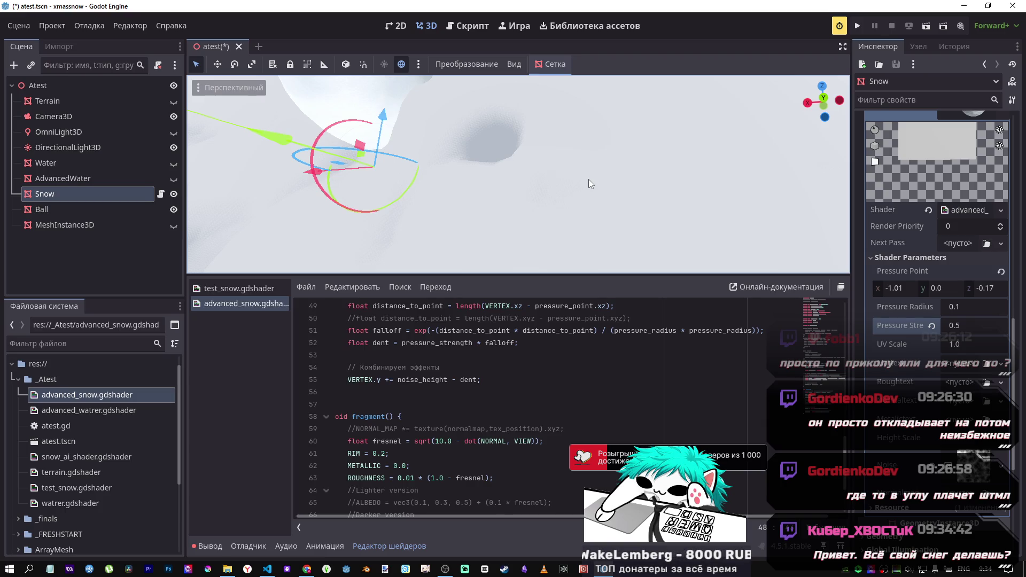
pyautogui.moveTo(589, 179)
pyautogui.mouseDown()
pyautogui.moveTo(555, 155)
pyautogui.moveTo(529, 174)
pyautogui.mouseUp()
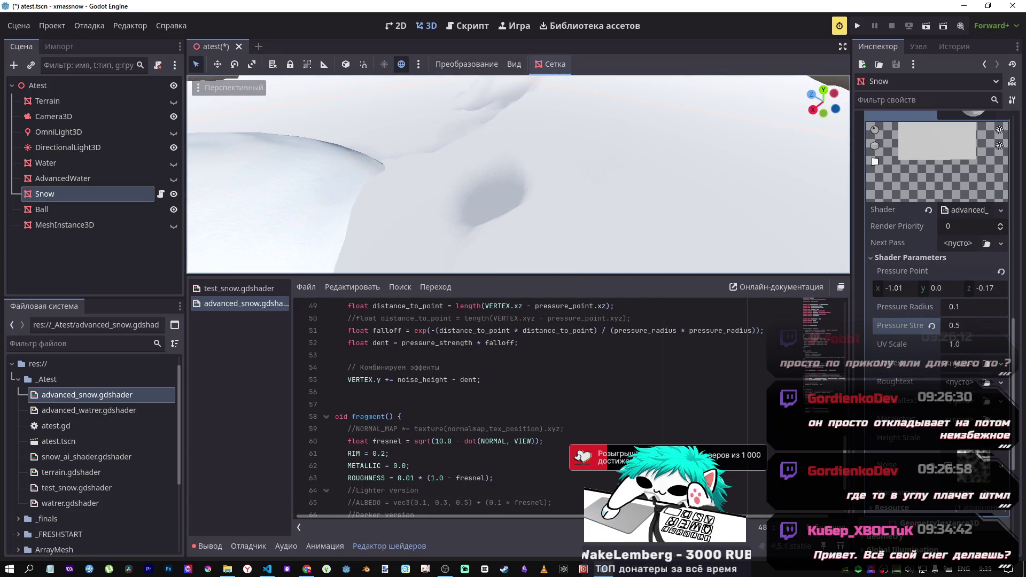
# Step: Hide the Snow node, show AdvancedWater, and orbit to see the whole terrain
pyautogui.click(174, 194)
pyautogui.click(174, 178)
pyautogui.moveTo(374, 176); pyautogui.dragTo(385, 172)
pyautogui.moveTo(374, 214); pyautogui.dragTo(363, 223)
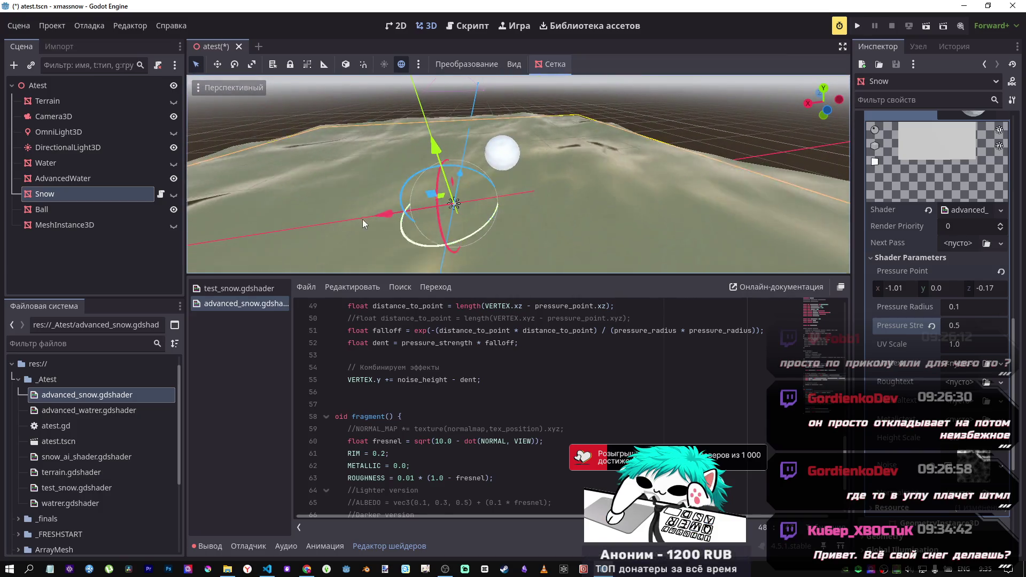
# Step: Briefly show and frame the Water mesh, then leave AdvancedWater visible and Water hidden
pyautogui.click(174, 179)
pyautogui.click(174, 163)
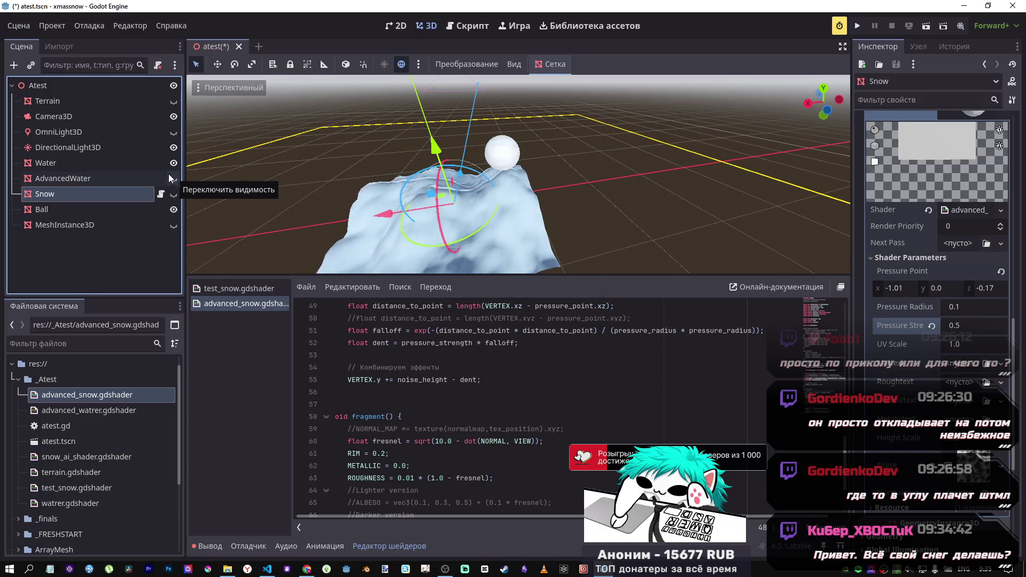
pyautogui.click(160, 163)
pyautogui.press('f')
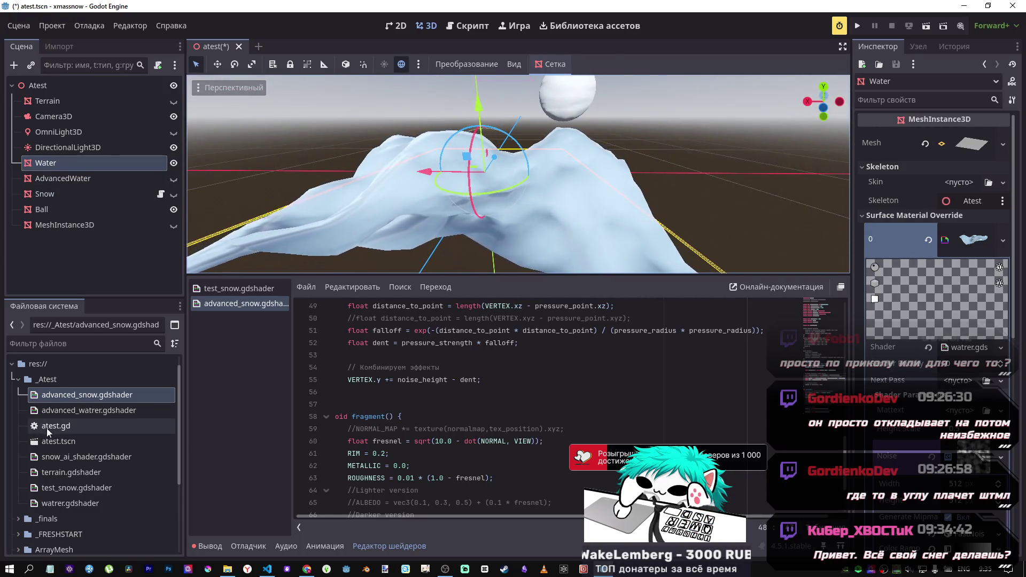
pyautogui.click(77, 503)
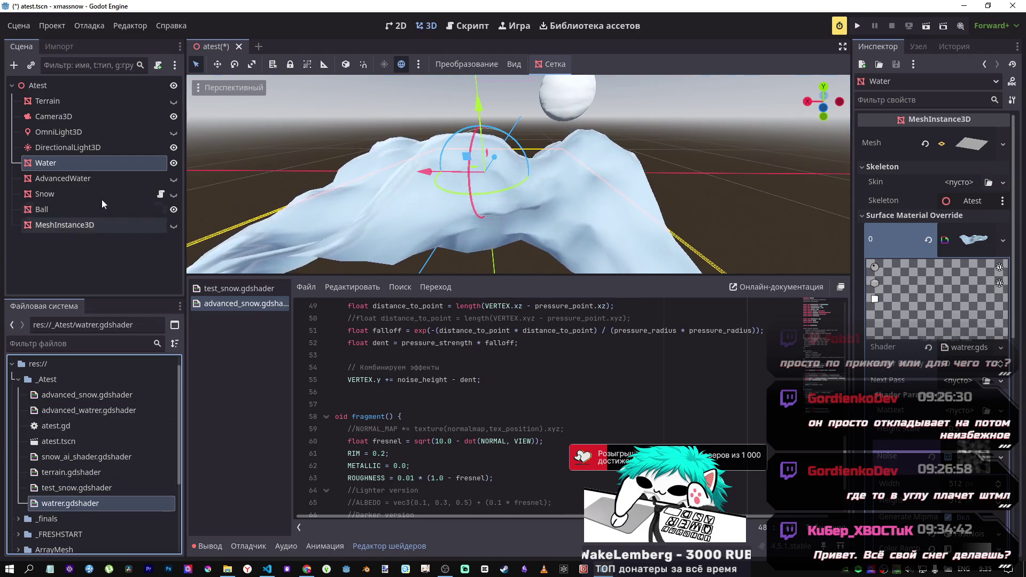
pyautogui.click(174, 178)
pyautogui.click(174, 163)
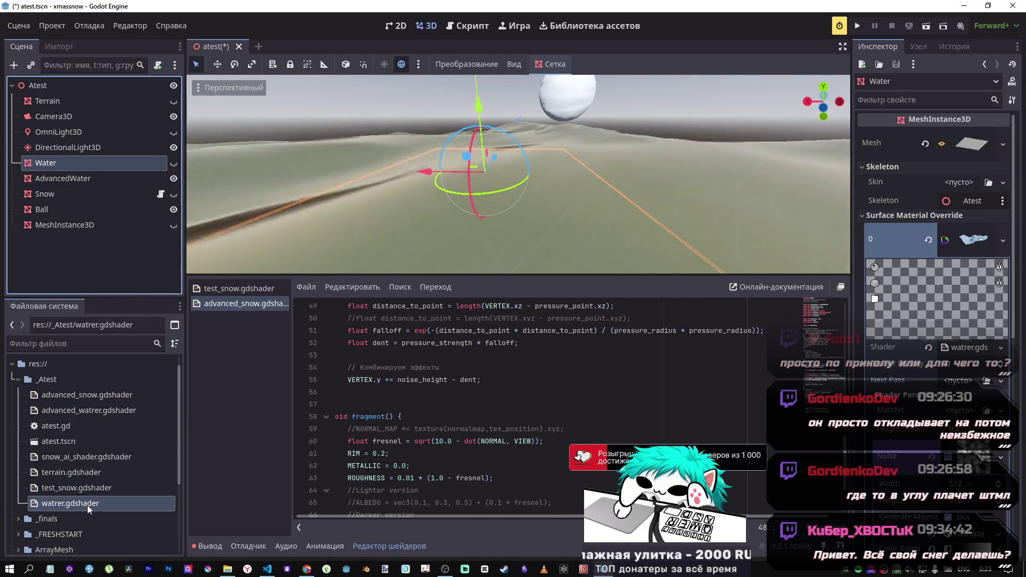
# Step: In advanced_watrer.gdshader, comment out the textured-version lines 51–53 and save the shader
pyautogui.doubleClick(97, 410)
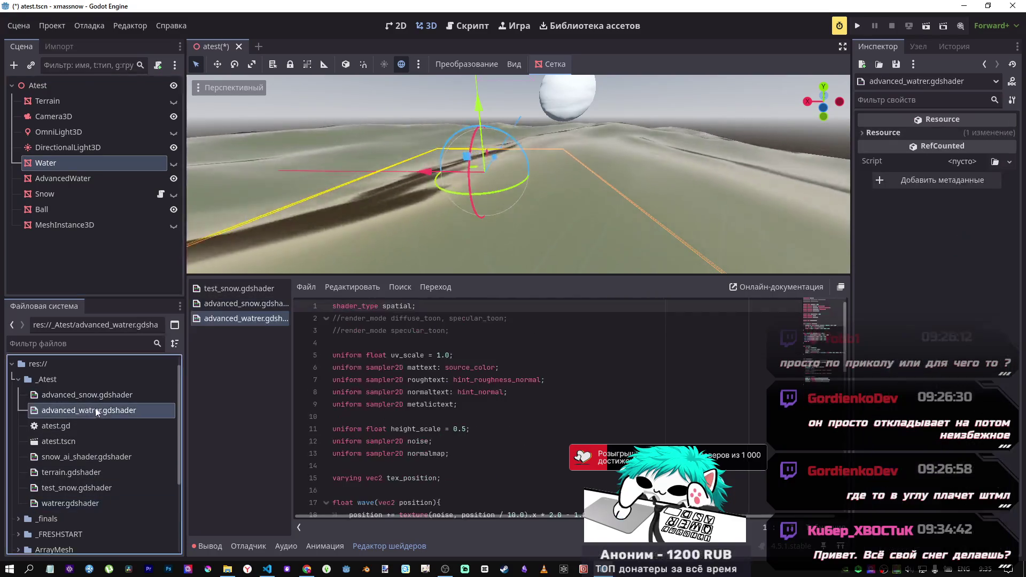
pyautogui.scroll(-13, 387, 394)
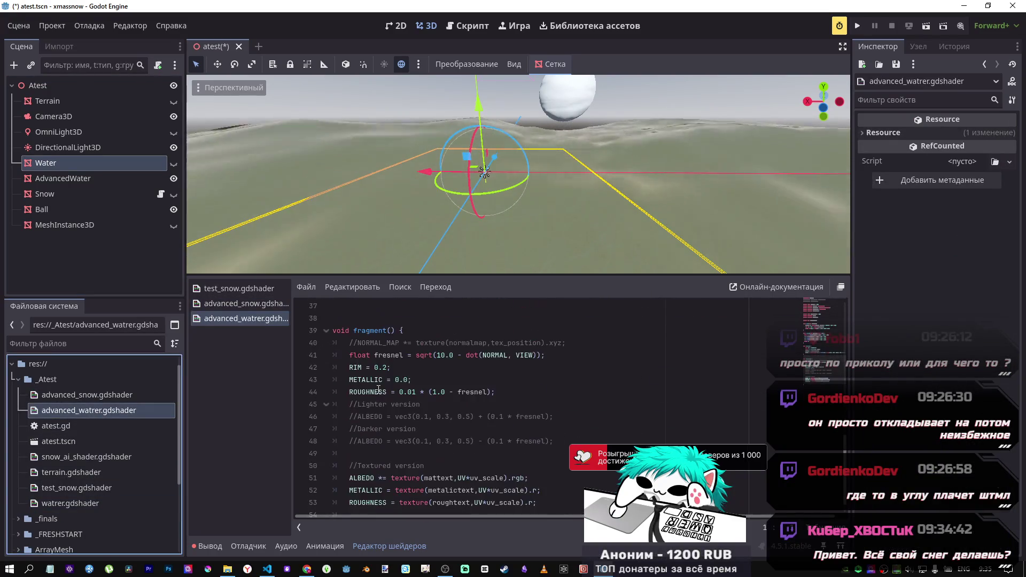
pyautogui.click(419, 417)
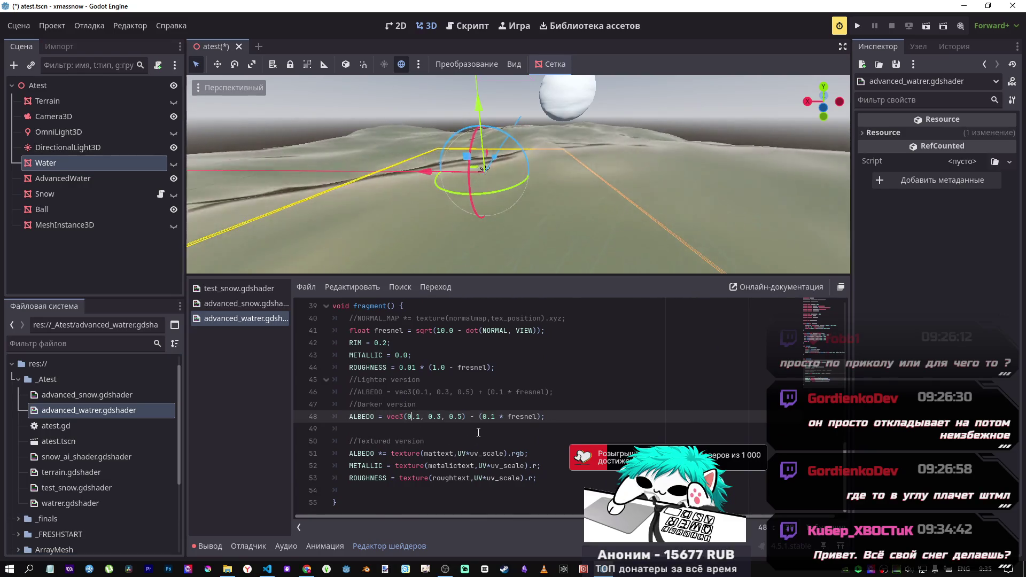
pyautogui.moveTo(475, 479); pyautogui.dragTo(455, 452)
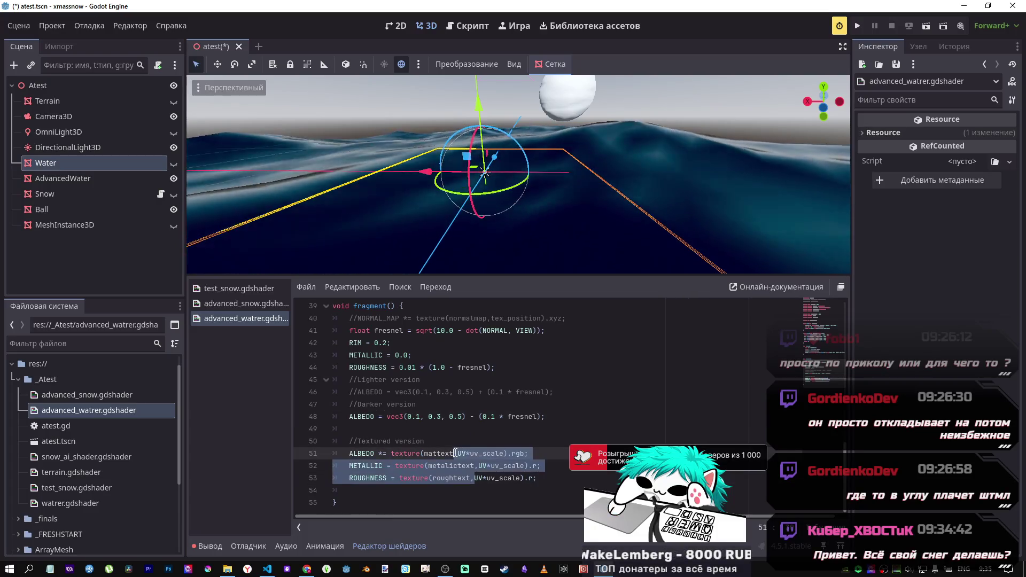
pyautogui.hotkey('ctrl', 'k')
pyautogui.hotkey('ctrl', 's')
pyautogui.moveTo(604, 241); pyautogui.dragTo(588, 268)
# Step: Preview the lighter ALBEDO line 46, then restore the darker line 48 and view the waves
pyautogui.click(503, 416)
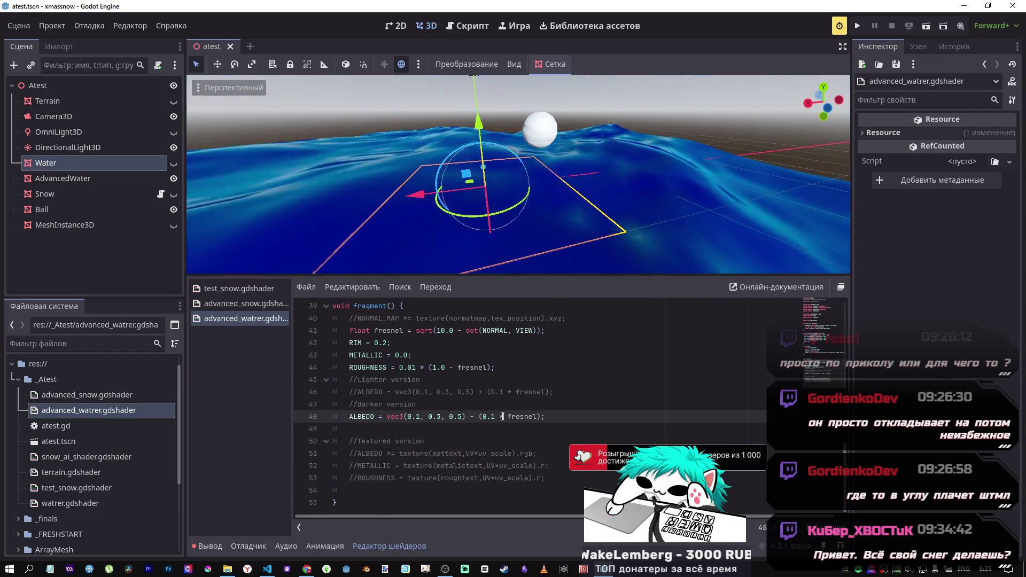
pyautogui.press('Up')
pyautogui.press('Up')
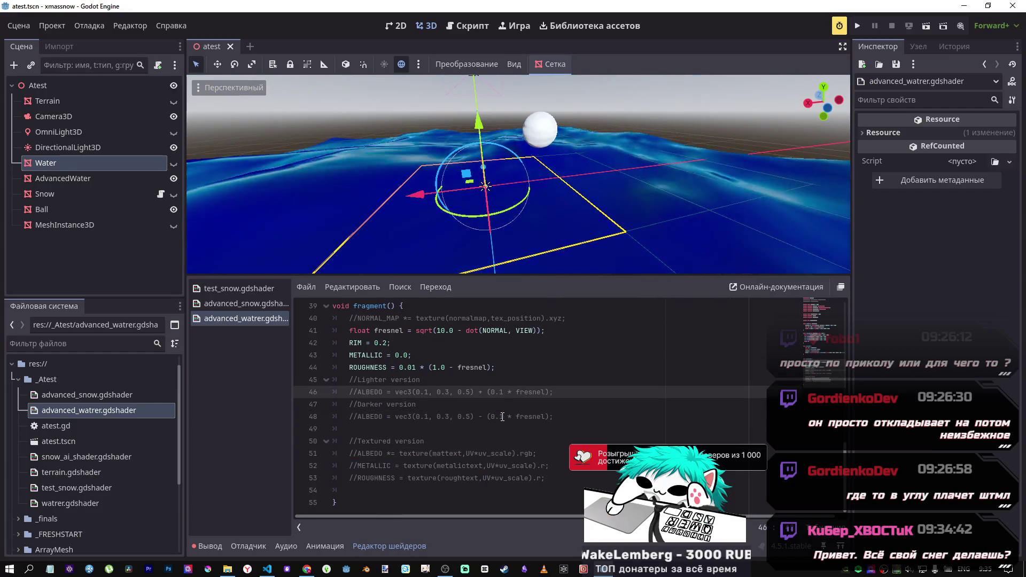
pyautogui.hotkey('ctrl', 'k')
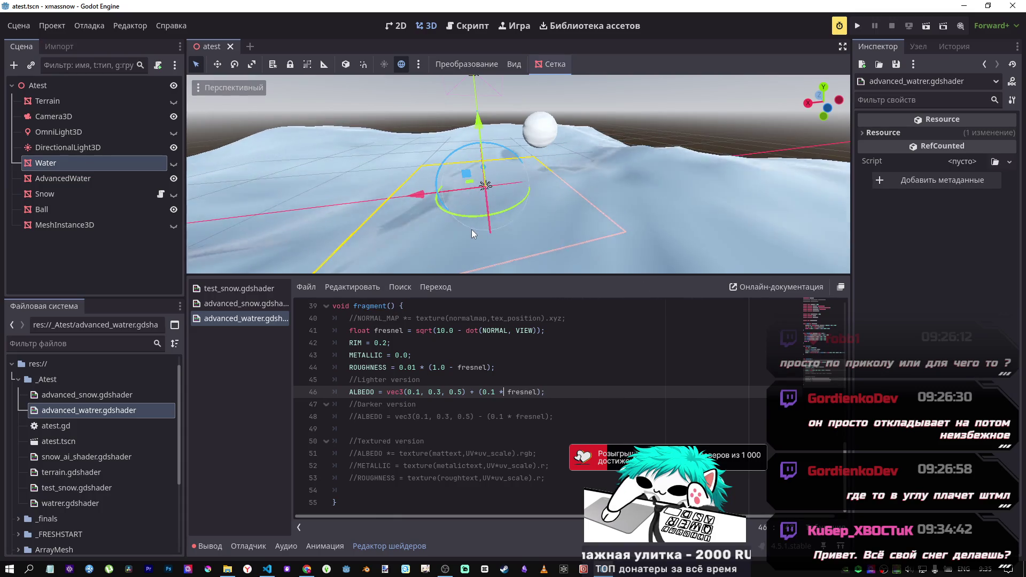
pyautogui.hotkey('ctrl', 'k')
pyautogui.press('Down')
pyautogui.press('Down')
pyautogui.hotkey('ctrl', 'k')
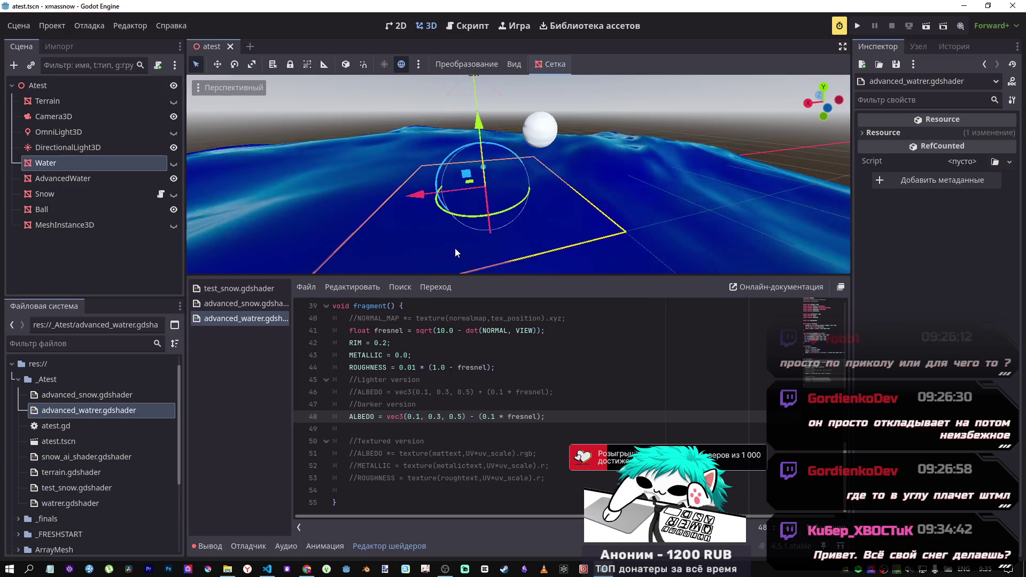
pyautogui.moveTo(588, 134)
pyautogui.mouseDown()
pyautogui.moveTo(728, 108)
pyautogui.moveTo(529, 157)
pyautogui.moveTo(566, 225)
pyautogui.moveTo(587, 235)
pyautogui.moveTo(598, 225)
pyautogui.mouseUp()
pyautogui.moveTo(476, 239); pyautogui.dragTo(475, 239)
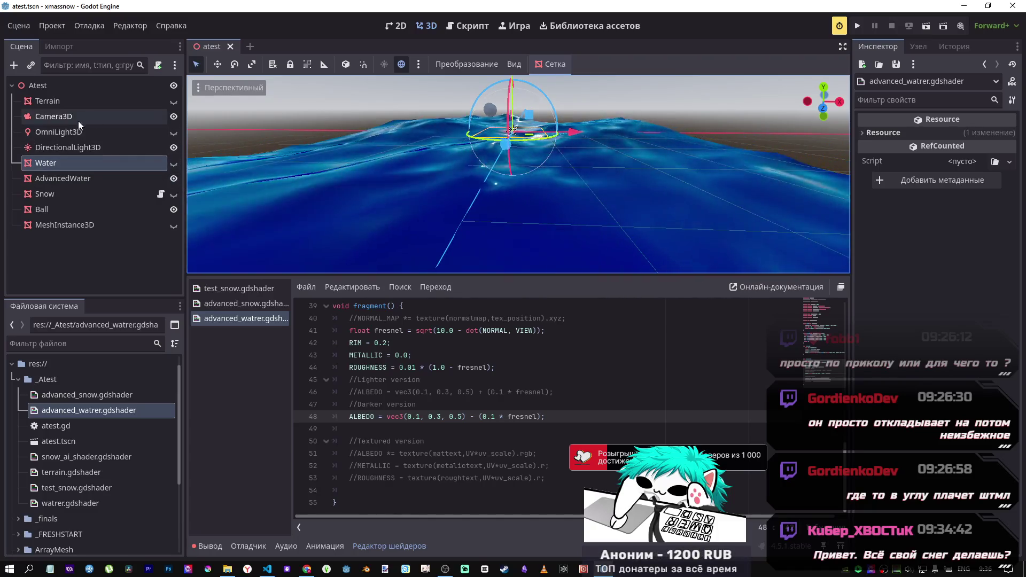
# Step: Show the OmniLight3D, cancel an accidental Z move, and inspect the light from around
pyautogui.click(173, 132)
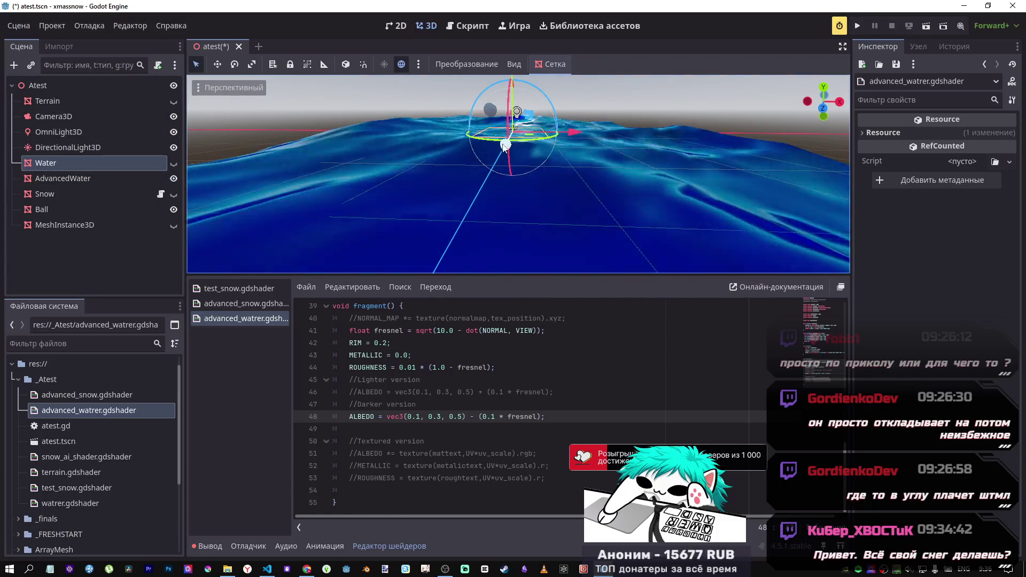
pyautogui.moveTo(505, 144)
pyautogui.mouseDown()
pyautogui.moveTo(485, 245)
pyautogui.moveTo(474, 175)
pyautogui.mouseUp()
pyautogui.press('Escape')
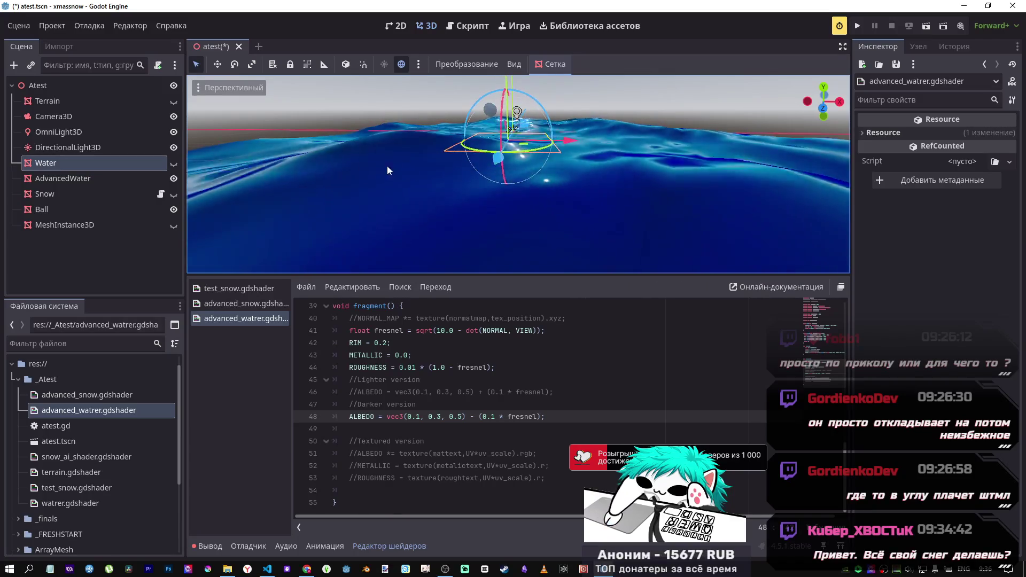
pyautogui.click(80, 132)
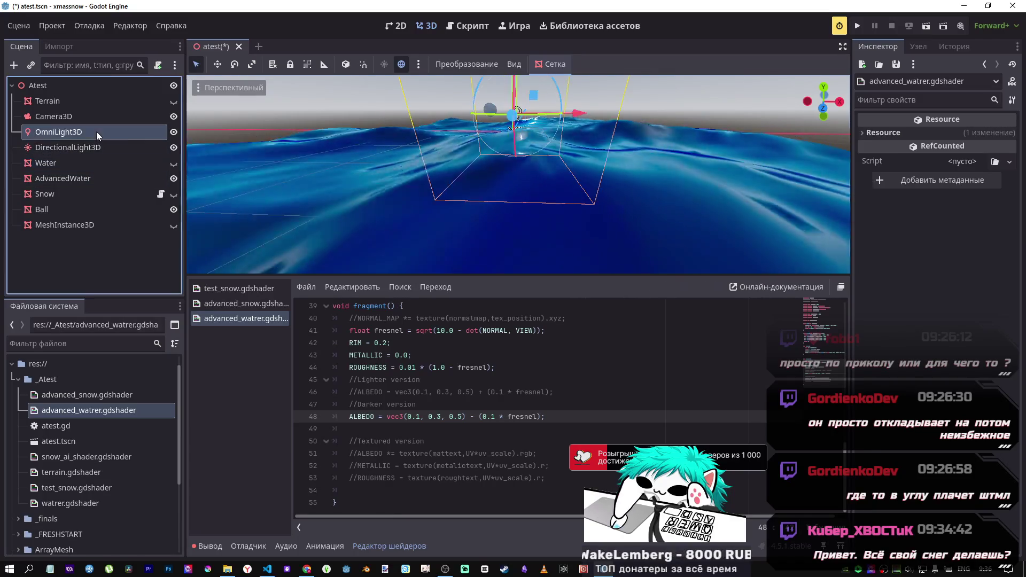
pyautogui.scroll(5, 512, 122)
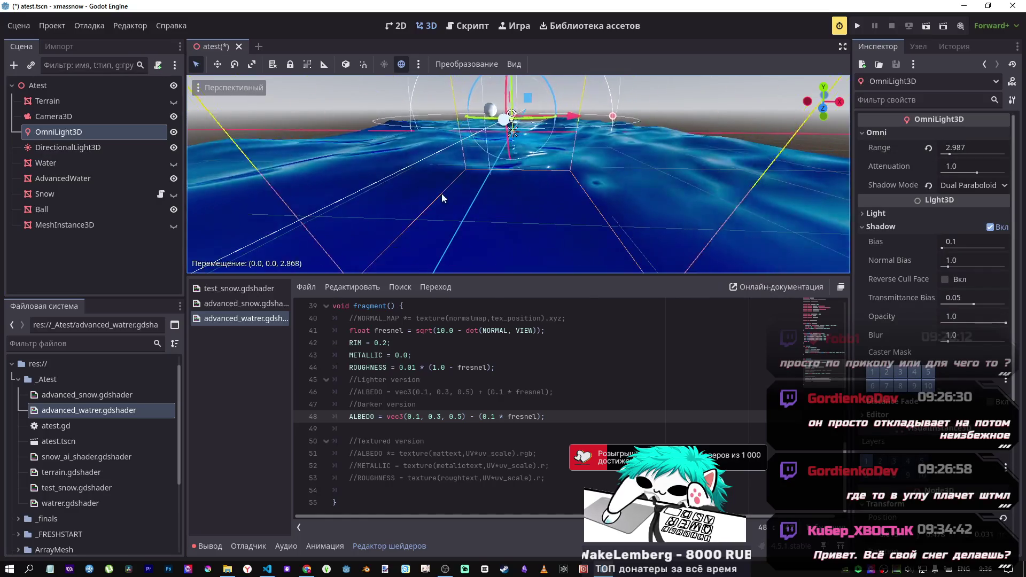
pyautogui.moveTo(510, 115)
pyautogui.mouseDown()
pyautogui.moveTo(546, 110)
pyautogui.moveTo(460, 120)
pyautogui.moveTo(315, 163)
pyautogui.mouseUp()
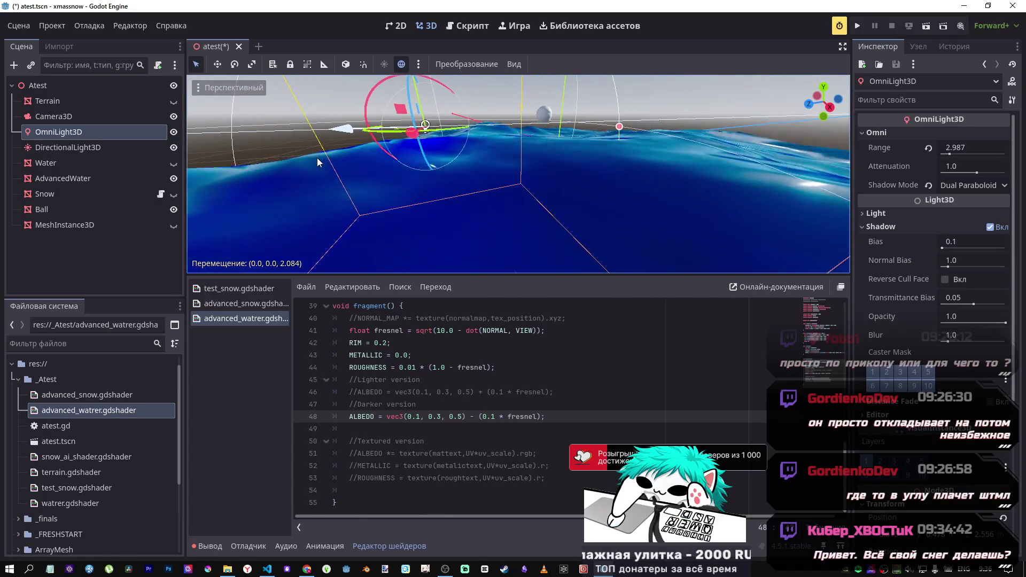
pyautogui.moveTo(471, 148)
pyautogui.mouseDown()
pyautogui.moveTo(511, 150)
pyautogui.moveTo(325, 167)
pyautogui.mouseUp()
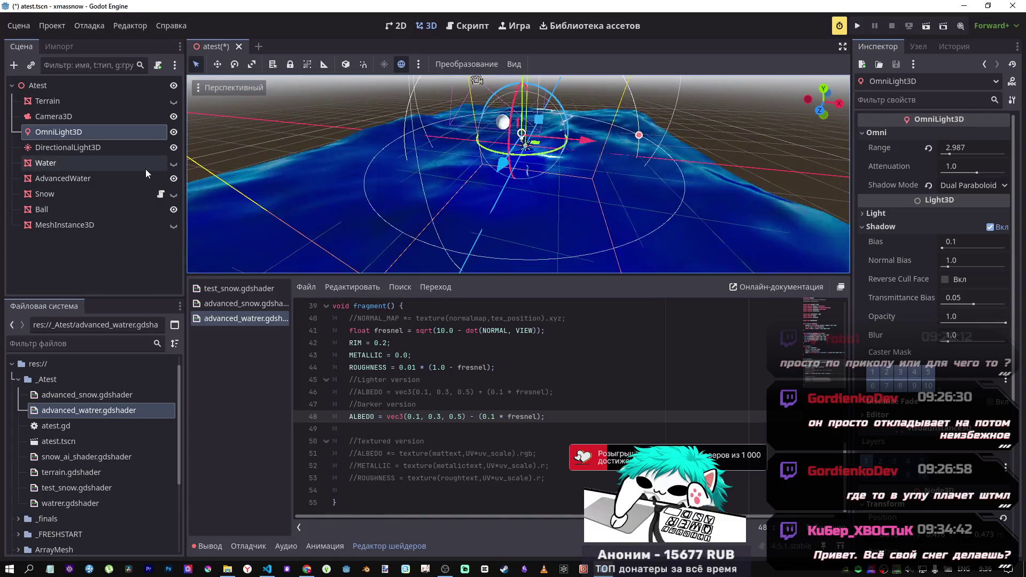
# Step: Show the Terrain, hide the Camera3D gizmo and DirectionalLight3D, and compare lighting with OmniLight3D
pyautogui.click(131, 117)
pyautogui.click(174, 116)
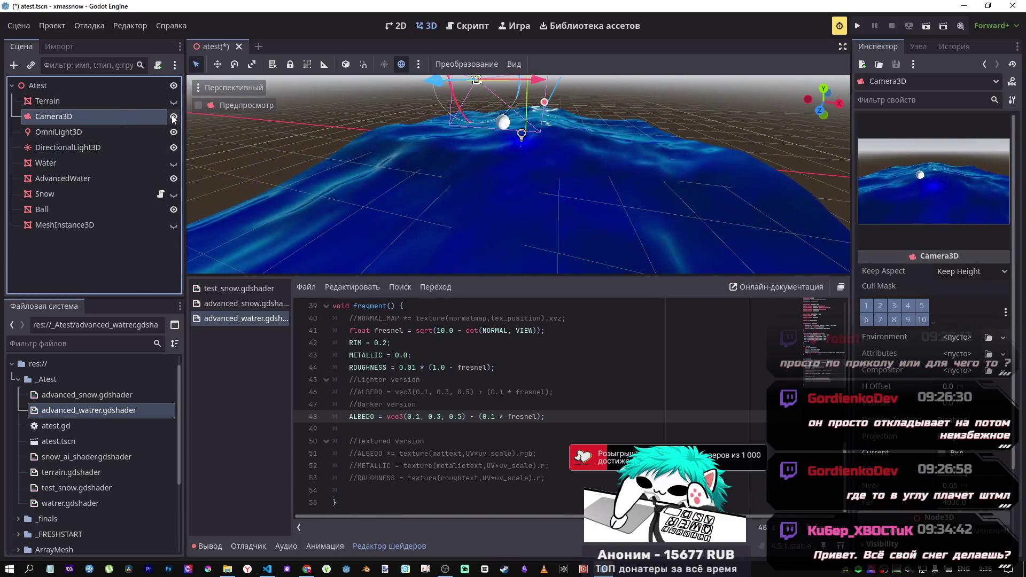
pyautogui.click(173, 101)
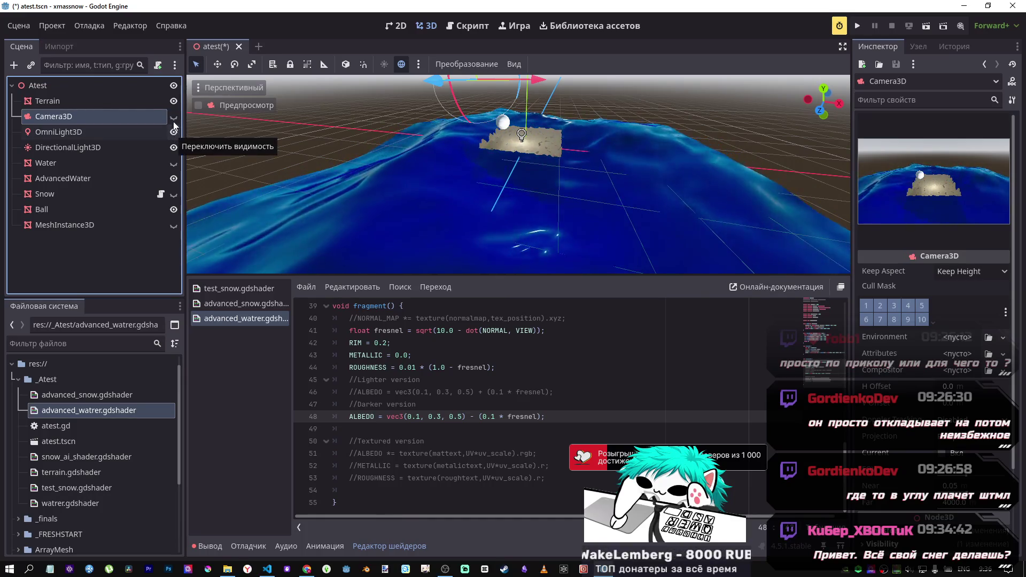
pyautogui.click(174, 148)
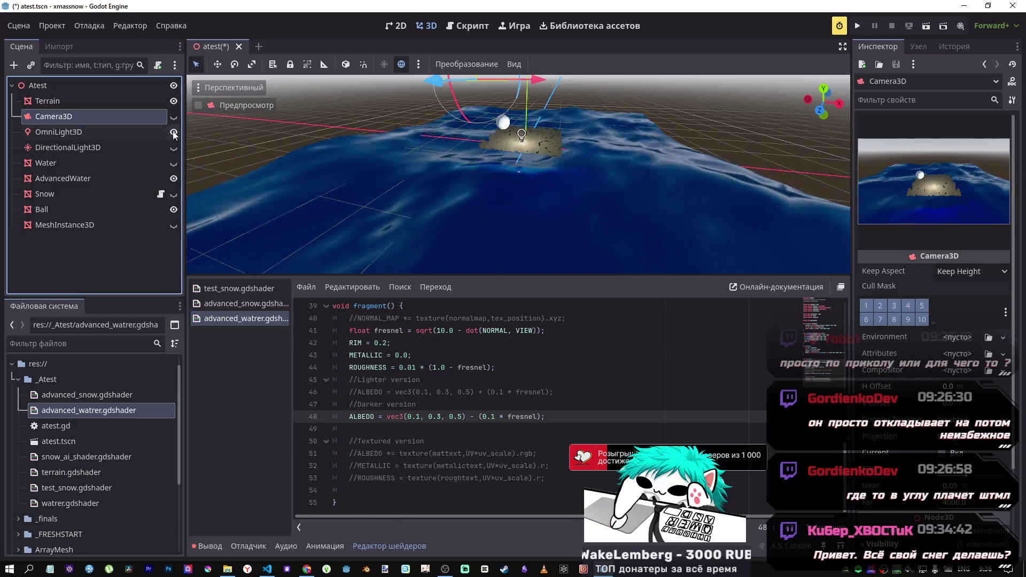
pyautogui.click(175, 133)
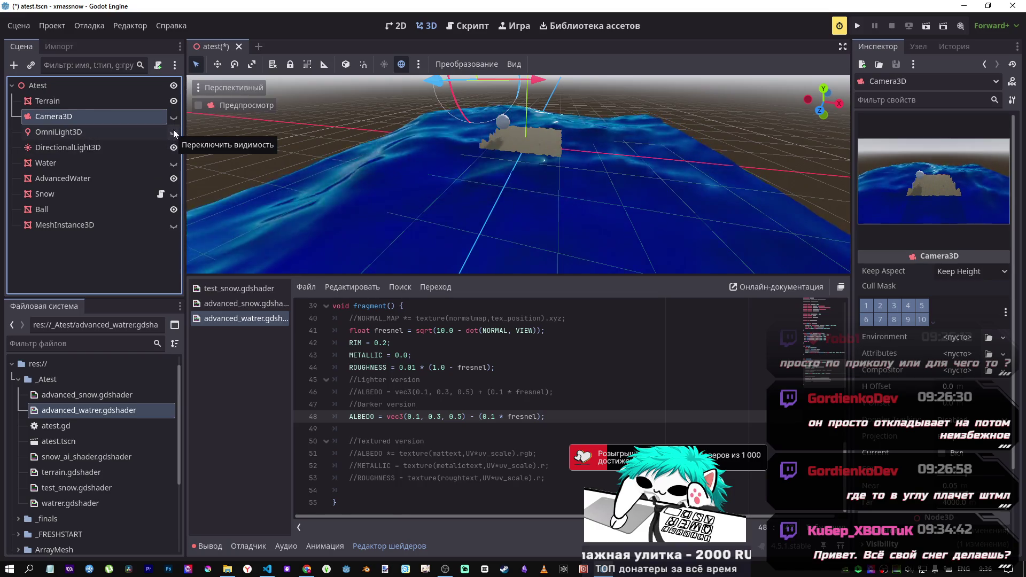
pyautogui.click(174, 133)
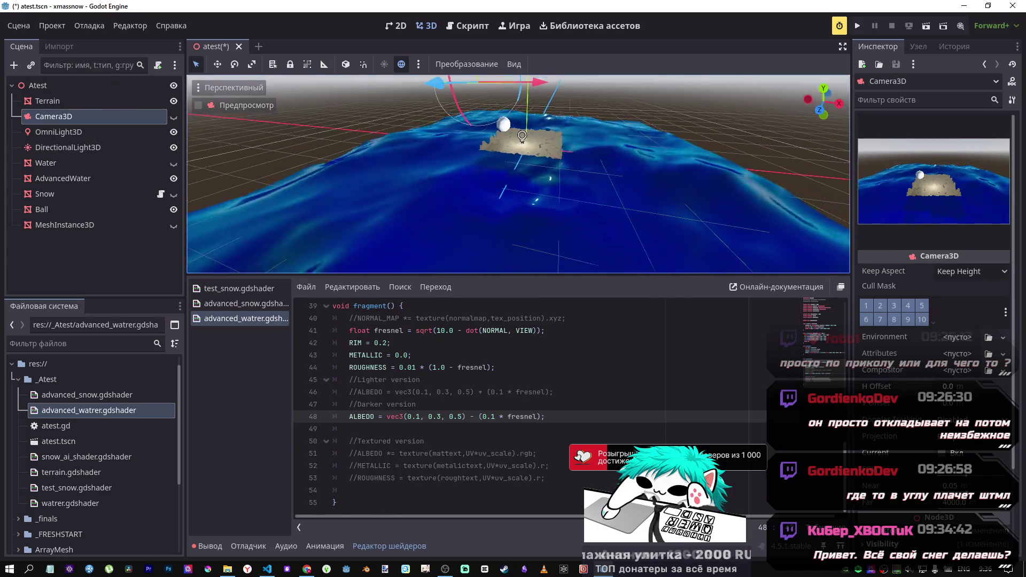
pyautogui.scroll(5, 432, 194)
pyautogui.press('w')
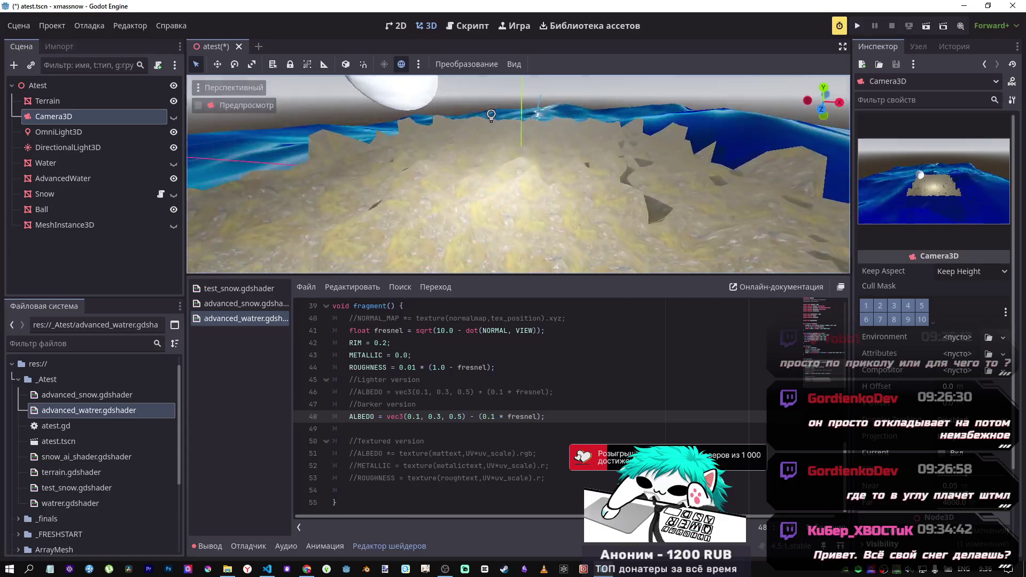
pyautogui.press('s')
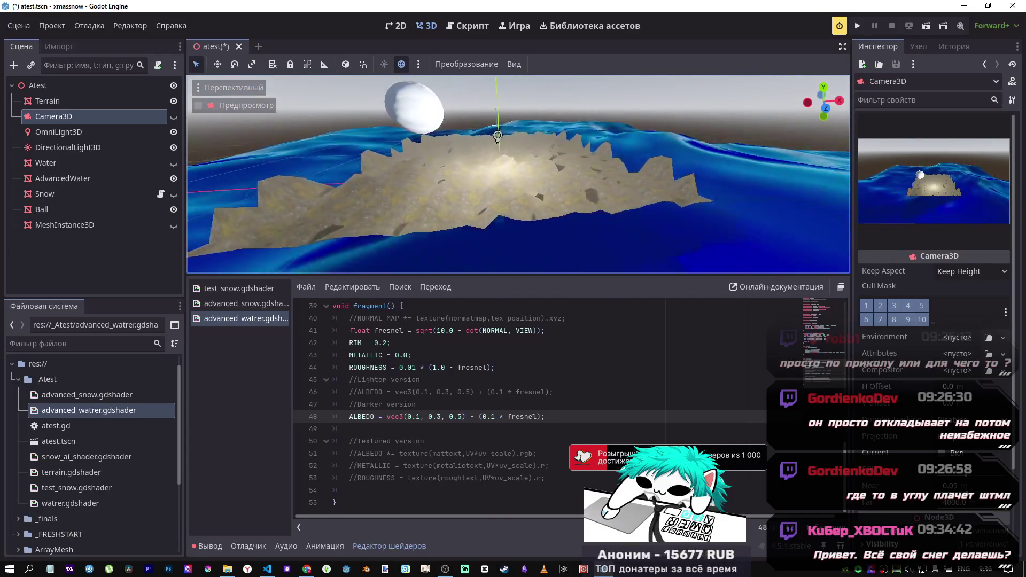
# Step: Hide OmniLight3D, Terrain and AdvancedWater, then show the Snow and the Ball above it
pyautogui.click(173, 131)
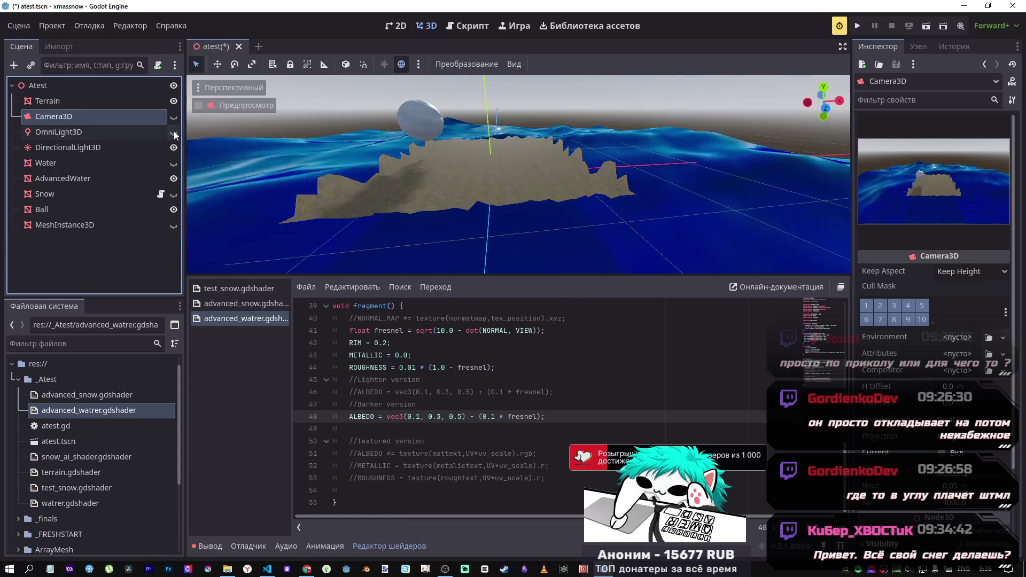
pyautogui.click(173, 101)
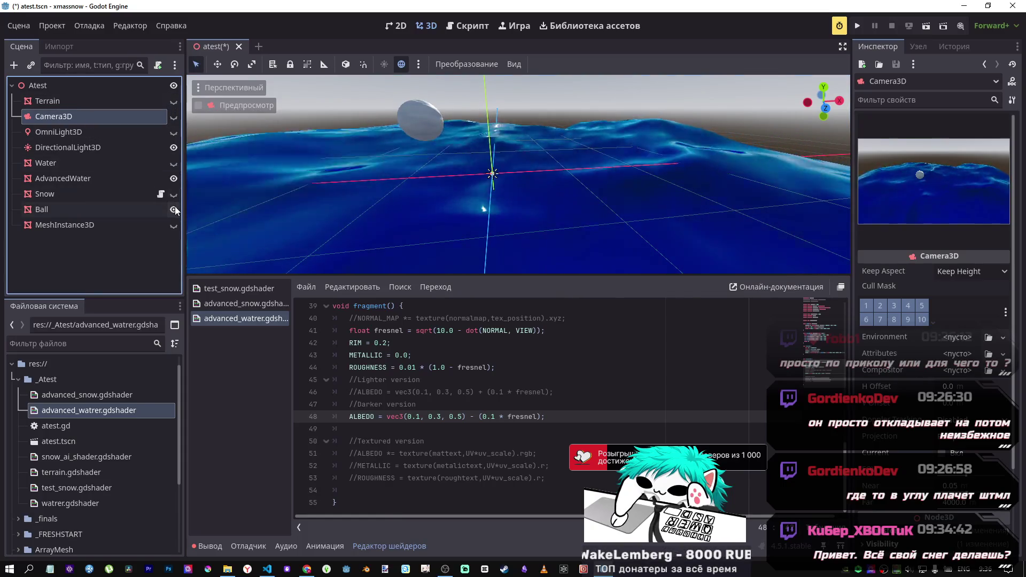
pyautogui.click(174, 209)
pyautogui.click(174, 178)
pyautogui.click(173, 195)
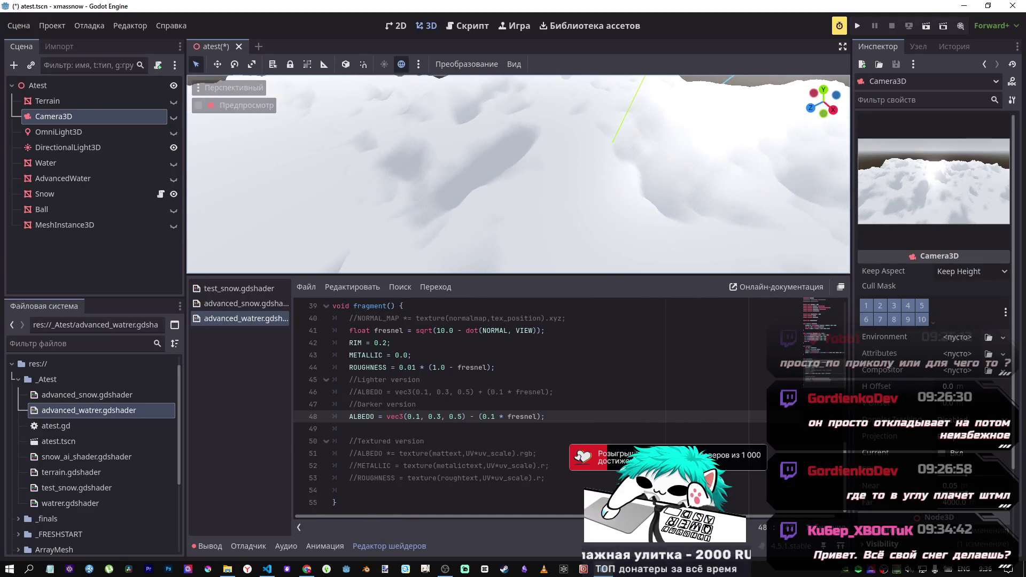
pyautogui.click(173, 209)
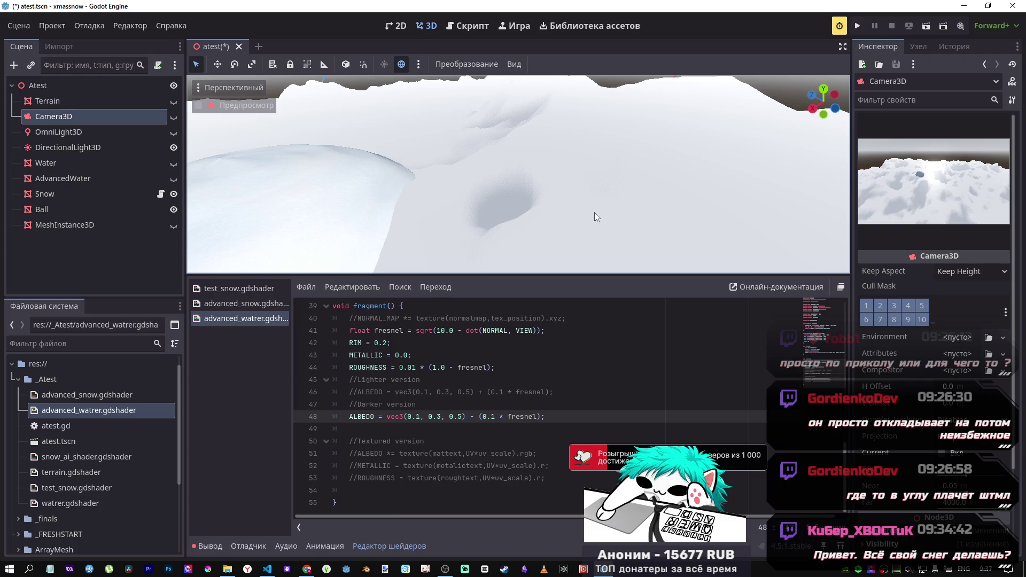
# Step: Save the scene, close advanced_watrer.gdshader, and review the test_snow and advanced_snow shaders
pyautogui.hotkey('ctrl', 's')
pyautogui.middleClick(257, 313)
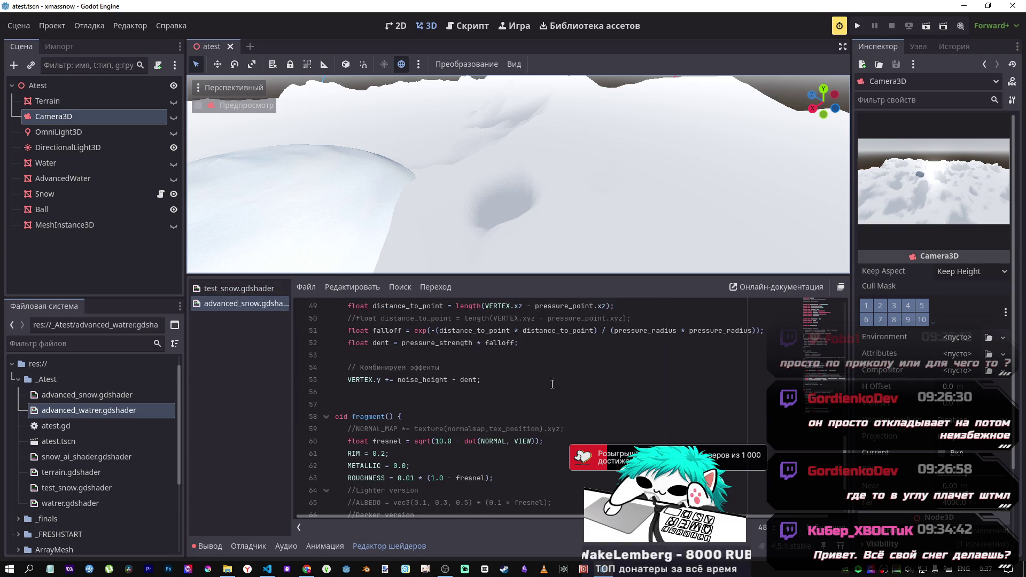
pyautogui.scroll(-5, 485, 216)
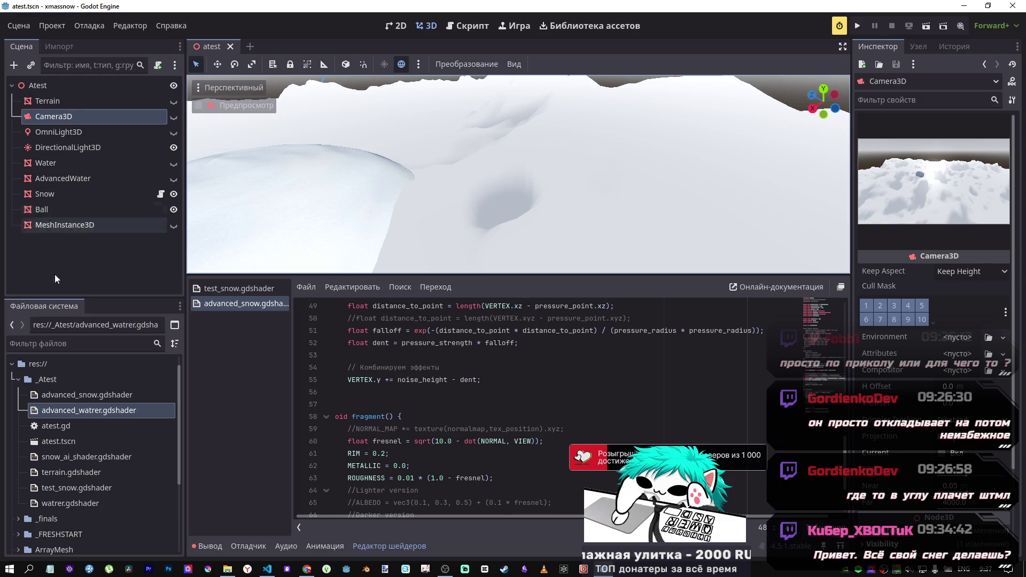
pyautogui.click(232, 290)
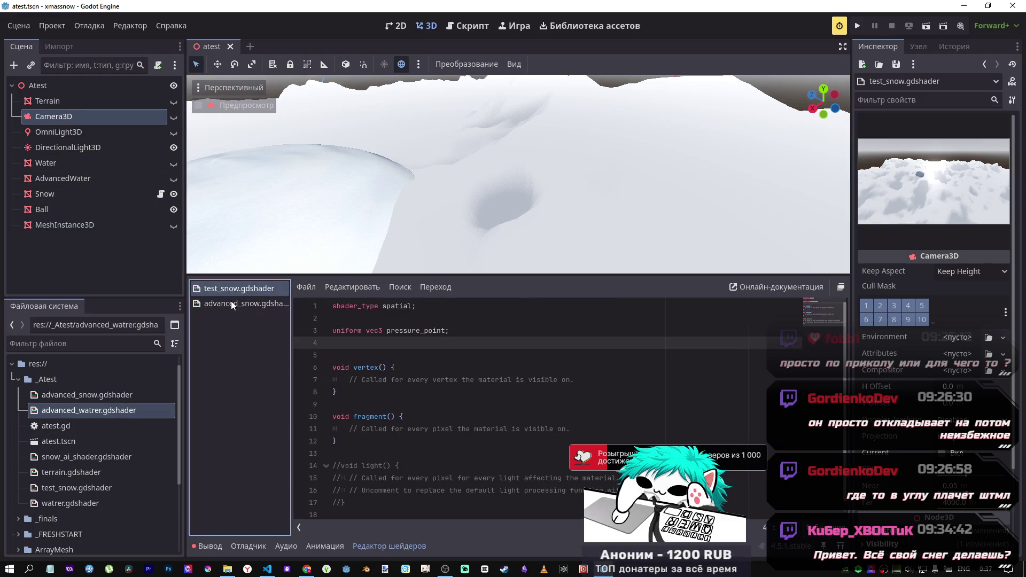
pyautogui.click(231, 302)
pyautogui.scroll(-2, 425, 373)
pyautogui.scroll(3, 446, 380)
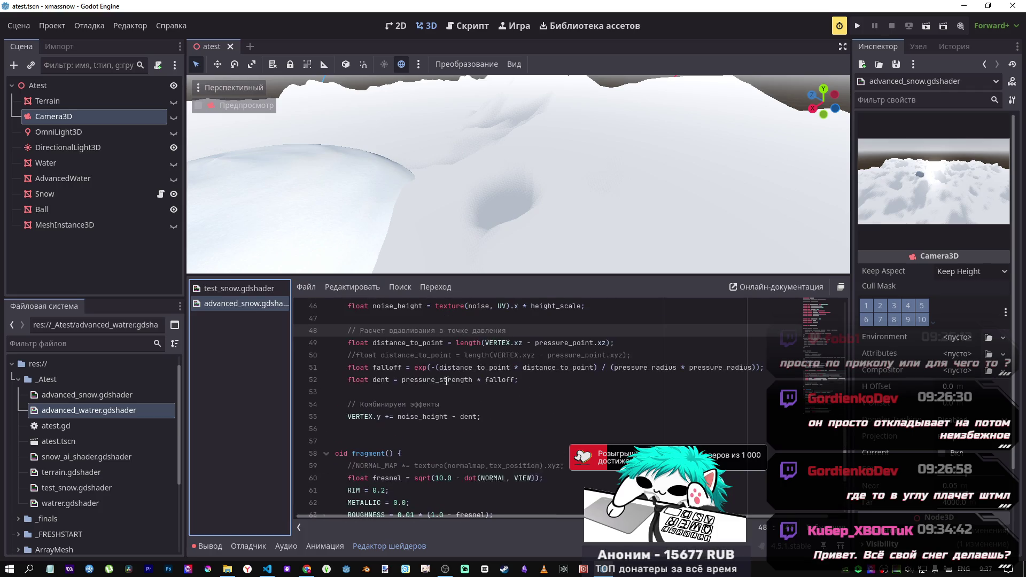
pyautogui.scroll(-4, 456, 382)
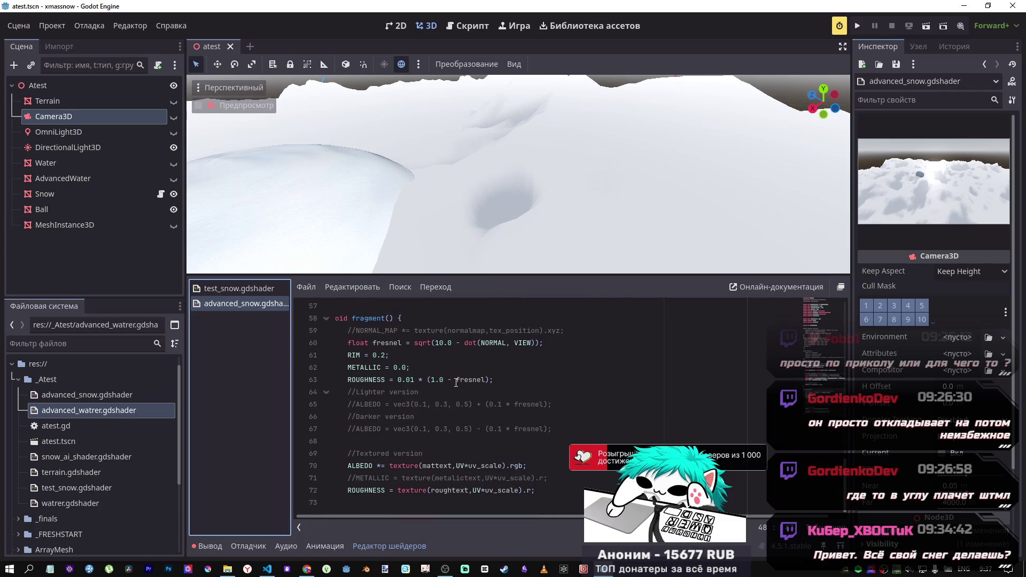
pyautogui.scroll(-3, 456, 382)
# Step: Reopen advanced_snow.gdshader from the FileSystem dock and scroll to its vertex code
pyautogui.middleClick(195, 305)
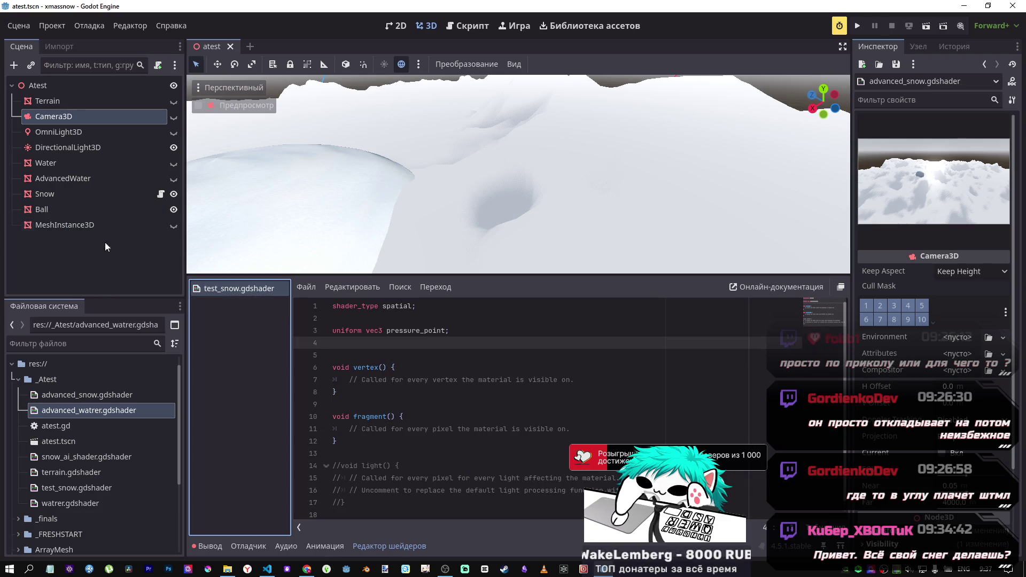
pyautogui.click(82, 410)
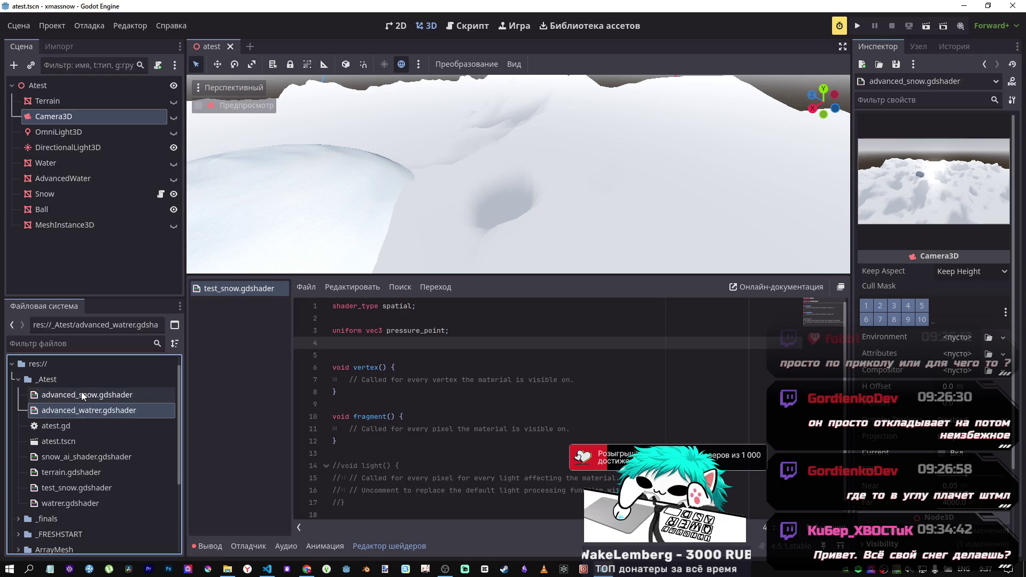
pyautogui.doubleClick(83, 395)
pyautogui.scroll(-10, 442, 370)
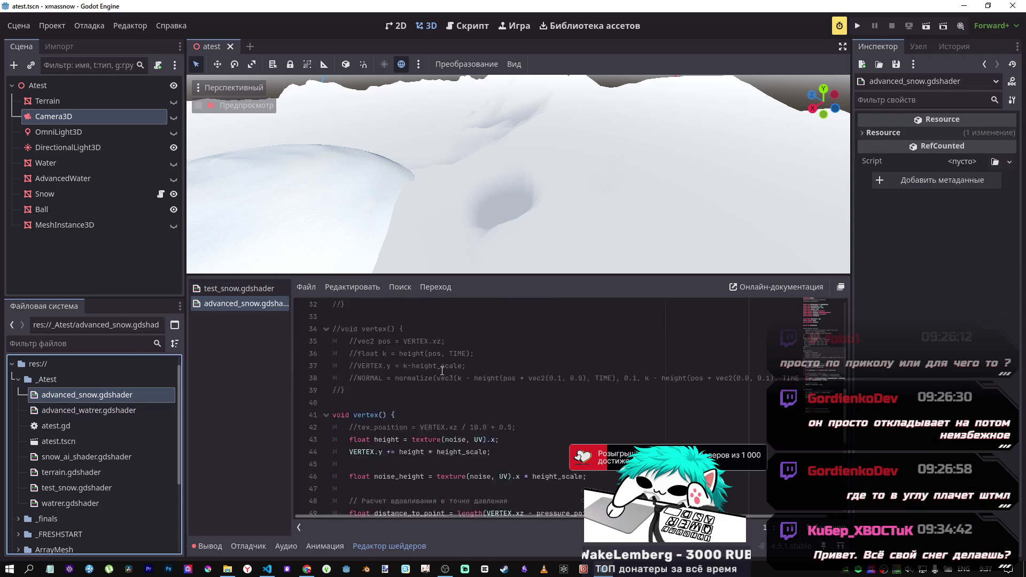
pyautogui.scroll(-7, 442, 370)
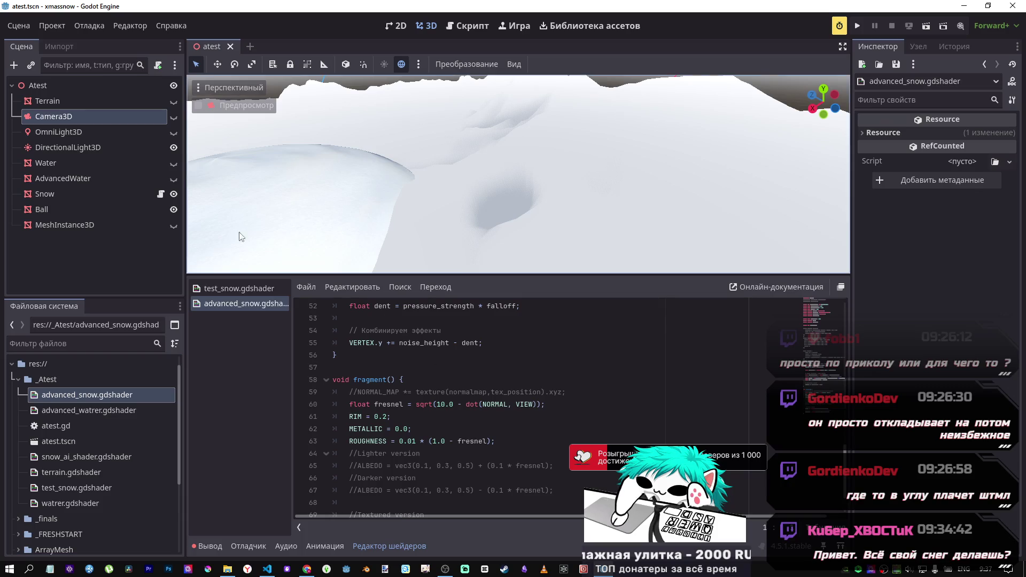
# Step: Select the Ball's MeshInstance3D, then Snow, and bring up its Pressure Point, Radius and Strength parameters
pyautogui.click(66, 213)
pyautogui.click(65, 226)
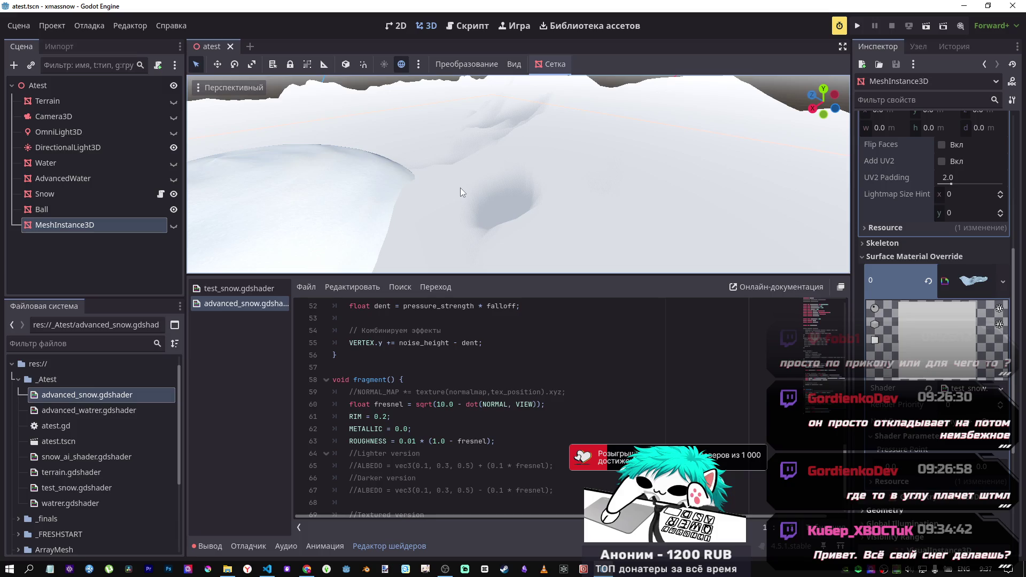
pyautogui.click(92, 192)
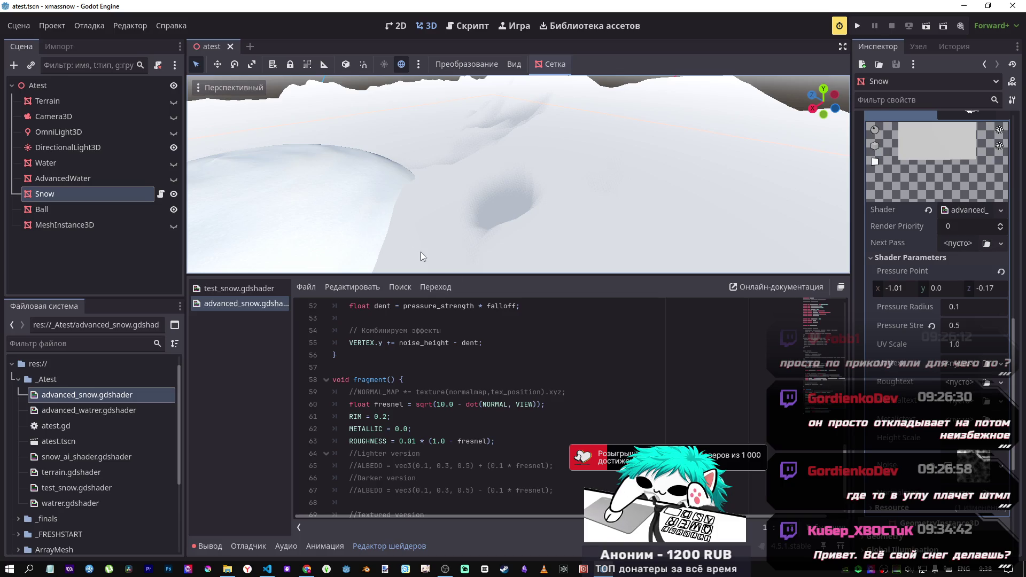
pyautogui.scroll(4, 609, 388)
pyautogui.scroll(10, 610, 389)
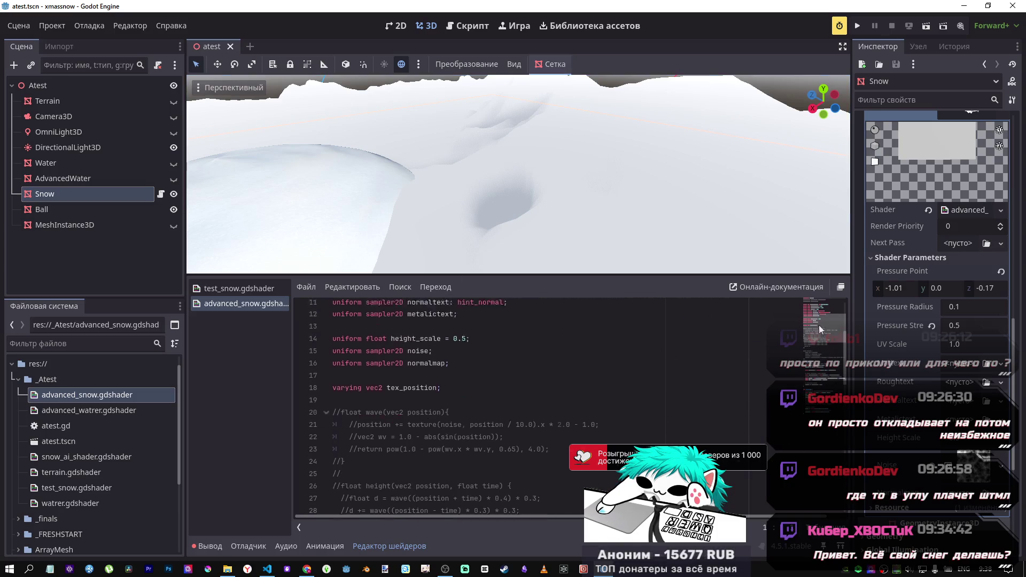
pyautogui.moveTo(816, 315); pyautogui.dragTo(820, 390)
pyautogui.scroll(-1, 821, 391)
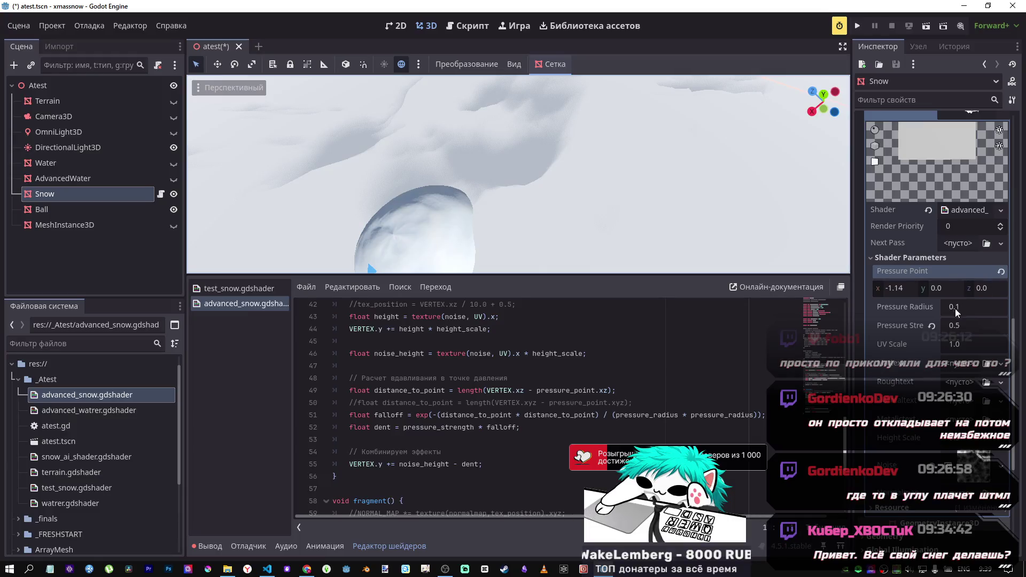
# Step: Move the Pressure Point to (-1.14, 0.0, -0.78) and orbit in to inspect the shifted dent
pyautogui.moveTo(897, 288); pyautogui.dragTo(887, 288)
pyautogui.moveTo(985, 288)
pyautogui.mouseDown()
pyautogui.moveTo(961, 288)
pyautogui.moveTo(994, 288)
pyautogui.moveTo(984, 288)
pyautogui.mouseUp()
pyautogui.write('-0.67')
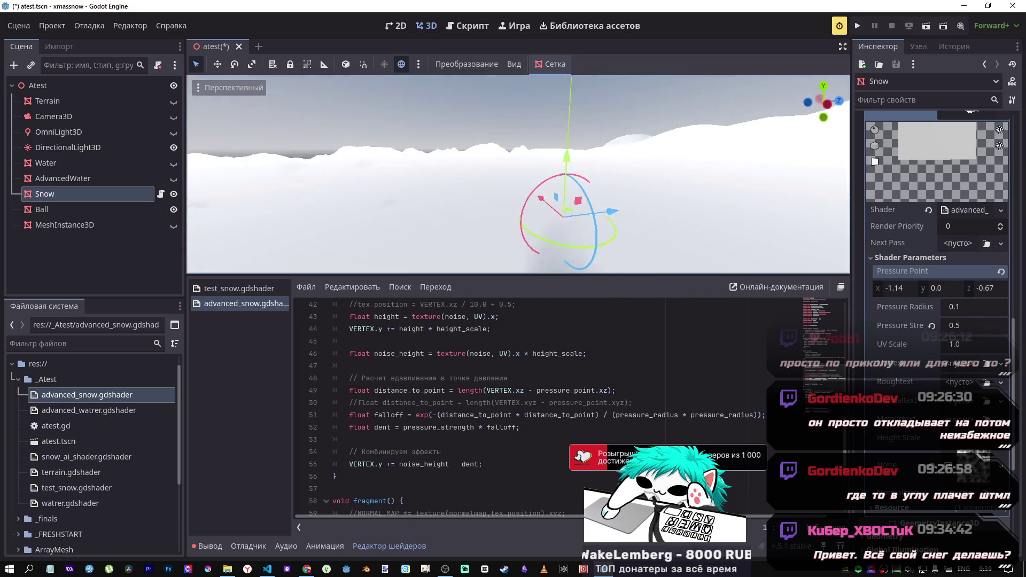
pyautogui.moveTo(943, 288); pyautogui.dragTo(946, 290)
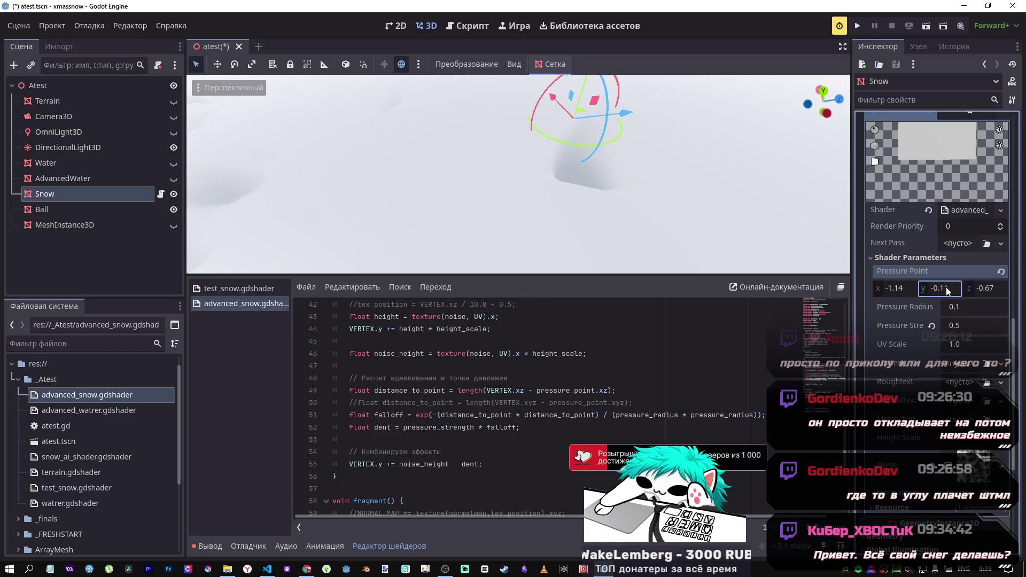
pyautogui.write('0')
pyautogui.press('Return')
pyautogui.moveTo(989, 293)
pyautogui.mouseDown()
pyautogui.moveTo(971, 293)
pyautogui.moveTo(987, 288)
pyautogui.mouseUp()
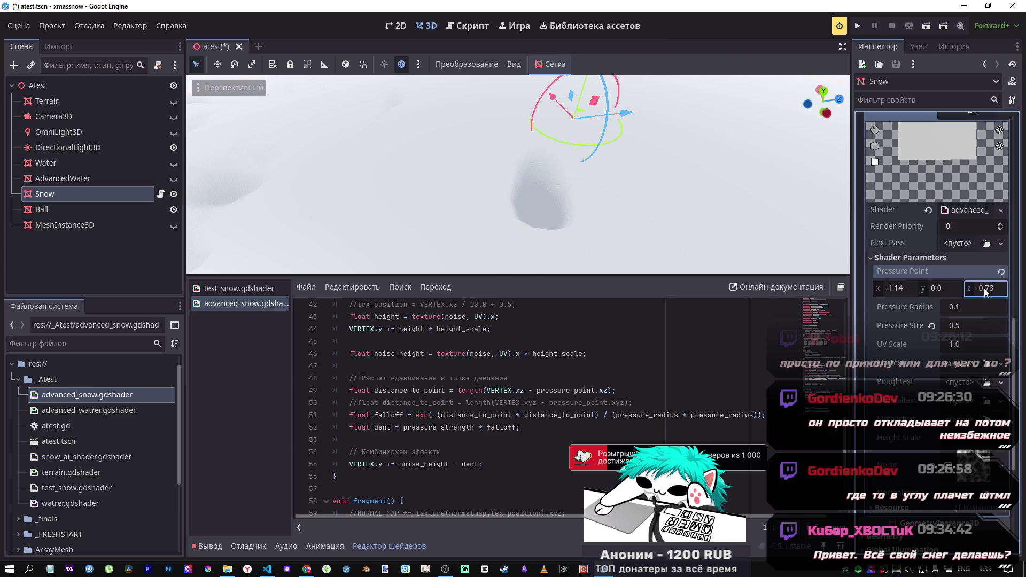
pyautogui.moveTo(588, 204)
pyautogui.mouseDown()
pyautogui.moveTo(529, 230)
pyautogui.moveTo(512, 287)
pyautogui.mouseUp()
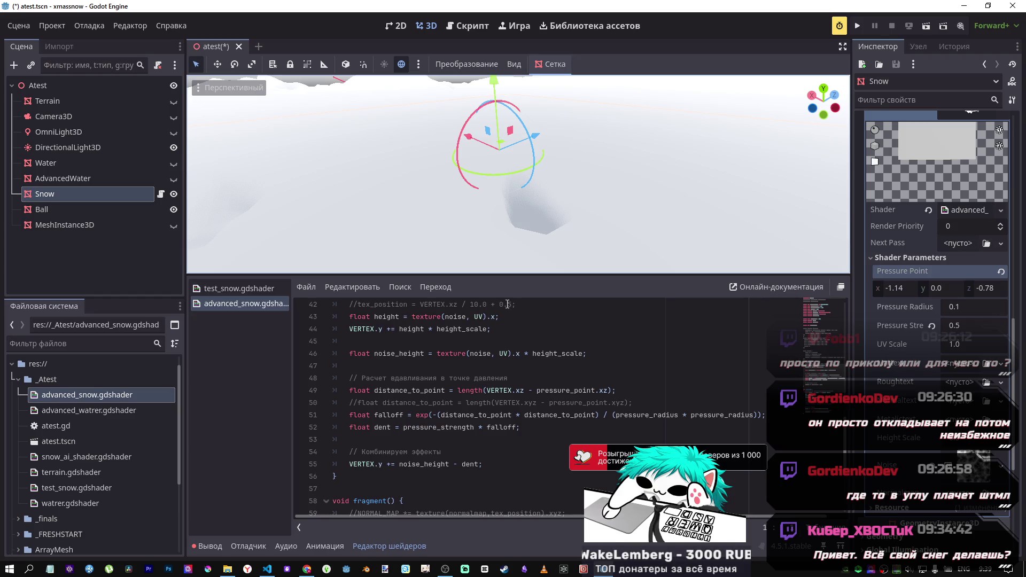
pyautogui.moveTo(511, 267)
pyautogui.mouseDown()
pyautogui.moveTo(422, 216)
pyautogui.moveTo(501, 150)
pyautogui.mouseUp()
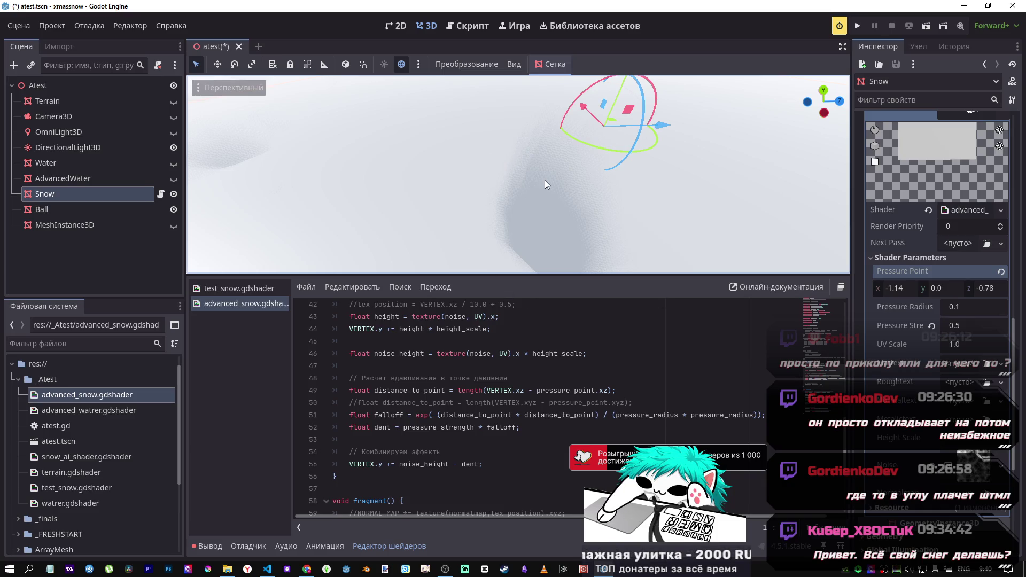
# Step: Switch to Chrome and return Bachelor.pdf to page 11's trail-depression Figure 9
pyautogui.click(307, 568)
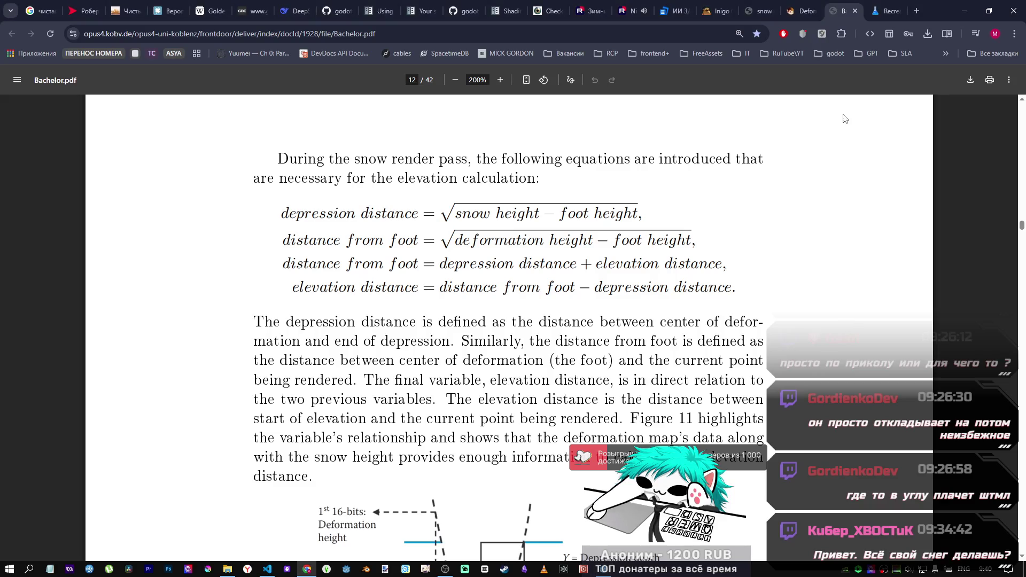
pyautogui.scroll(-20, 719, 321)
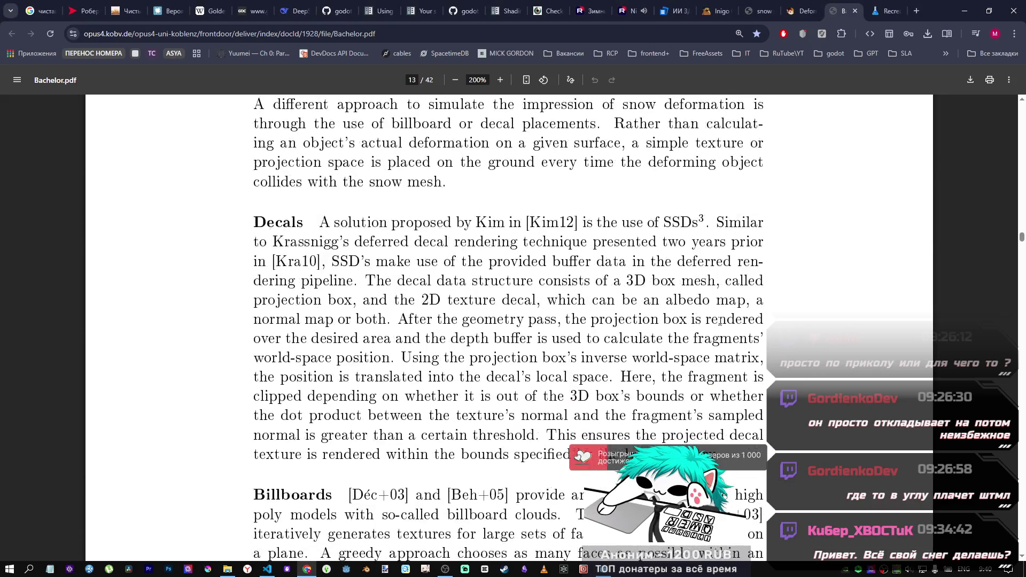
pyautogui.scroll(20, 719, 321)
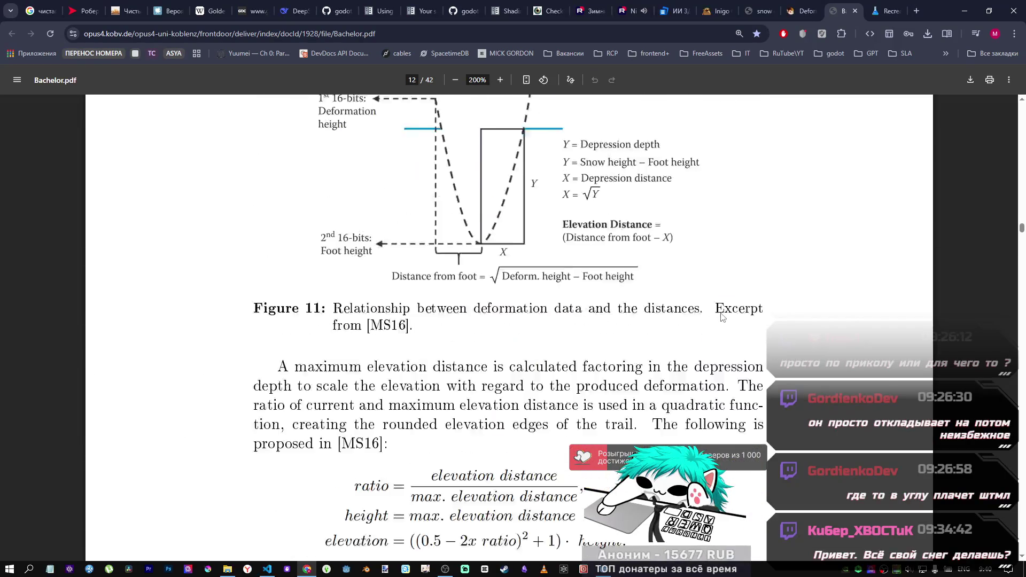
pyautogui.scroll(15, 720, 317)
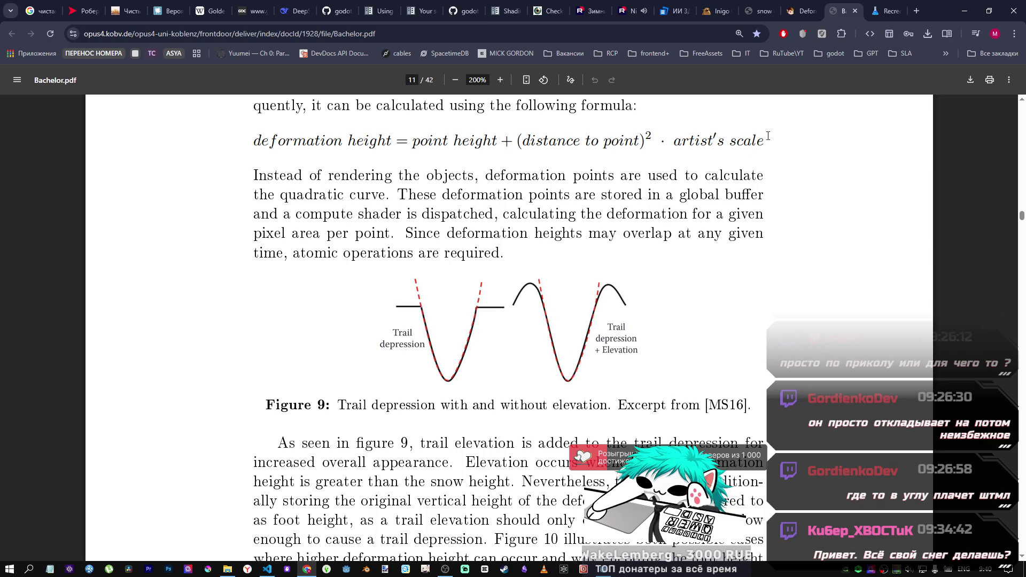
# Step: Switch to the Game Lab snow-deformation article and skim through it
pyautogui.click(880, 12)
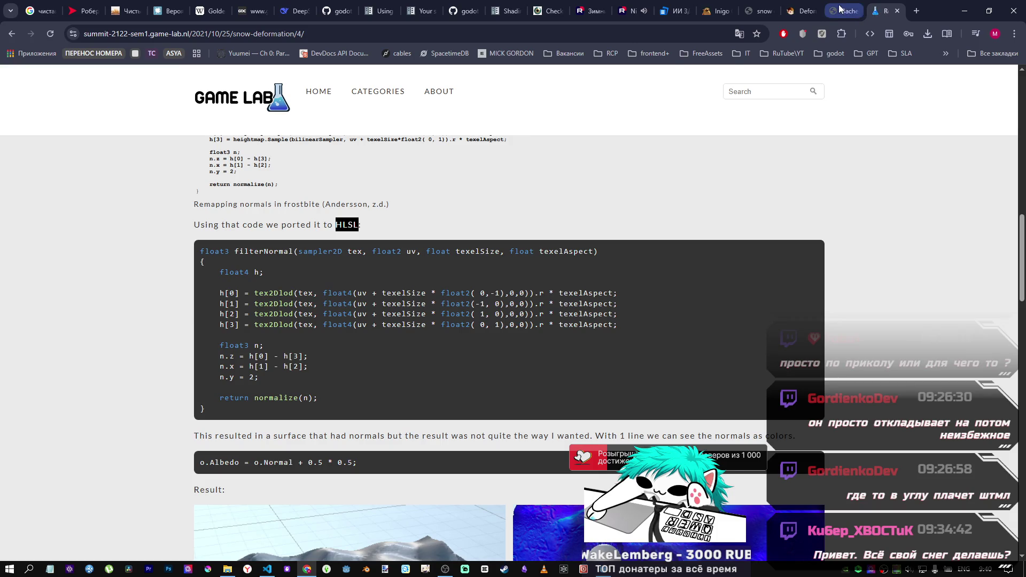
pyautogui.scroll(-5, 702, 256)
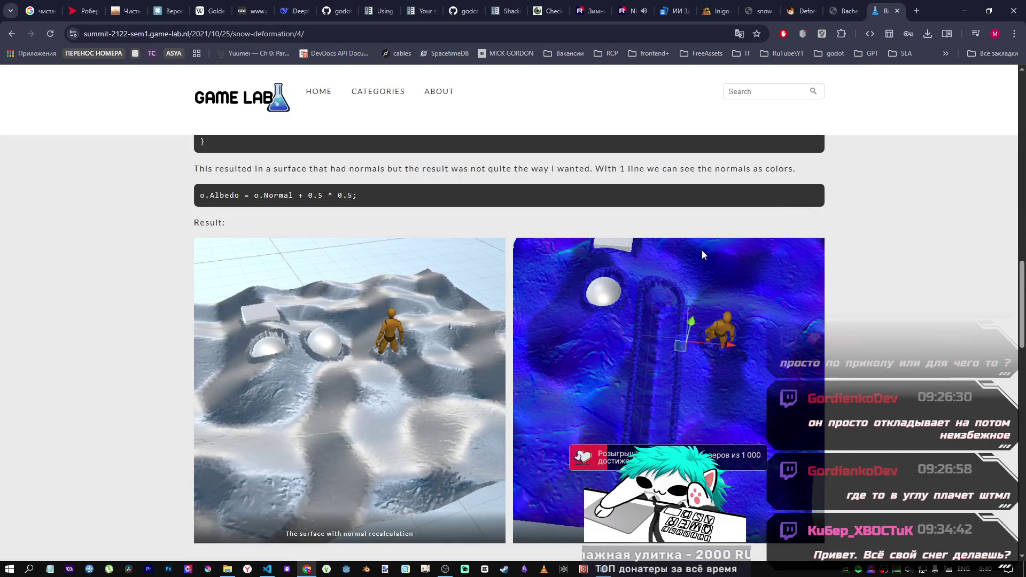
pyautogui.scroll(5, 701, 255)
pyautogui.scroll(15, 700, 261)
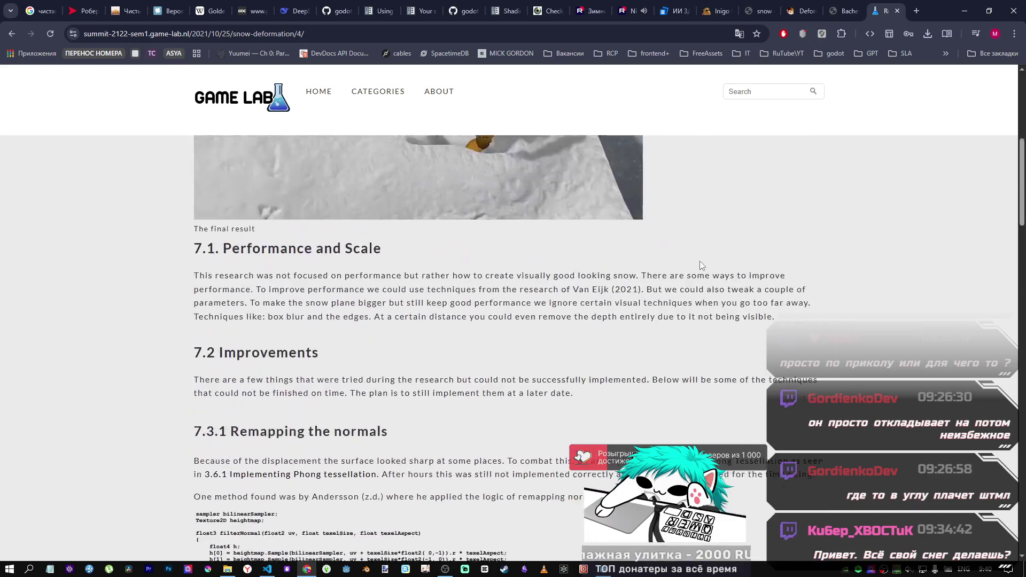
pyautogui.moveTo(1023, 162)
pyautogui.mouseDown()
pyautogui.moveTo(1020, 389)
pyautogui.moveTo(1020, 376)
pyautogui.mouseUp()
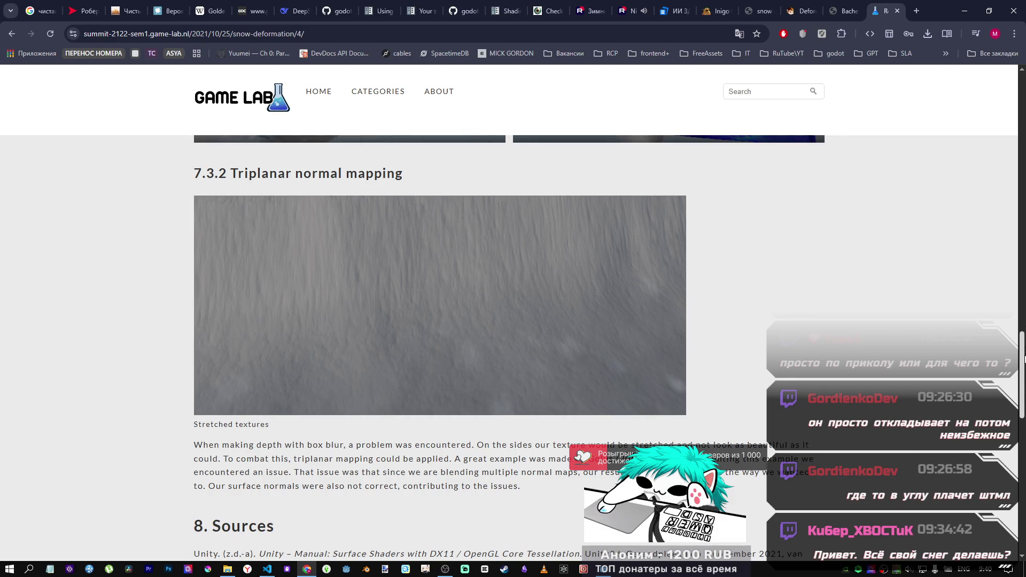
pyautogui.moveTo(1023, 359)
pyautogui.mouseDown()
pyautogui.moveTo(1018, 433)
pyautogui.moveTo(963, 319)
pyautogui.moveTo(957, 116)
pyautogui.moveTo(953, 240)
pyautogui.mouseUp()
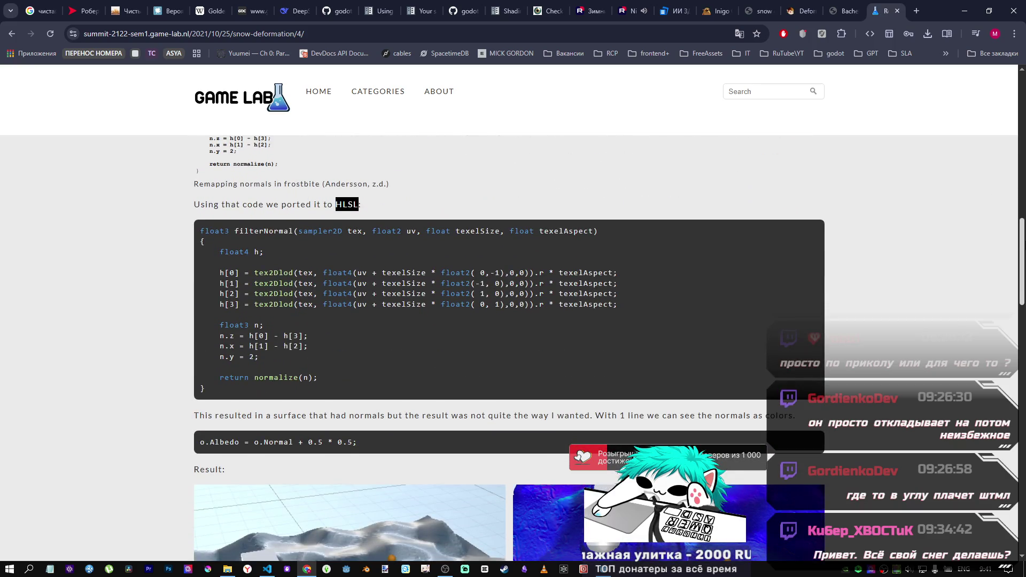
pyautogui.scroll(2, 713, 251)
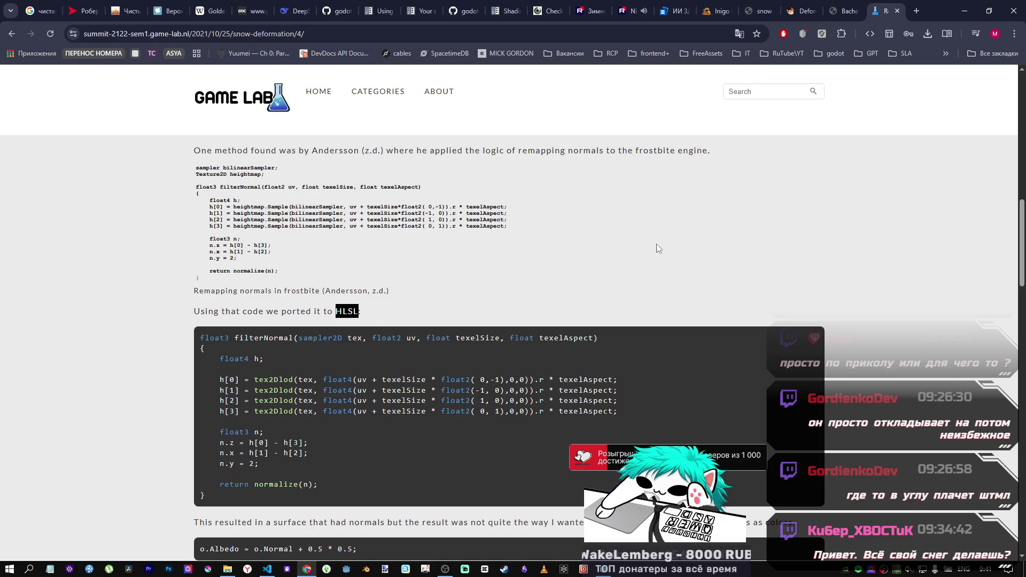
pyautogui.moveTo(1022, 237)
pyautogui.mouseDown()
pyautogui.moveTo(1022, 174)
pyautogui.moveTo(1013, 422)
pyautogui.moveTo(994, 210)
pyautogui.mouseUp()
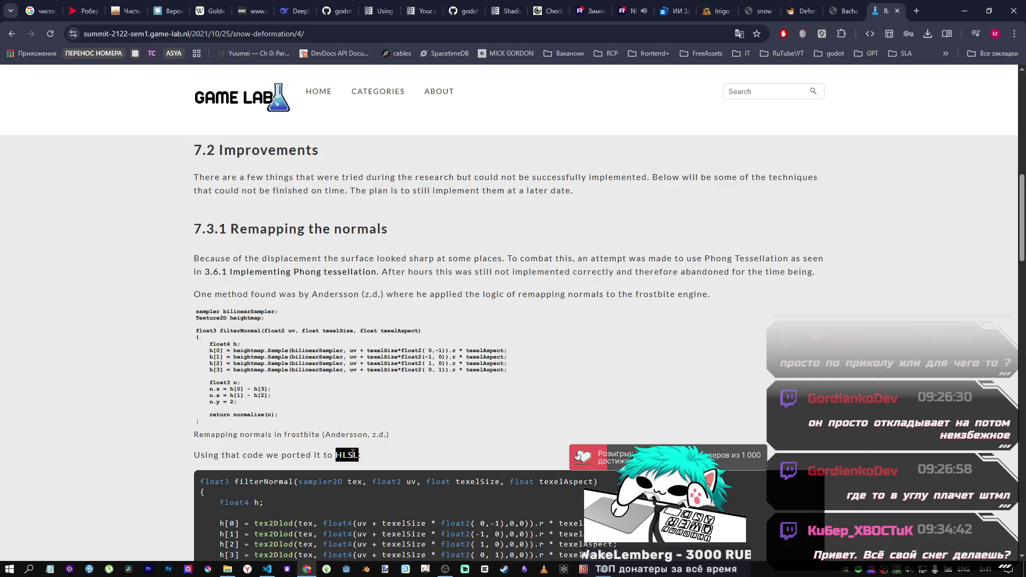
pyautogui.click(347, 470)
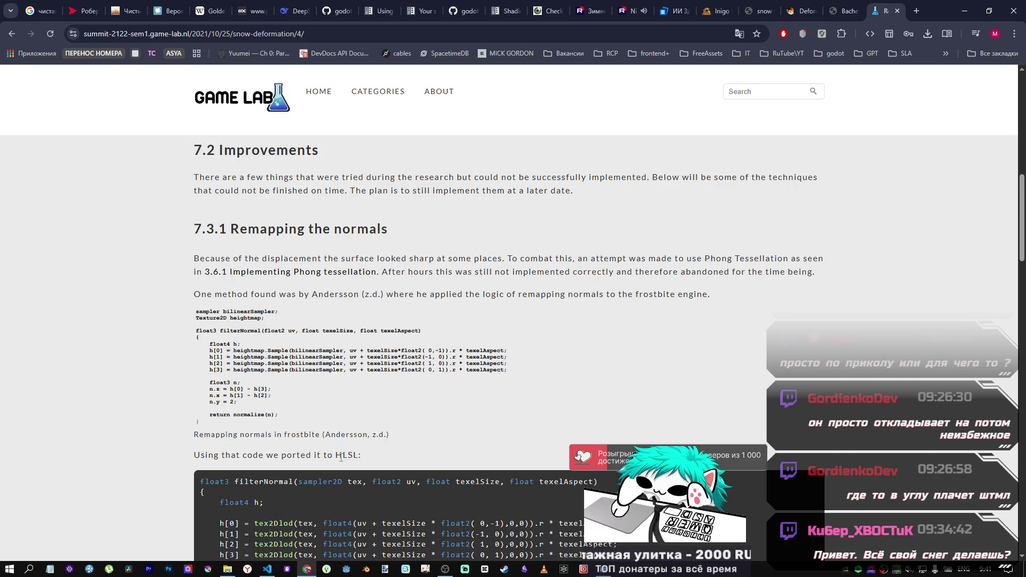
pyautogui.scroll(6, 398, 435)
pyautogui.scroll(5, 398, 434)
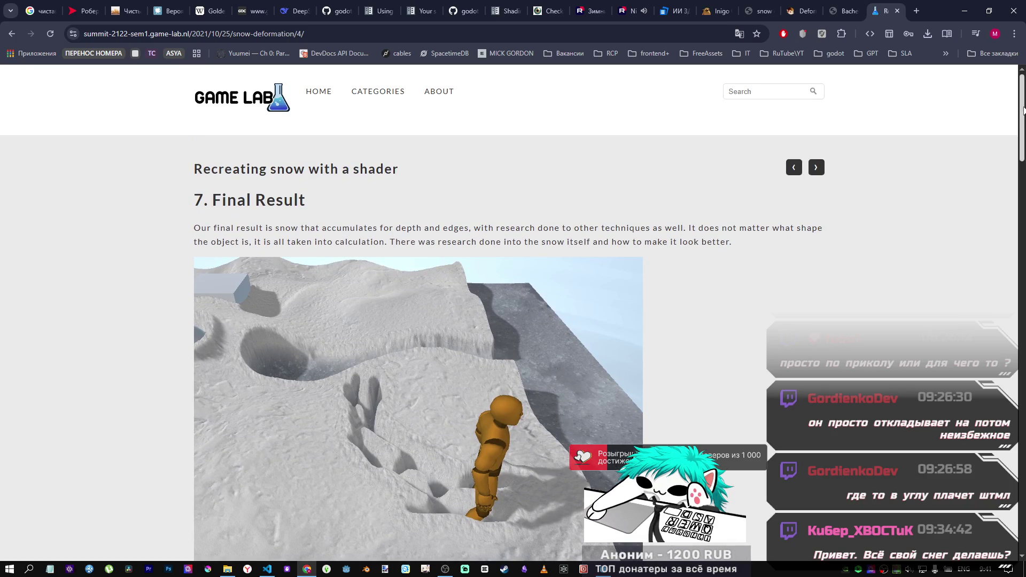
pyautogui.moveTo(1021, 115); pyautogui.dragTo(1009, 537)
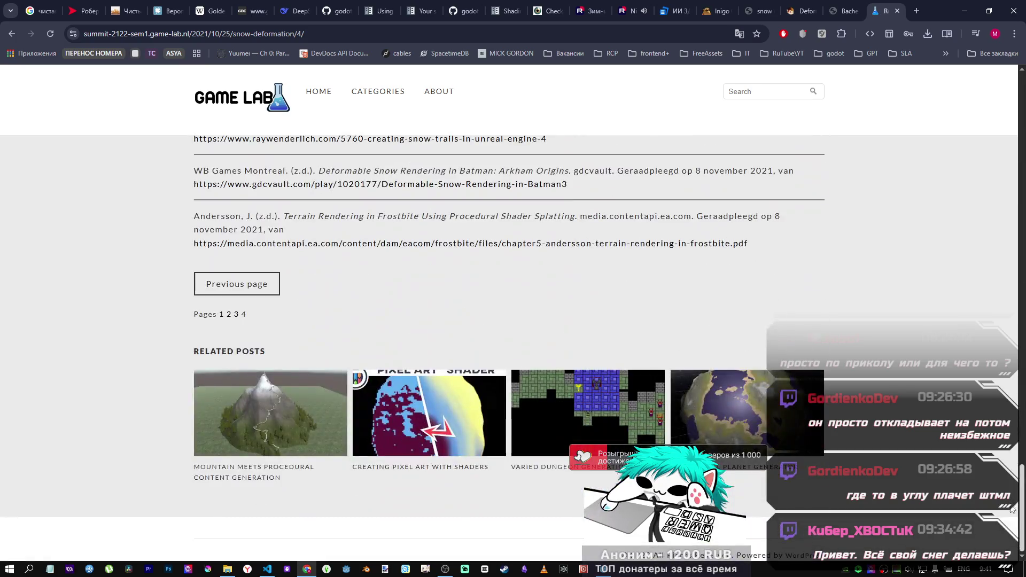
# Step: Open page 1 of the snow-deformation post and read through it
pyautogui.click(222, 315)
pyautogui.scroll(-15, 527, 342)
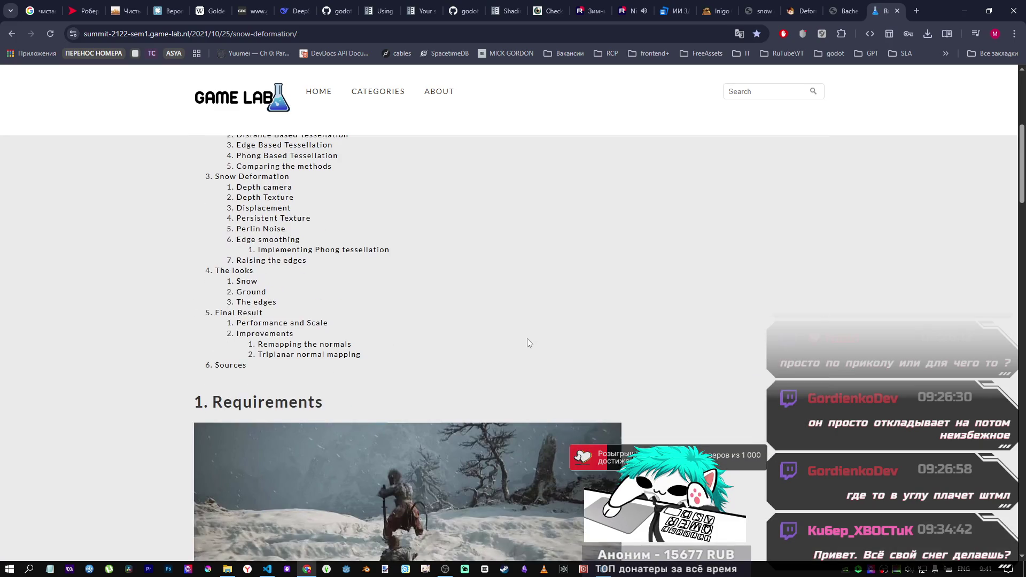
pyautogui.scroll(-20, 524, 344)
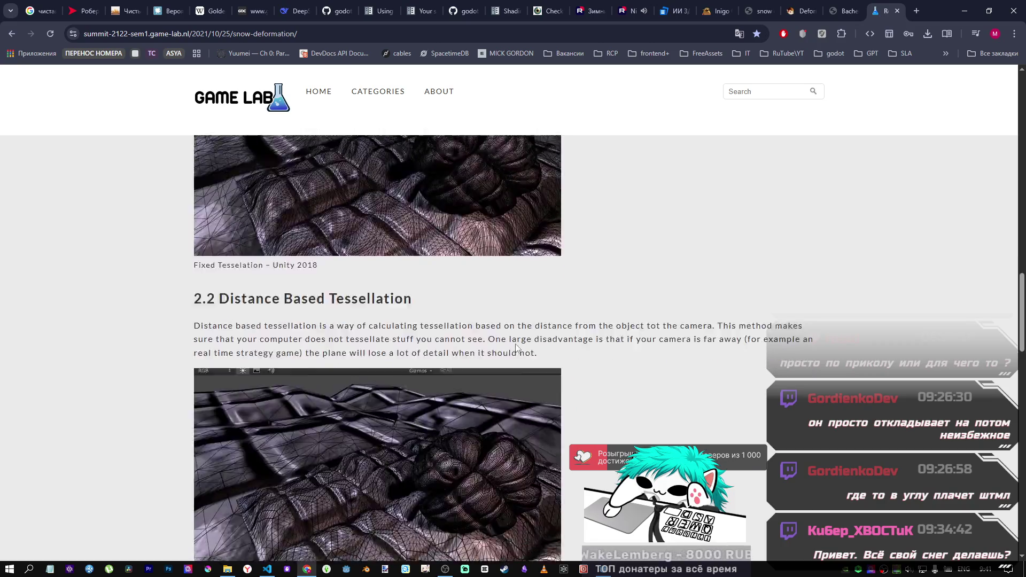
pyautogui.scroll(8, 516, 344)
pyautogui.scroll(8, 516, 346)
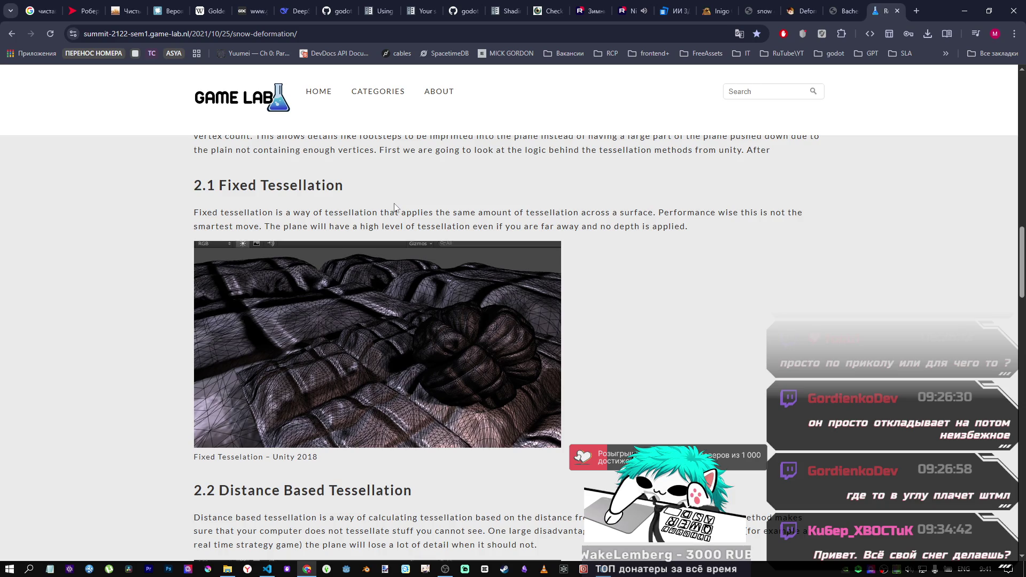
pyautogui.scroll(-20, 390, 211)
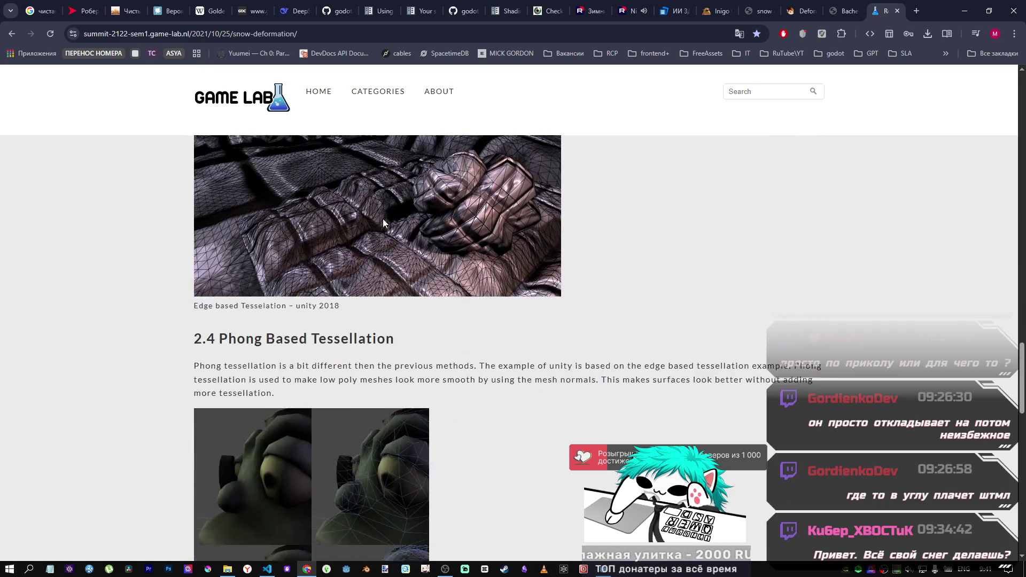
pyautogui.scroll(-6, 383, 218)
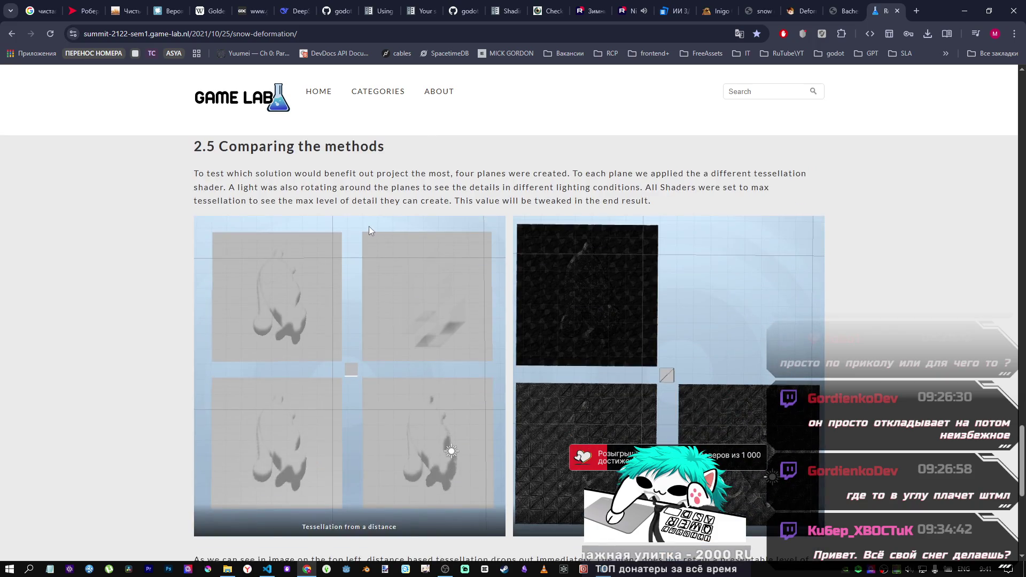
pyautogui.scroll(4, 344, 235)
pyautogui.scroll(-3, 340, 234)
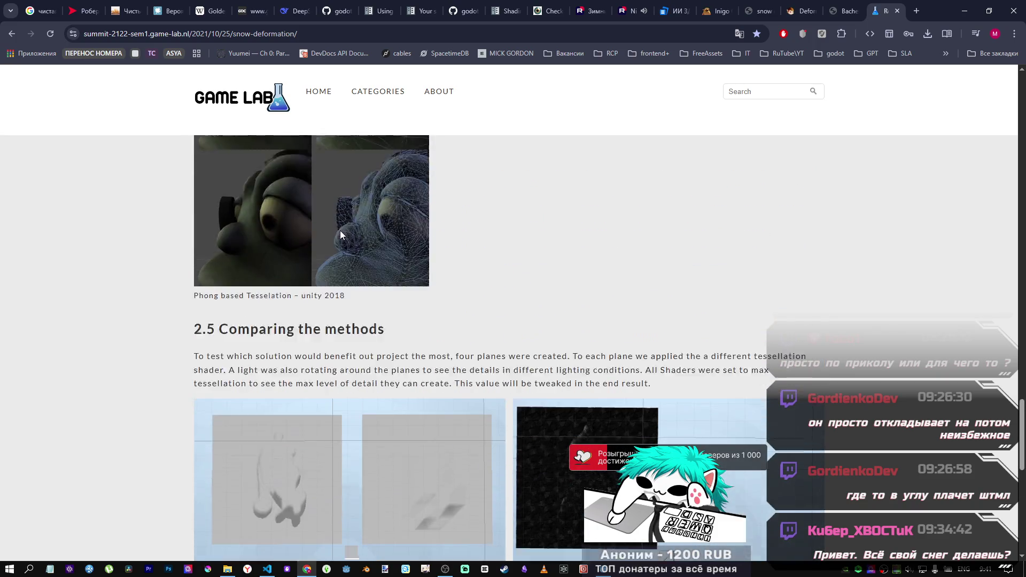
pyautogui.scroll(-3, 341, 229)
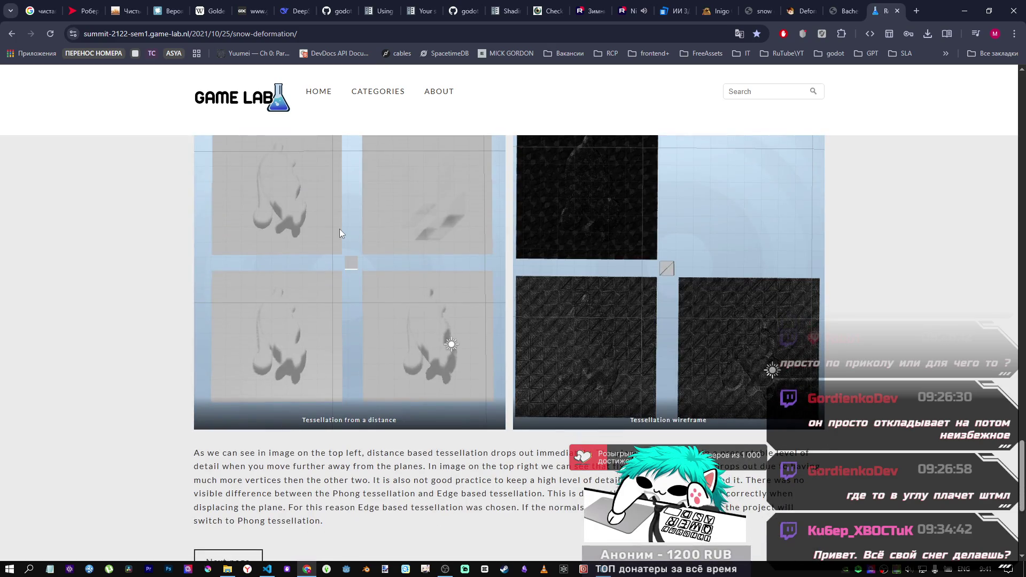
pyautogui.scroll(-2, 338, 230)
pyautogui.scroll(2, 339, 229)
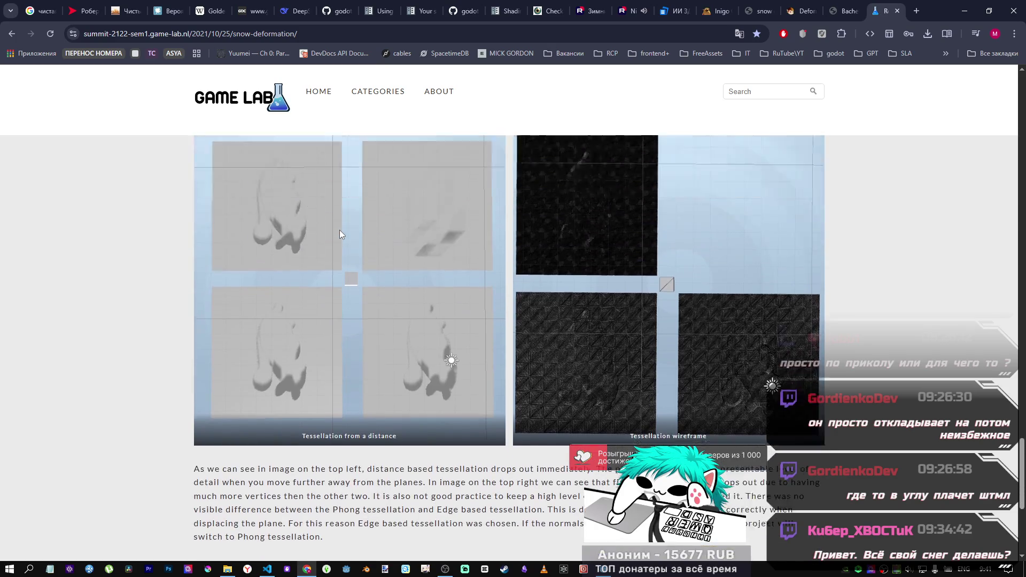
pyautogui.scroll(3, 339, 230)
pyautogui.scroll(-5, 341, 231)
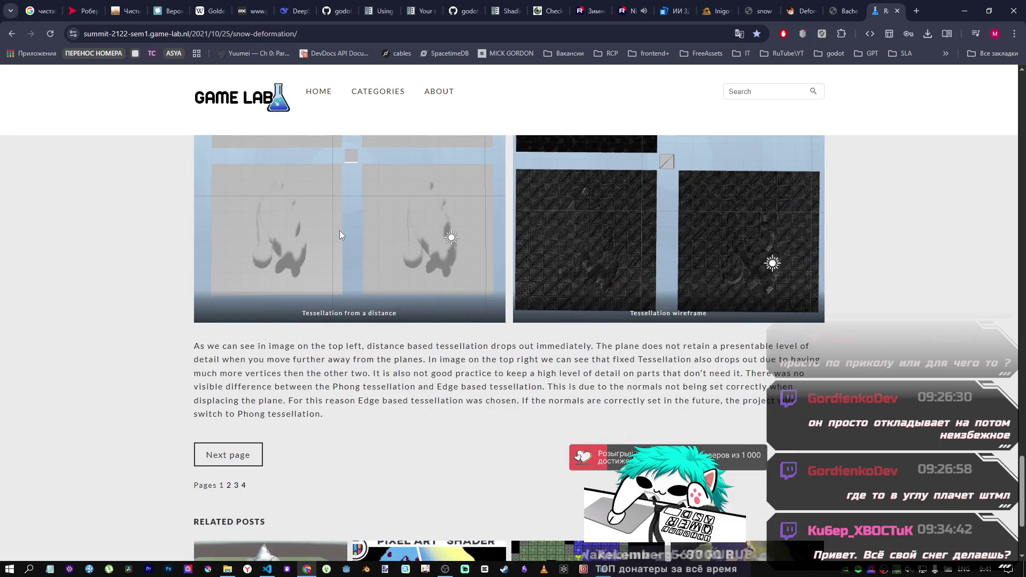
pyautogui.scroll(-1, 342, 234)
# Step: Open the article's page 2 and scroll to section 3.2 Depth Texture
pyautogui.click(229, 315)
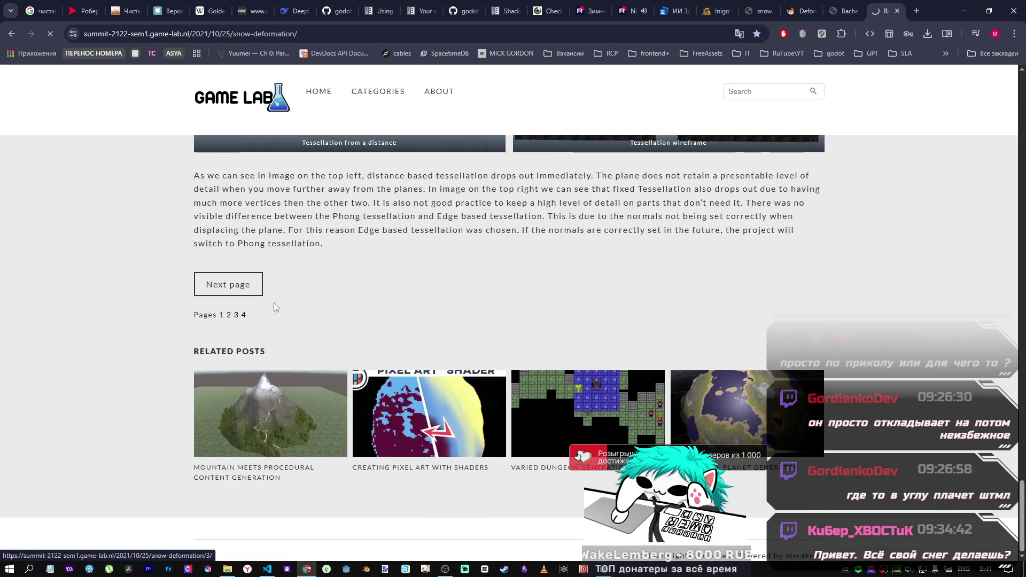
pyautogui.scroll(-7, 473, 290)
pyautogui.scroll(-5, 454, 292)
pyautogui.scroll(10, 427, 283)
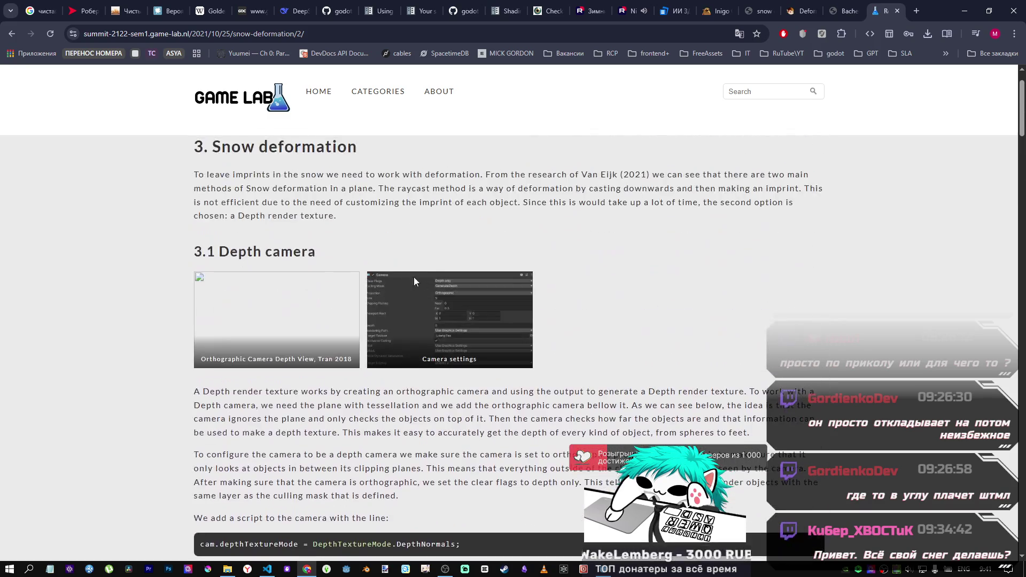
pyautogui.scroll(-6, 495, 199)
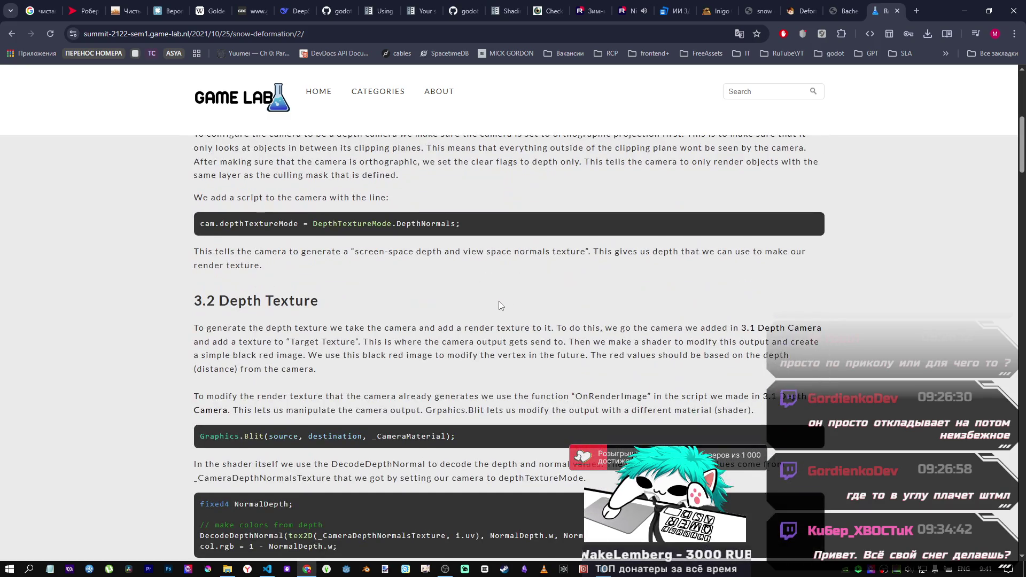
pyautogui.scroll(-3, 497, 298)
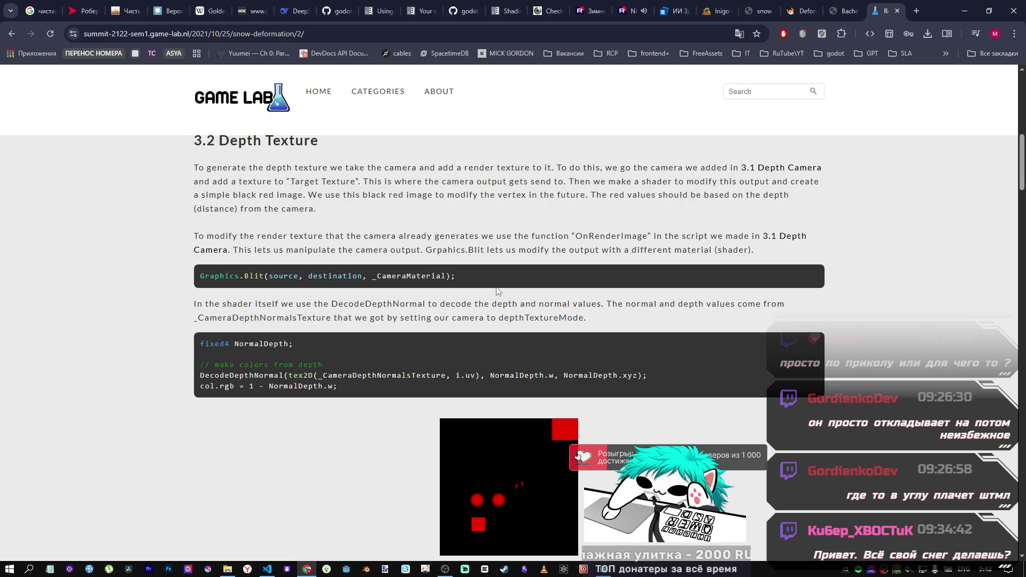
# Step: Return to Godot and freelook across the atest snow surface to centre the Snow object
pyautogui.click(612, 565)
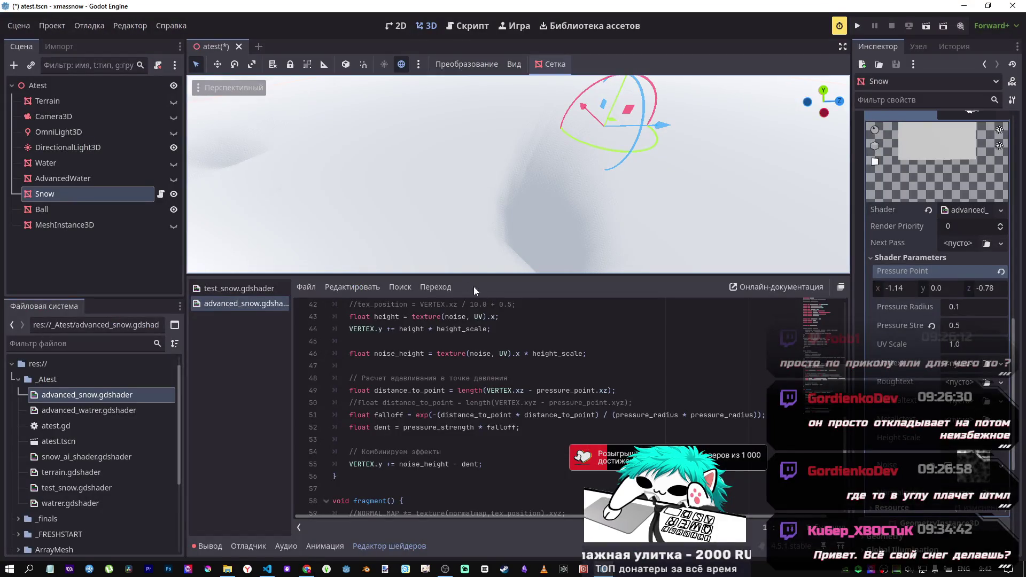
pyautogui.moveTo(211, 171); pyautogui.dragTo(211, 172)
pyautogui.moveTo(544, 179); pyautogui.dragTo(545, 179)
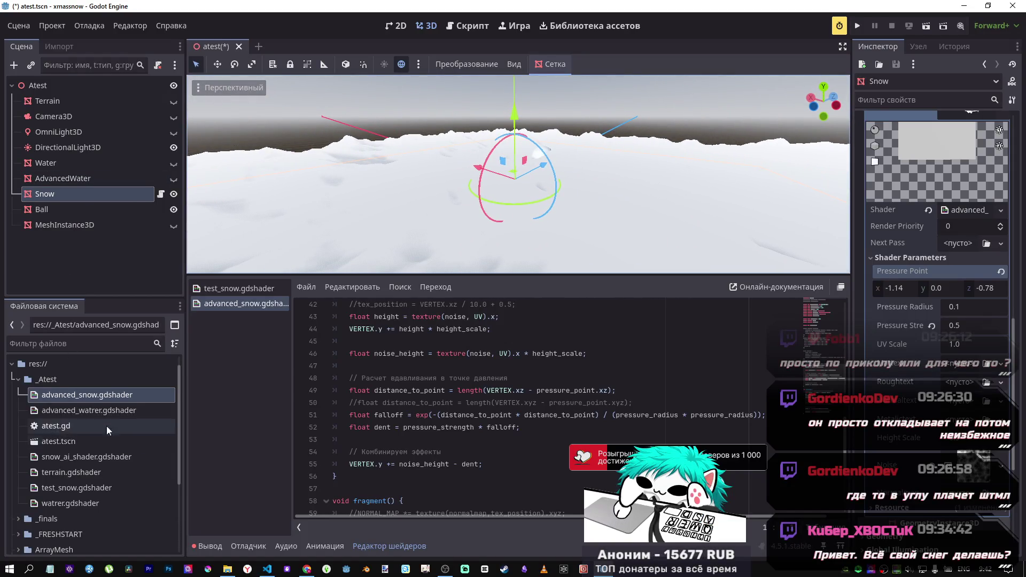
pyautogui.scroll(-5, 97, 420)
pyautogui.scroll(5, 86, 454)
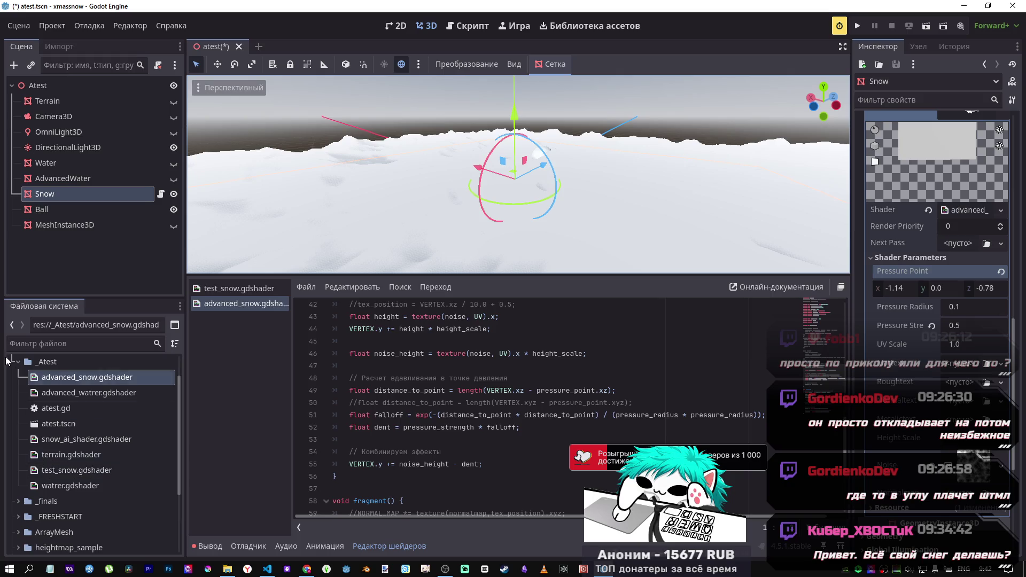
# Step: Collapse _Atest, toggle _finals open and closed, and expand the _FRESHSTART folder
pyautogui.click(20, 388)
pyautogui.click(19, 404)
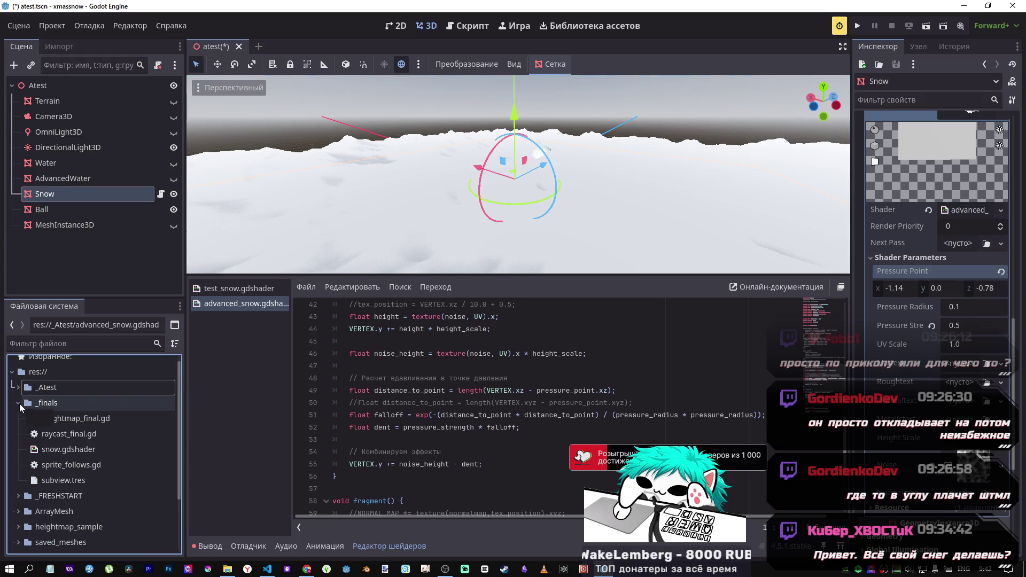
pyautogui.click(18, 403)
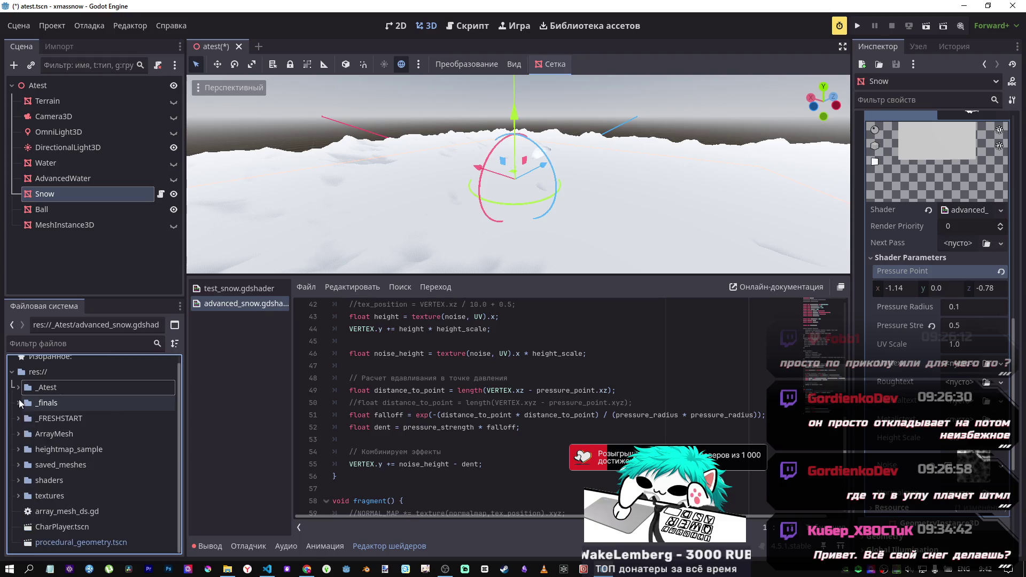
pyautogui.click(18, 418)
# Step: Open world.tscn and fly around the ball and its shadows on the grey plane
pyautogui.doubleClick(53, 481)
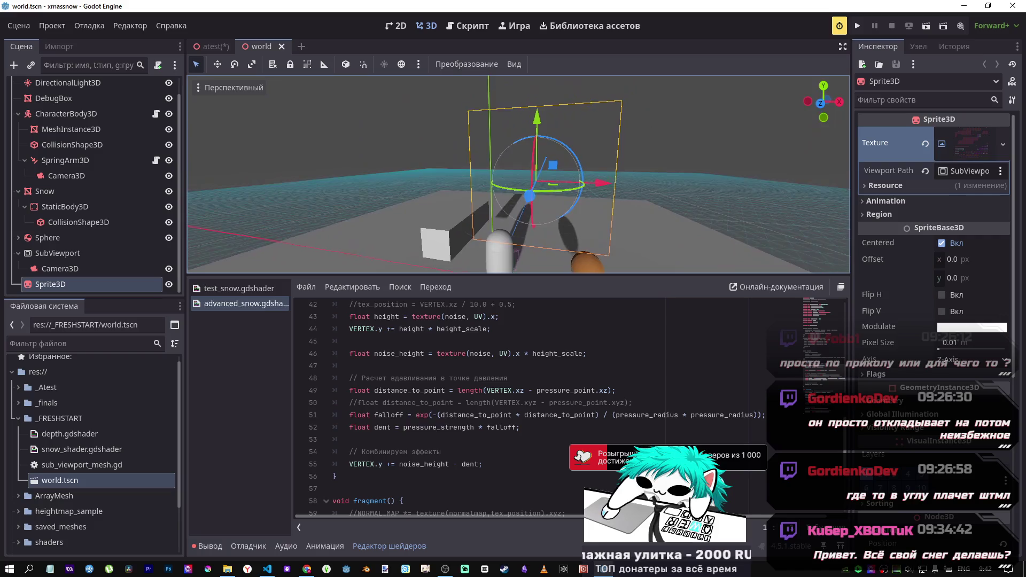
pyautogui.press('w')
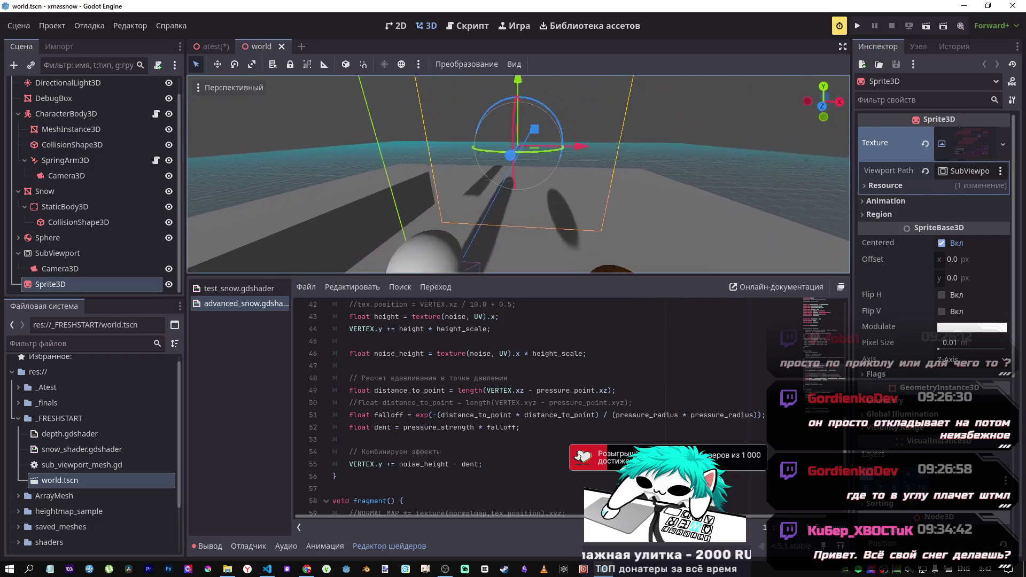
pyautogui.press('s')
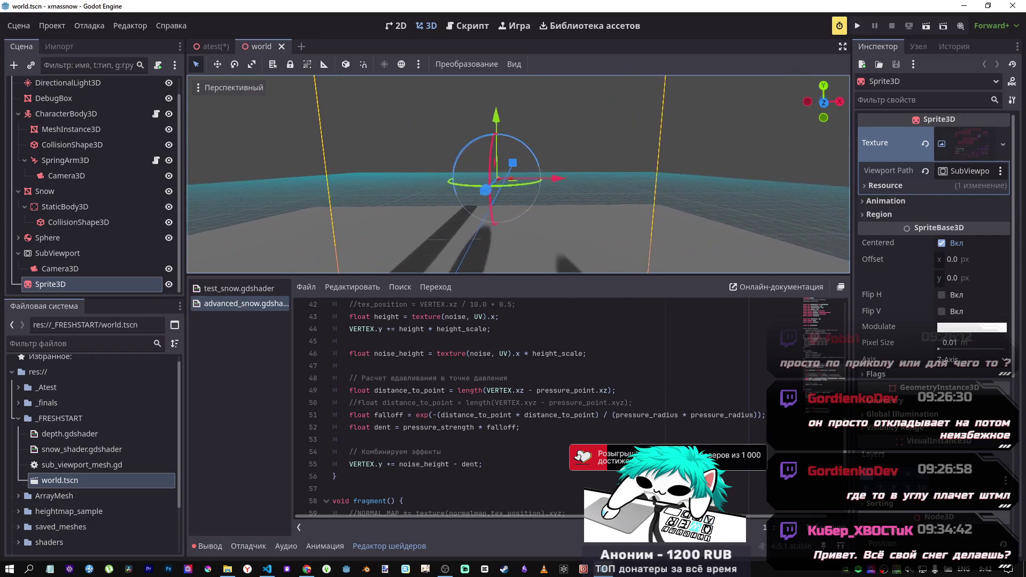
pyautogui.press('d')
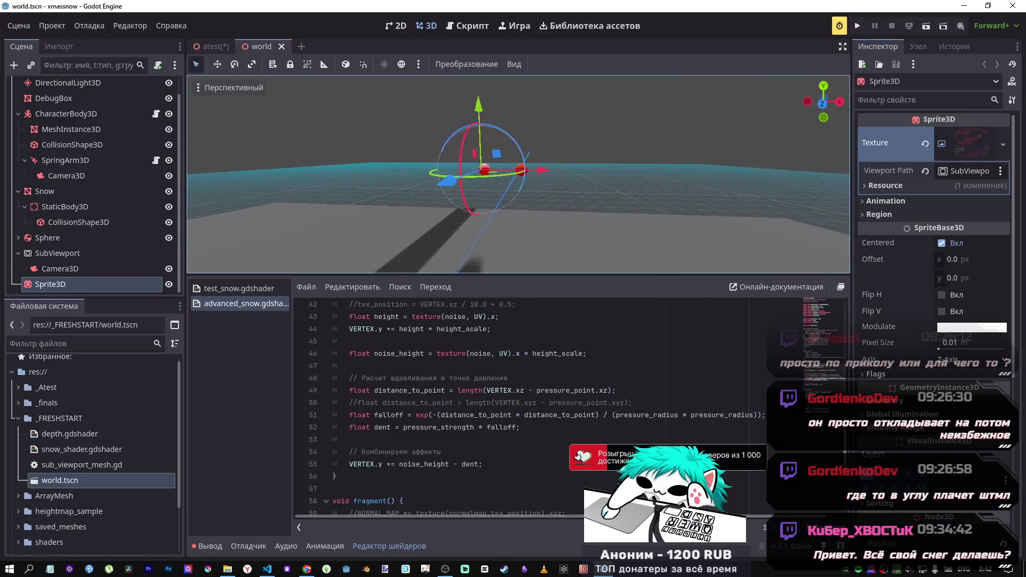
pyautogui.press('a')
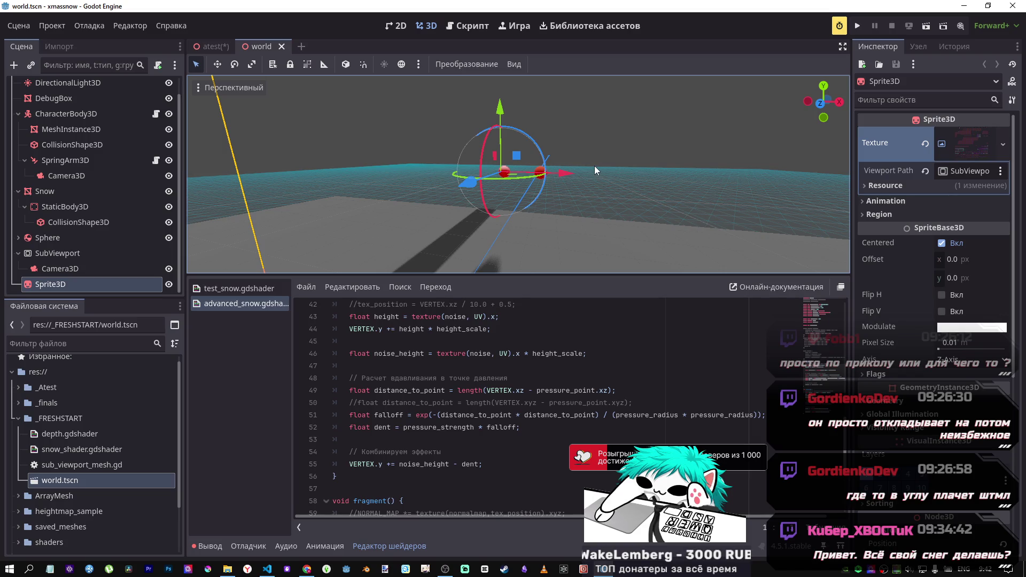
pyautogui.moveTo(588, 163)
pyautogui.mouseDown()
pyautogui.moveTo(481, 155)
pyautogui.moveTo(518, 160)
pyautogui.moveTo(511, 117)
pyautogui.moveTo(590, 173)
pyautogui.moveTo(553, 167)
pyautogui.mouseUp()
# Step: Test-run and stop the world scene, then inspect the Snow plane's 200-subdivision PlaneMesh settings
pyautogui.click(909, 25)
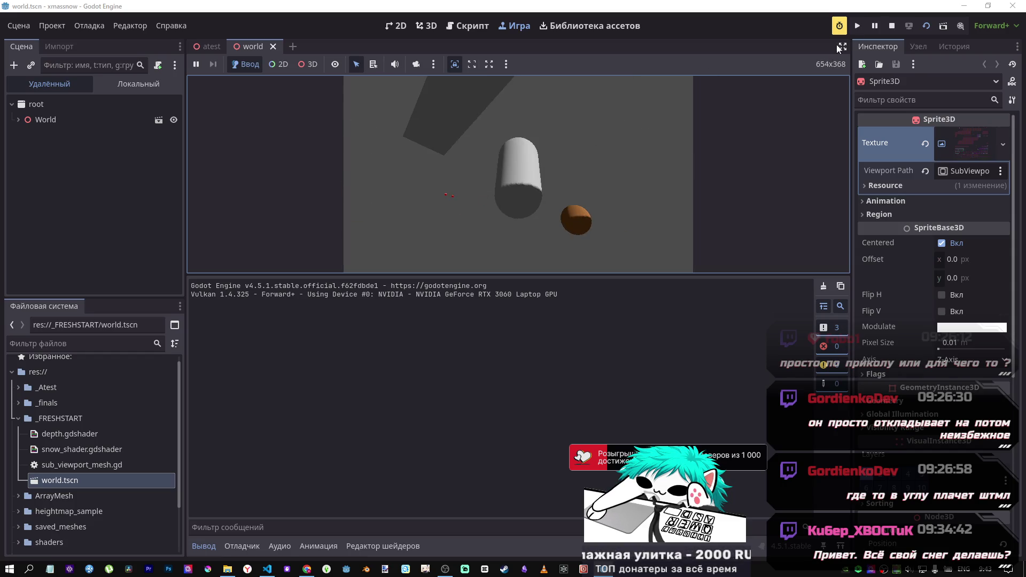
pyautogui.click(891, 26)
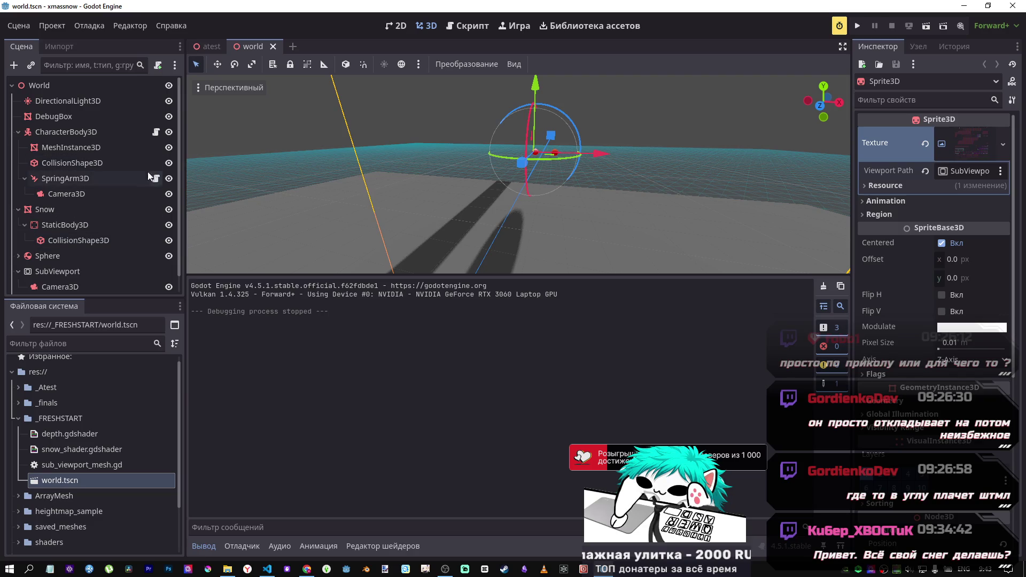
pyautogui.scroll(1, 148, 171)
pyautogui.click(90, 179)
pyautogui.scroll(-1, 86, 229)
pyautogui.click(74, 190)
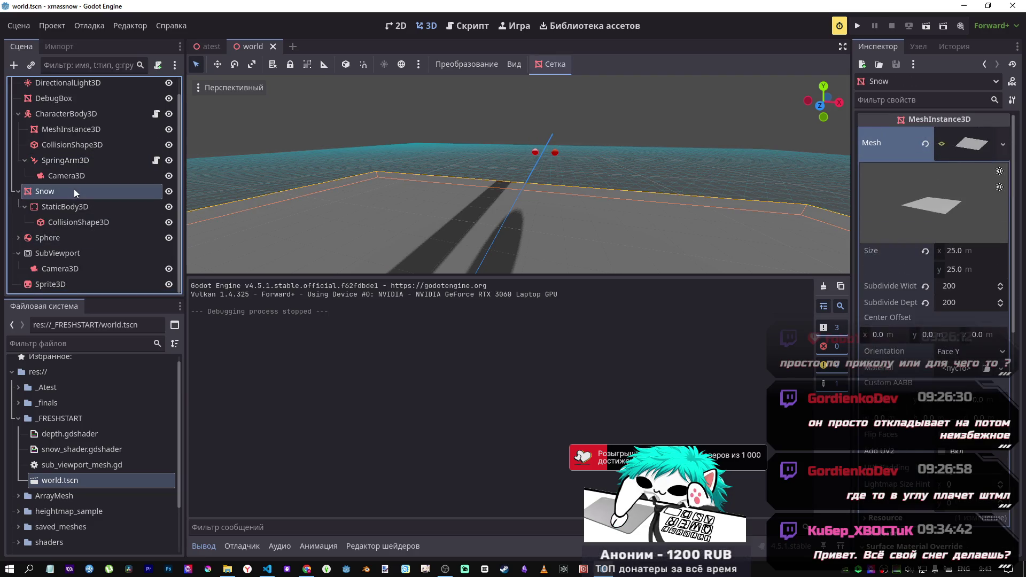
pyautogui.scroll(-5, 899, 275)
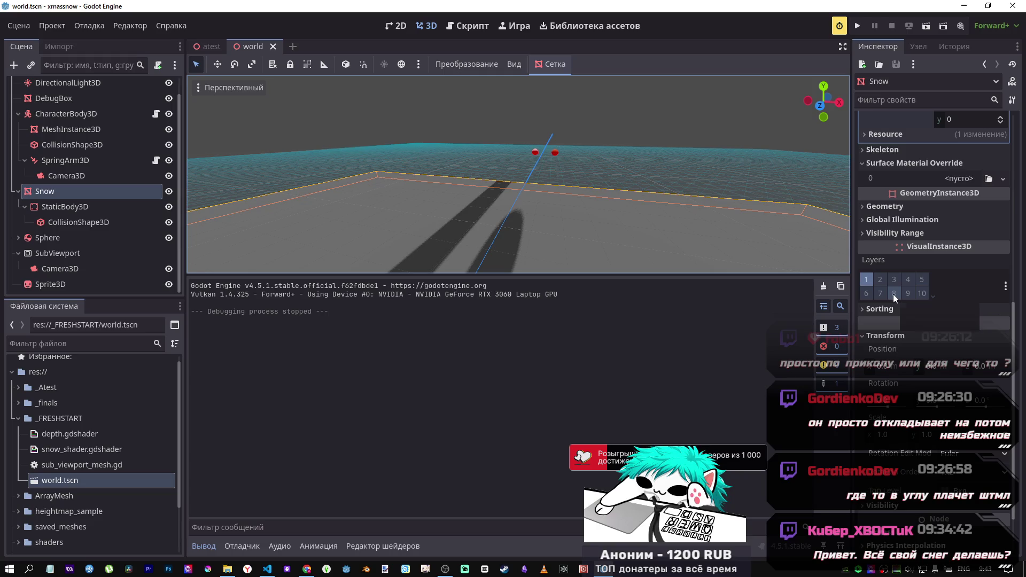
pyautogui.scroll(4, 892, 293)
pyautogui.scroll(-5, 627, 204)
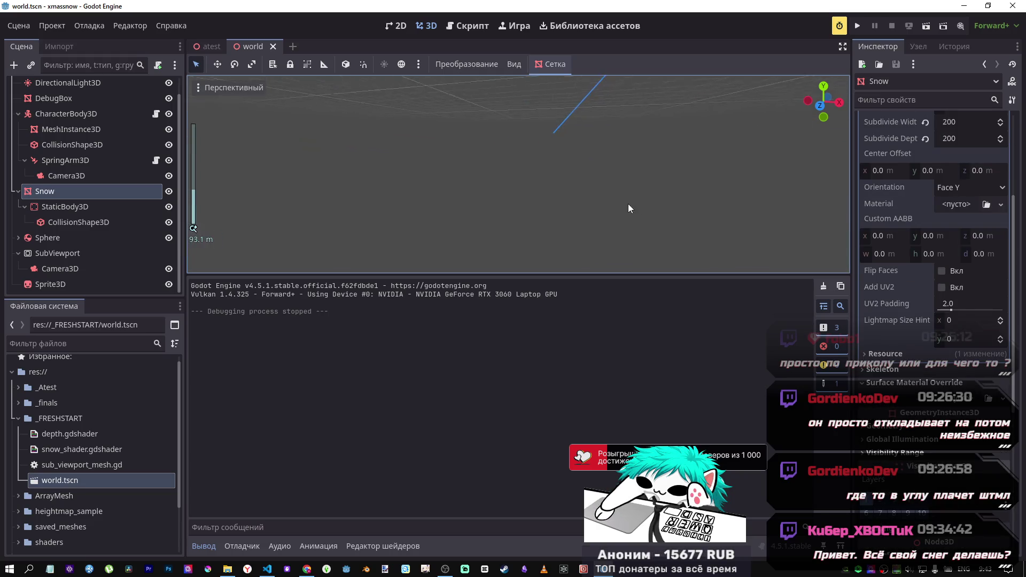
pyautogui.scroll(5, 628, 203)
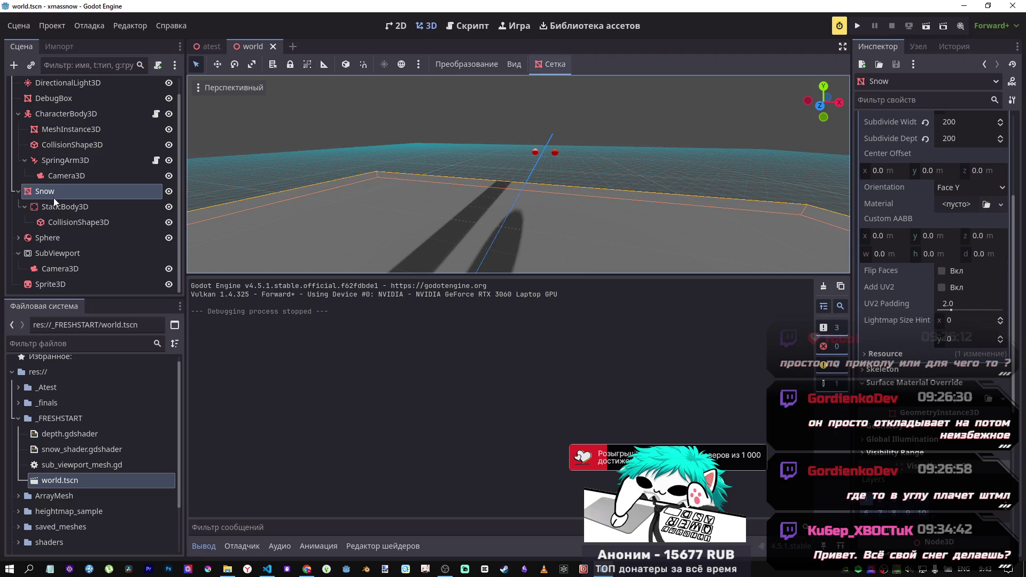
# Step: Briefly open and close depth.gdshader and snow_shader.gdshader, then collapse _FRESHSTART
pyautogui.doubleClick(82, 434)
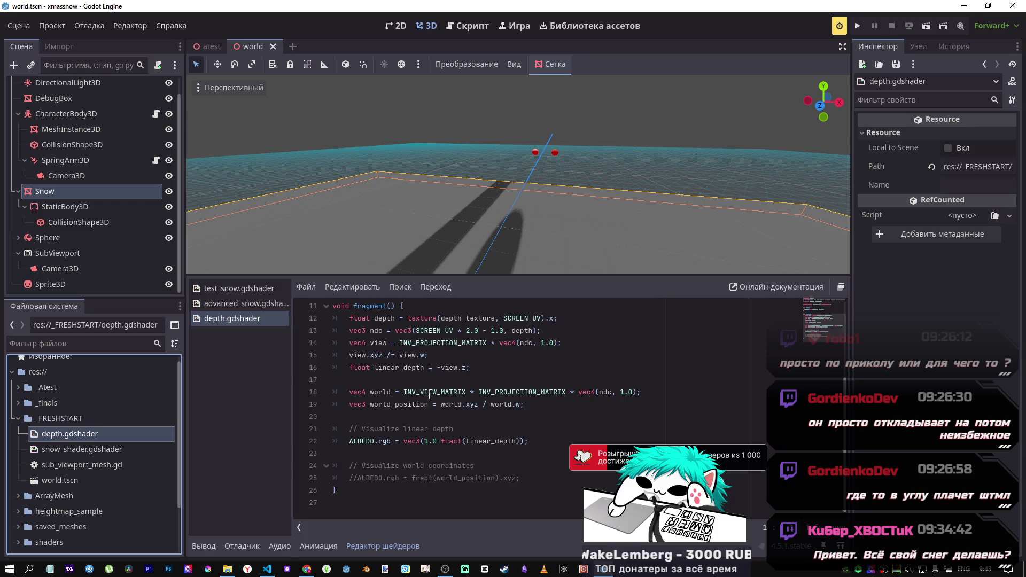
pyautogui.middleClick(244, 319)
pyautogui.click(65, 449)
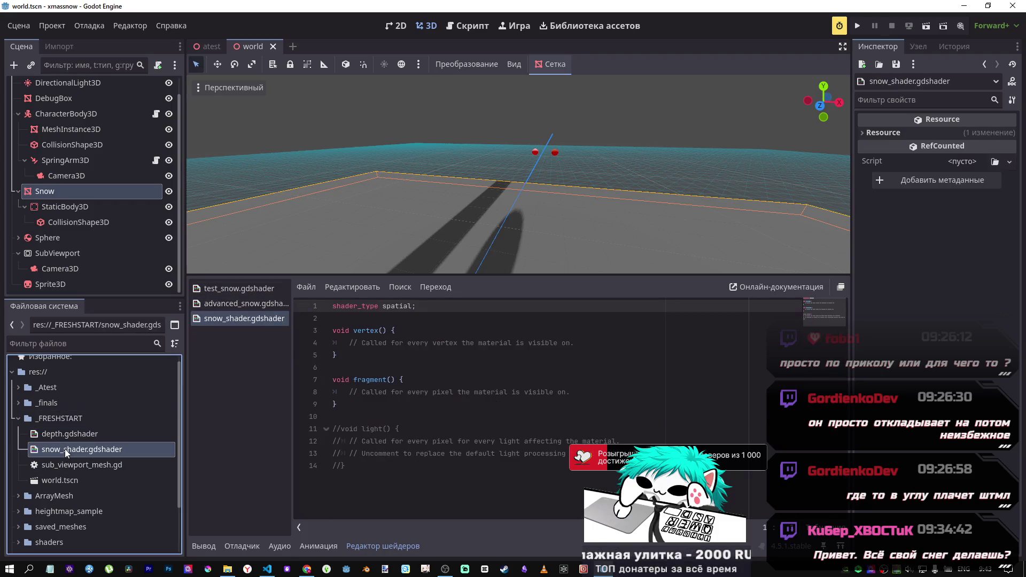
pyautogui.middleClick(220, 321)
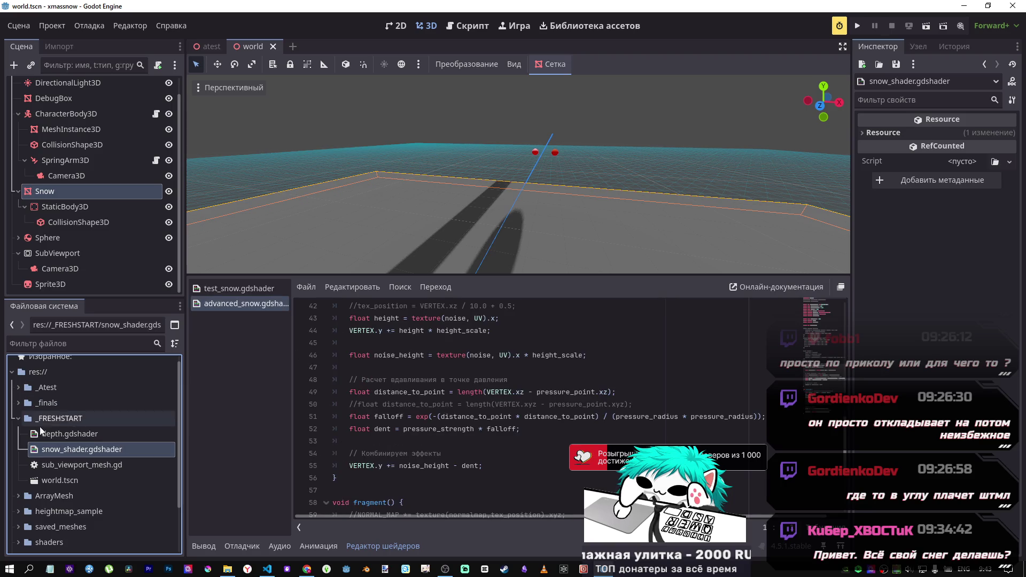
pyautogui.click(16, 418)
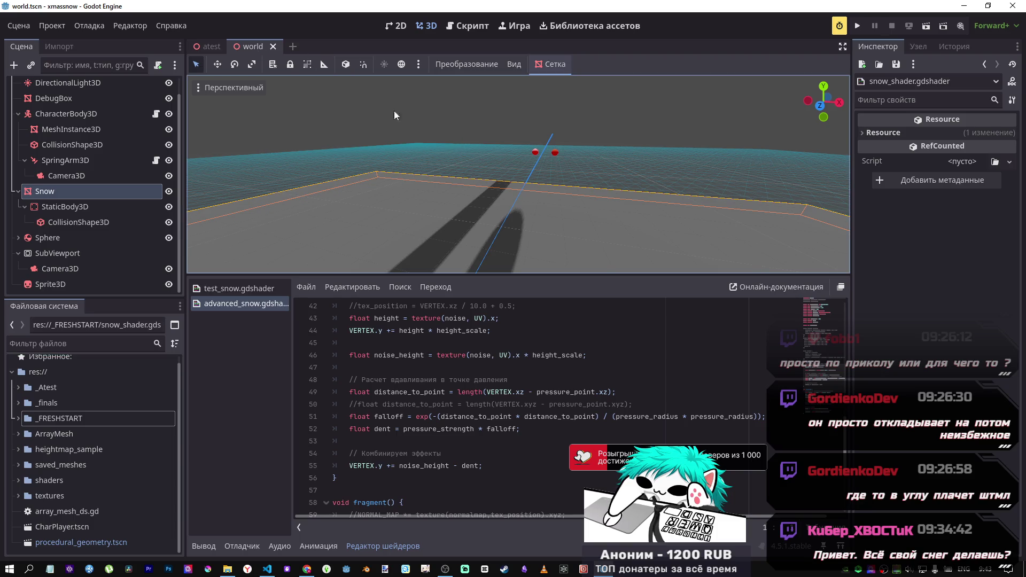
pyautogui.moveTo(495, 190)
pyautogui.mouseDown()
pyautogui.moveTo(485, 191)
pyautogui.moveTo(488, 207)
pyautogui.mouseUp()
pyautogui.press('w')
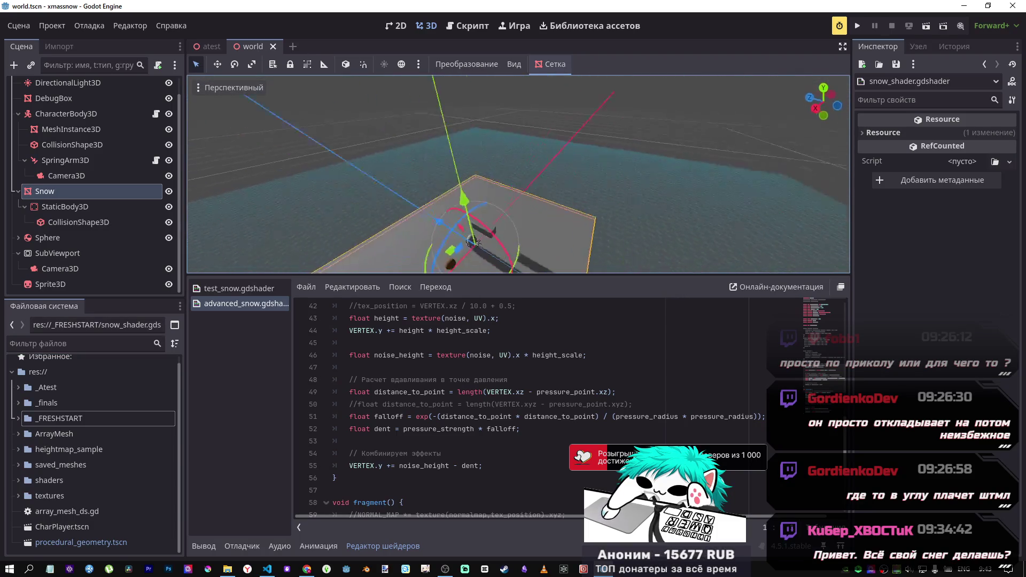
pyautogui.press('w')
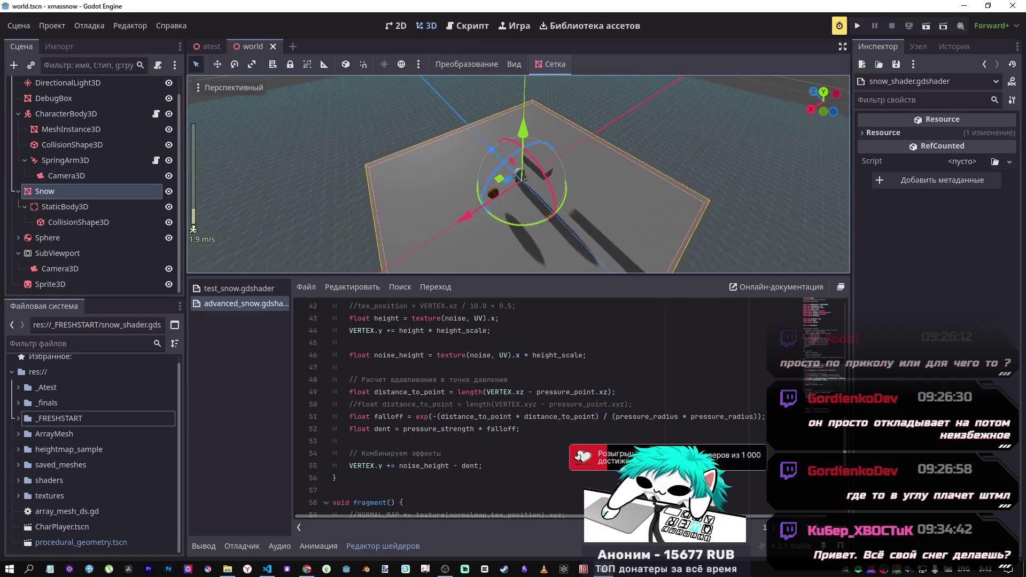
pyautogui.press('s')
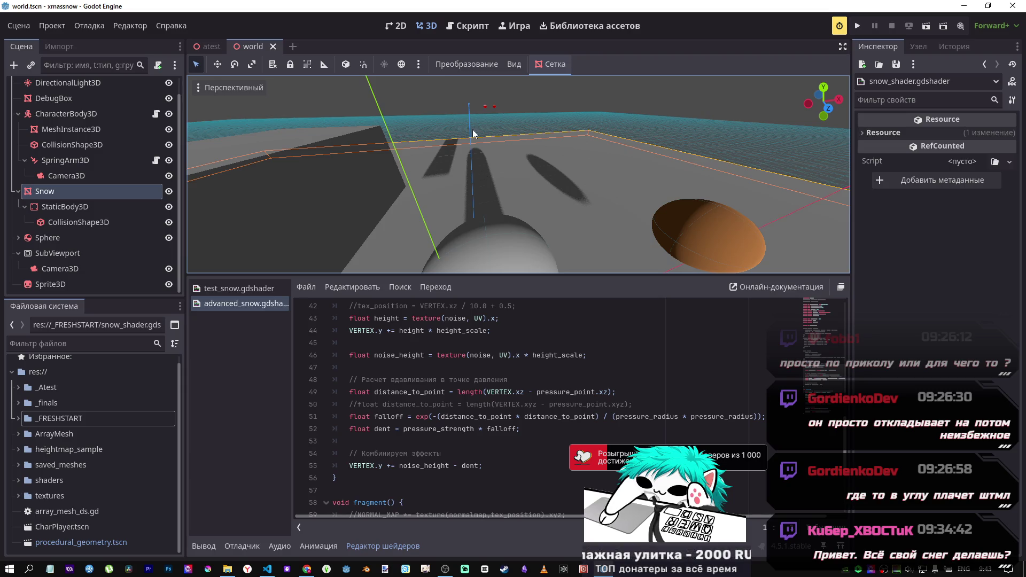
pyautogui.press('w')
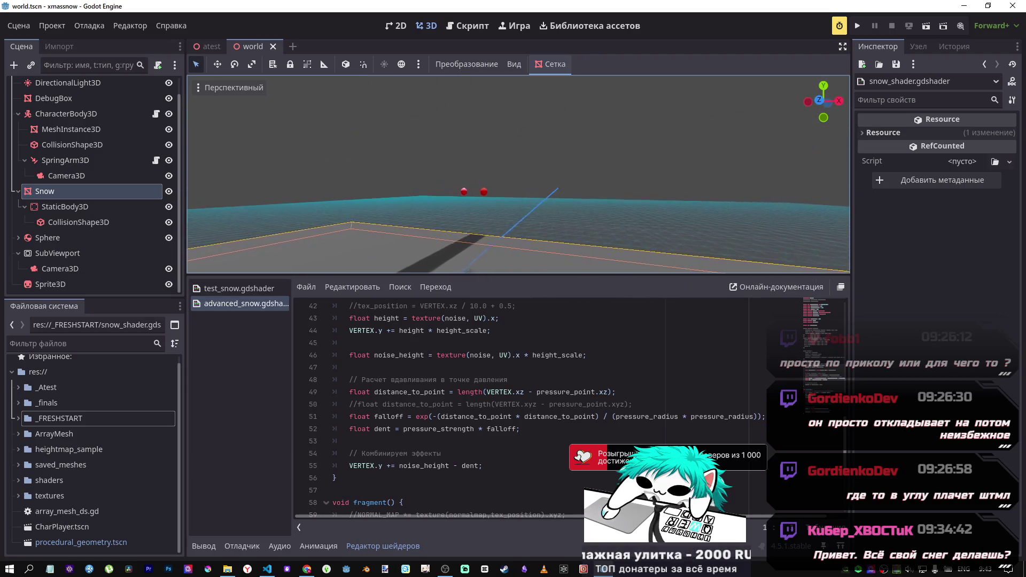
pyautogui.press('s')
pyautogui.press('w')
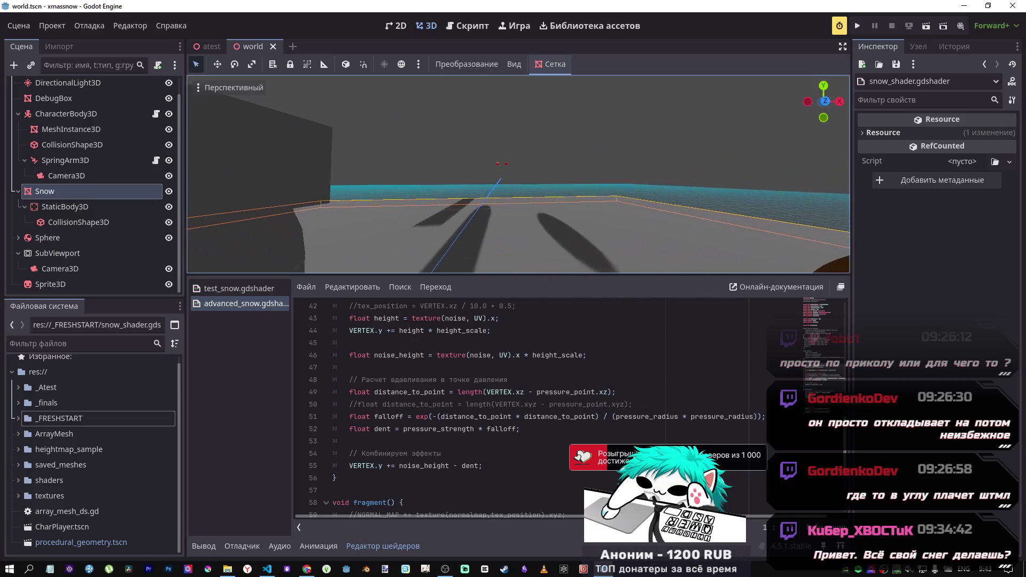
pyautogui.press('s')
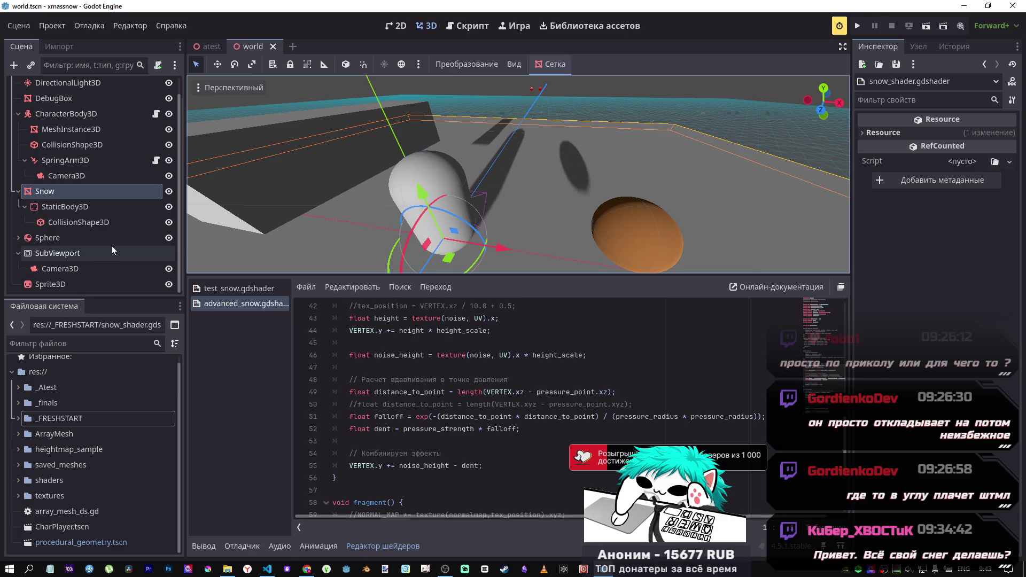
# Step: Inspect the SubViewport, its Camera3D and DebugBox, then close advanced_snow.gdshader
pyautogui.click(65, 254)
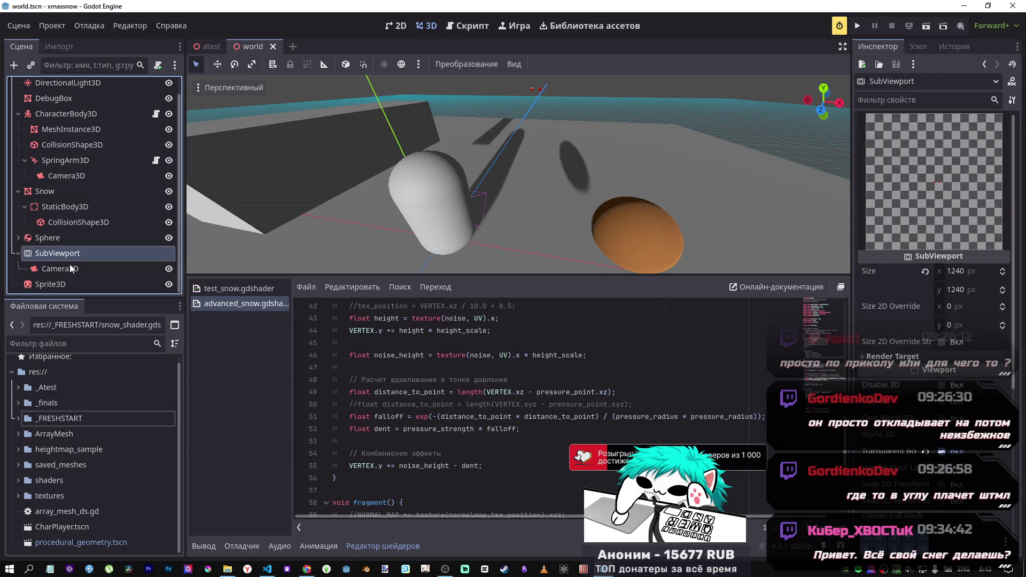
pyautogui.click(72, 267)
pyautogui.click(69, 256)
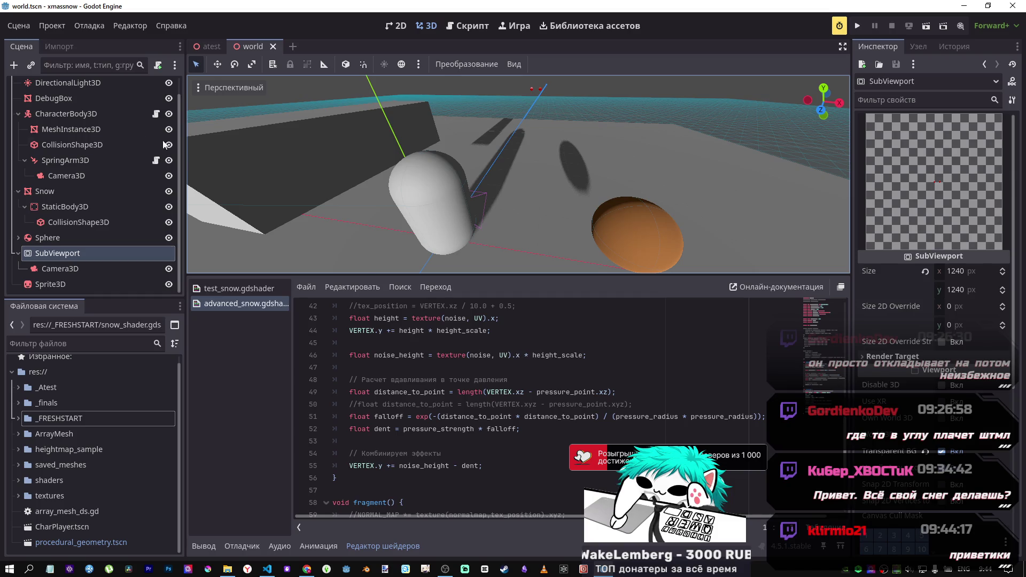
pyautogui.click(92, 104)
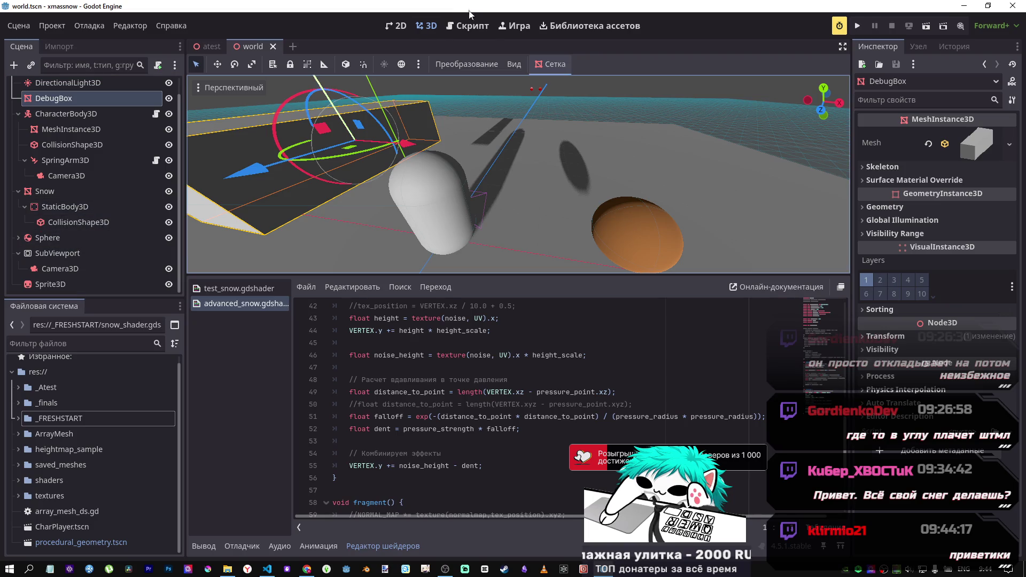
pyautogui.middleClick(268, 307)
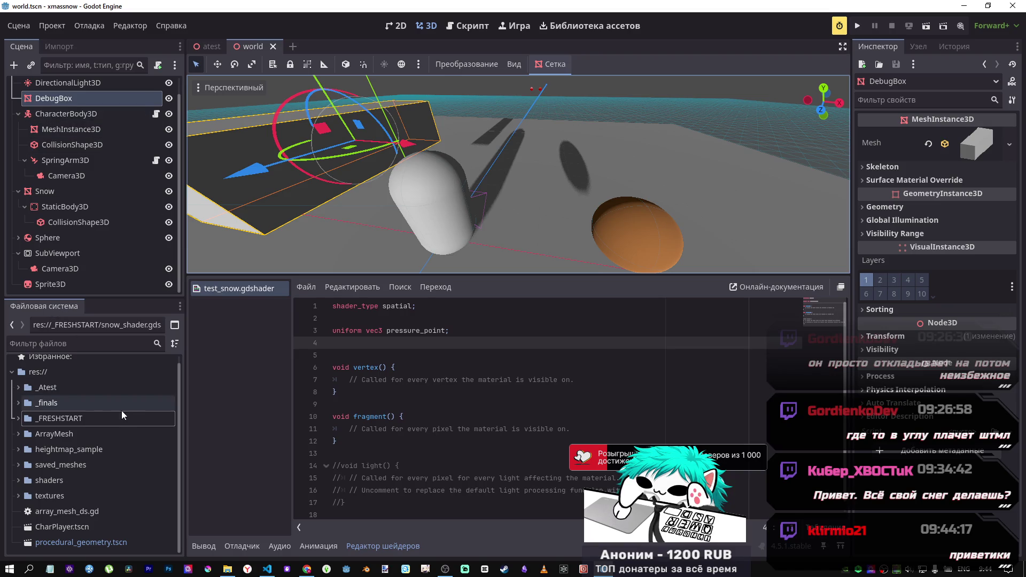
# Step: Open the sub_viewport_mesh.gd script from the _FRESHSTART folder
pyautogui.click(18, 418)
pyautogui.doubleClick(74, 465)
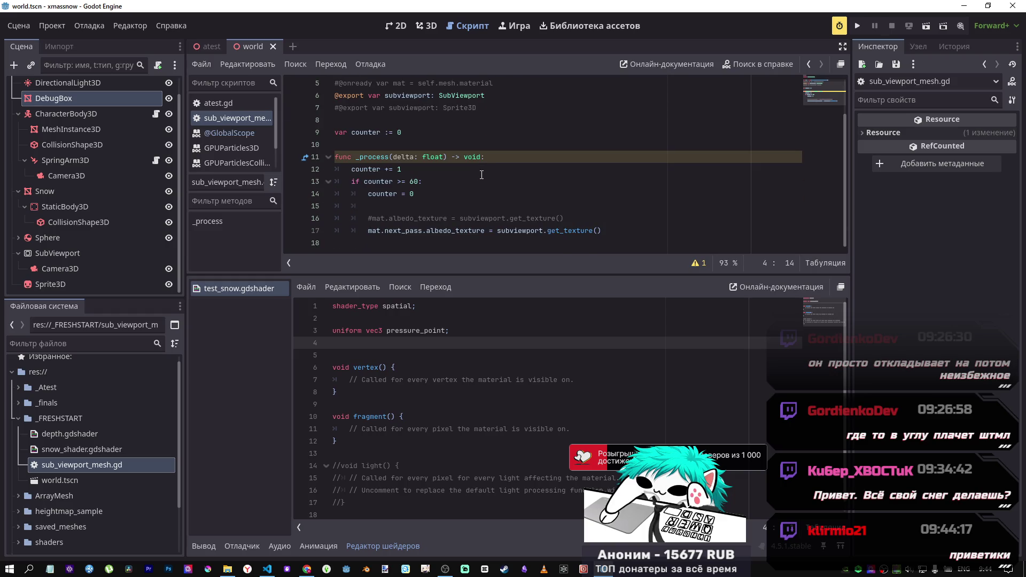
pyautogui.scroll(2, 602, 216)
pyautogui.scroll(-2, 593, 241)
pyautogui.moveTo(605, 234); pyautogui.dragTo(451, 218)
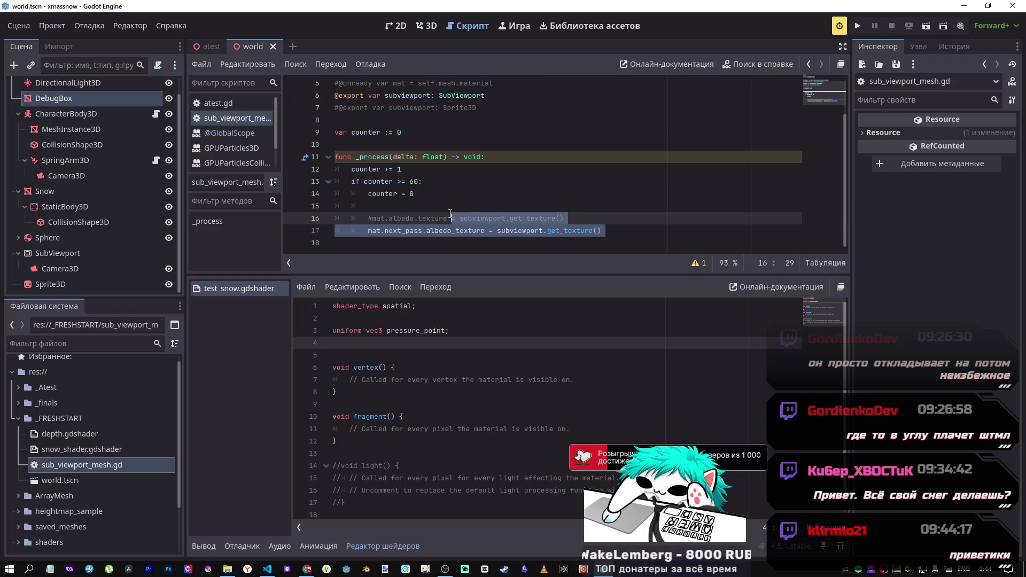
# Step: Examine the counter limit 60 and select the get_texture assignment on line 17
pyautogui.click(410, 181)
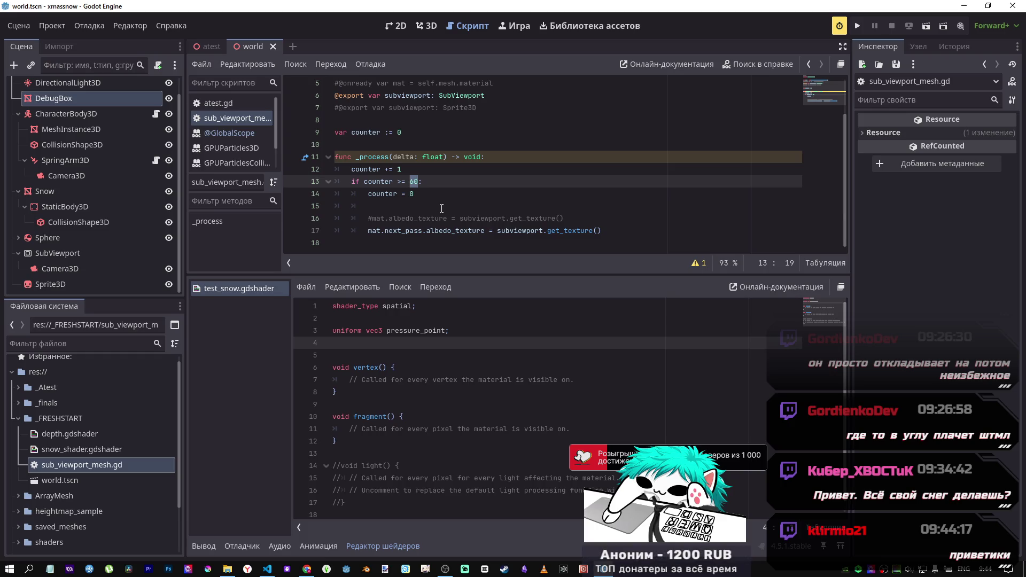
pyautogui.click(441, 208)
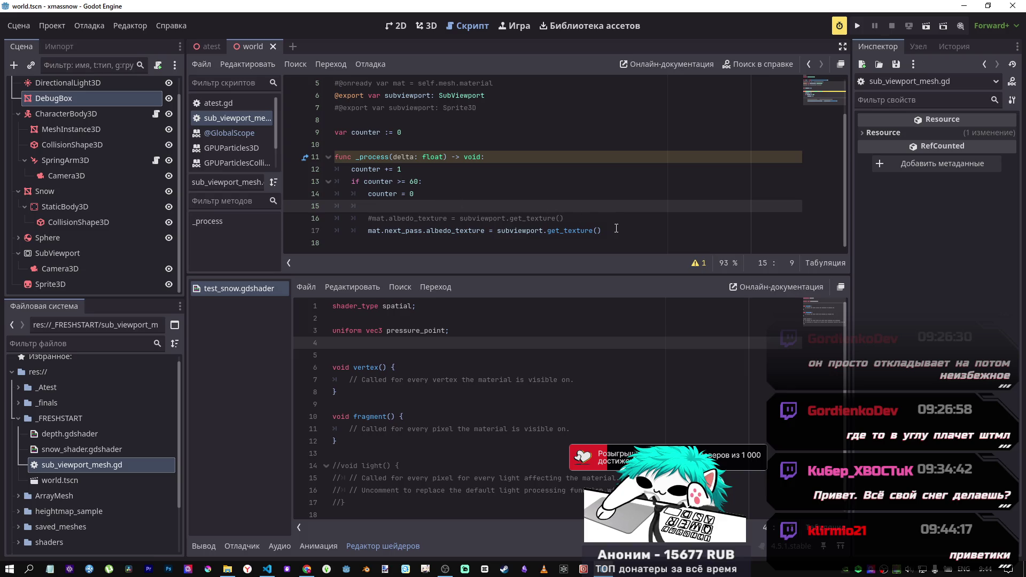
pyautogui.moveTo(601, 230); pyautogui.dragTo(451, 230)
pyautogui.click(498, 230)
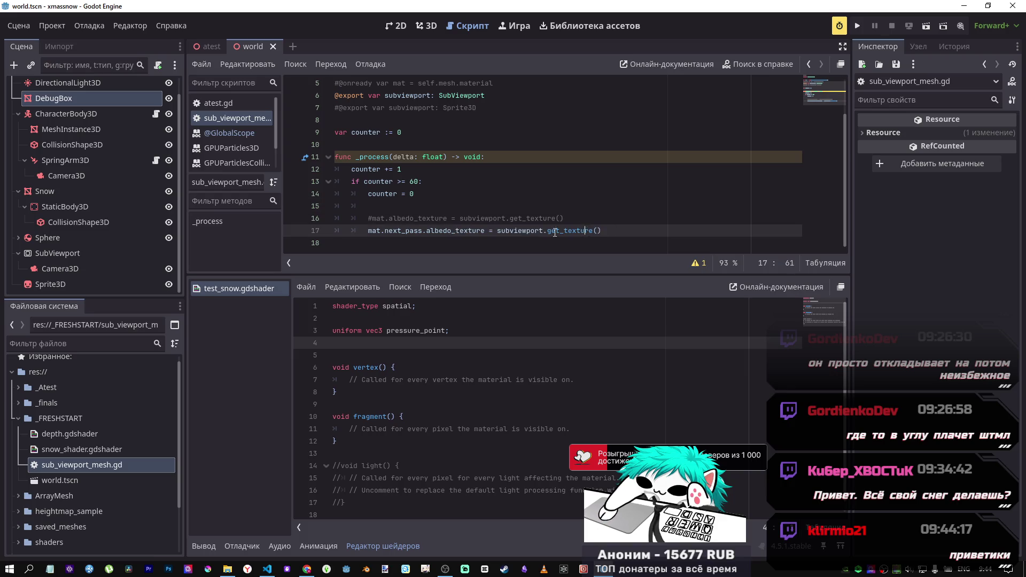
pyautogui.hotkey('shift', 'End')
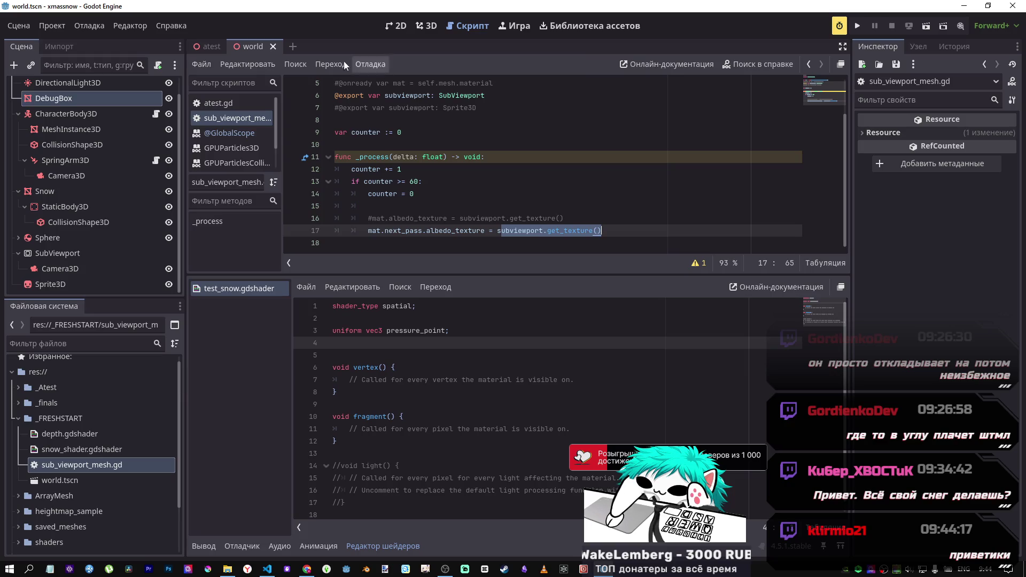
# Step: Close the world scene tab and reopen world.tscn in the 3D view
pyautogui.middleClick(259, 46)
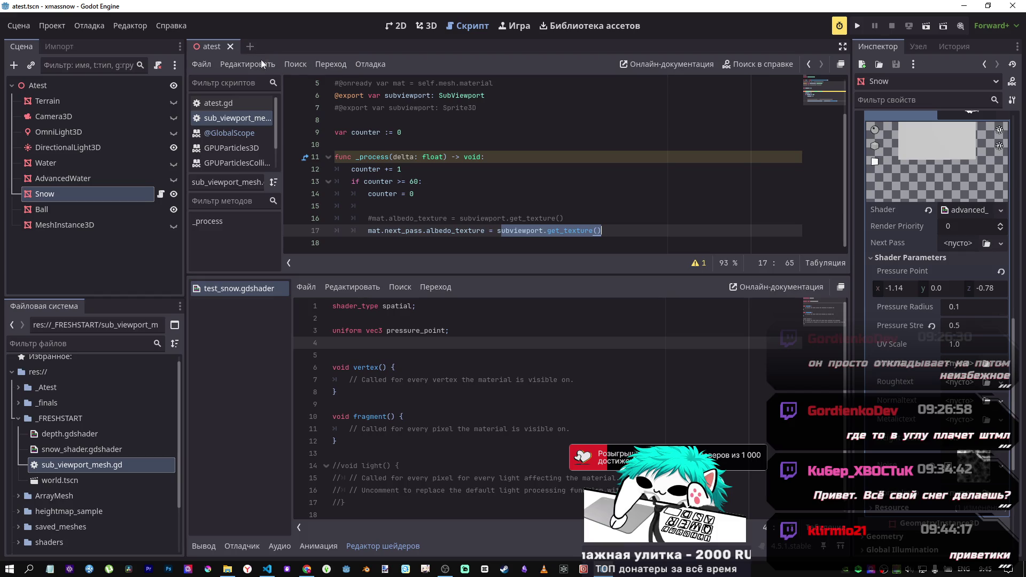
pyautogui.click(425, 26)
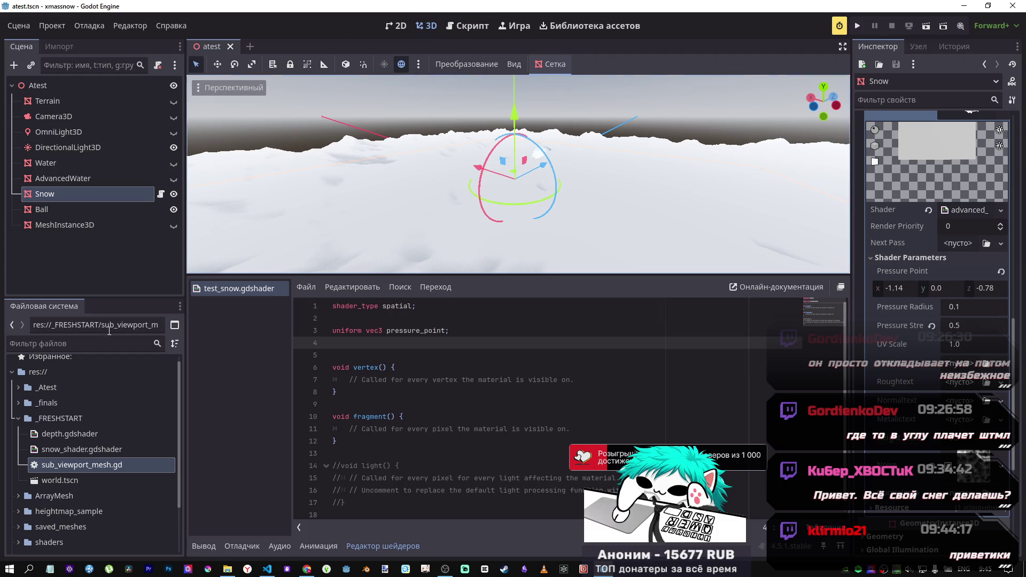
pyautogui.click(18, 403)
pyautogui.click(18, 404)
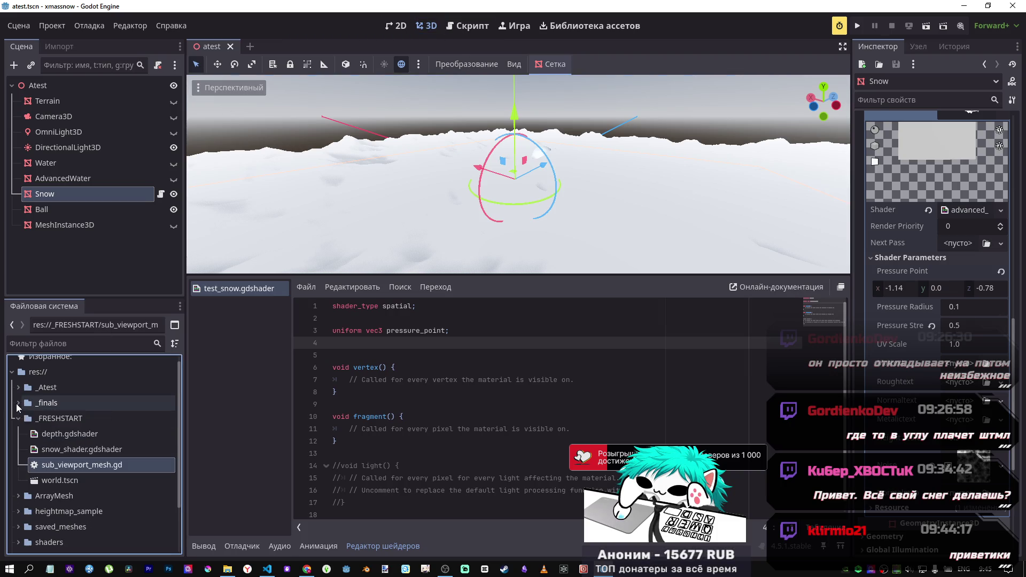
pyautogui.doubleClick(53, 480)
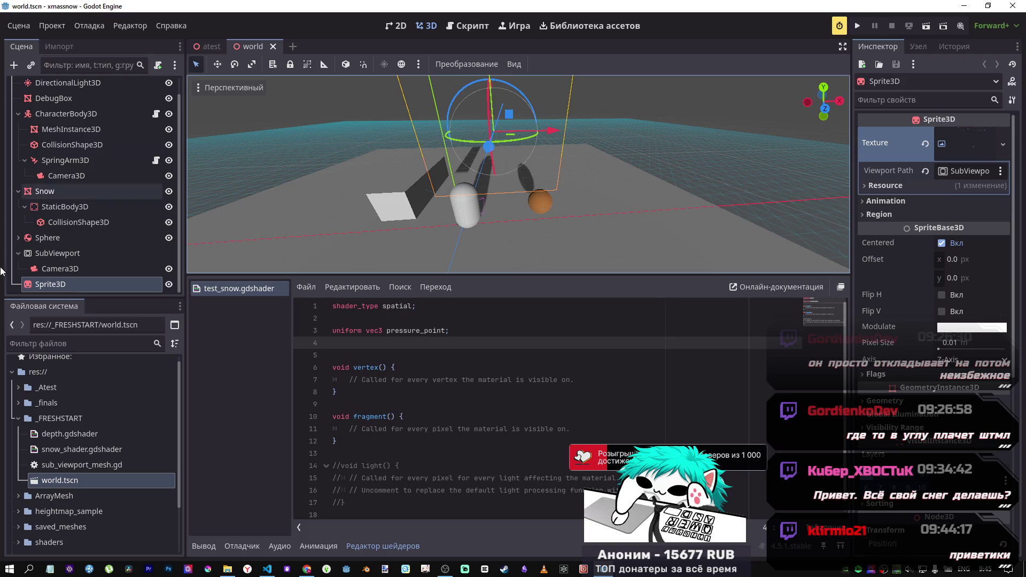
# Step: Select the SubViewport's Camera3D to view its solid red camera preview
pyautogui.click(52, 269)
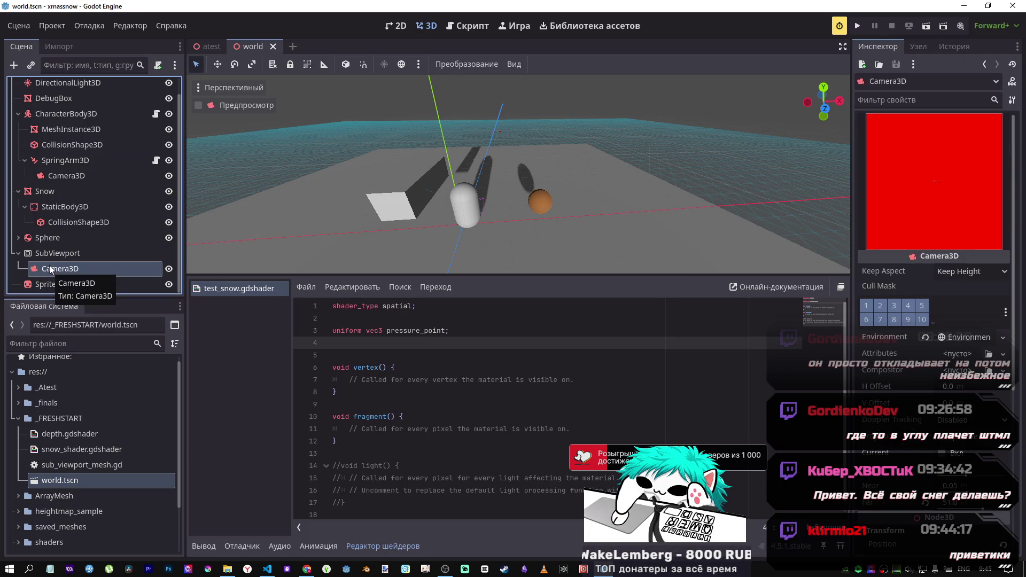
pyautogui.click(49, 253)
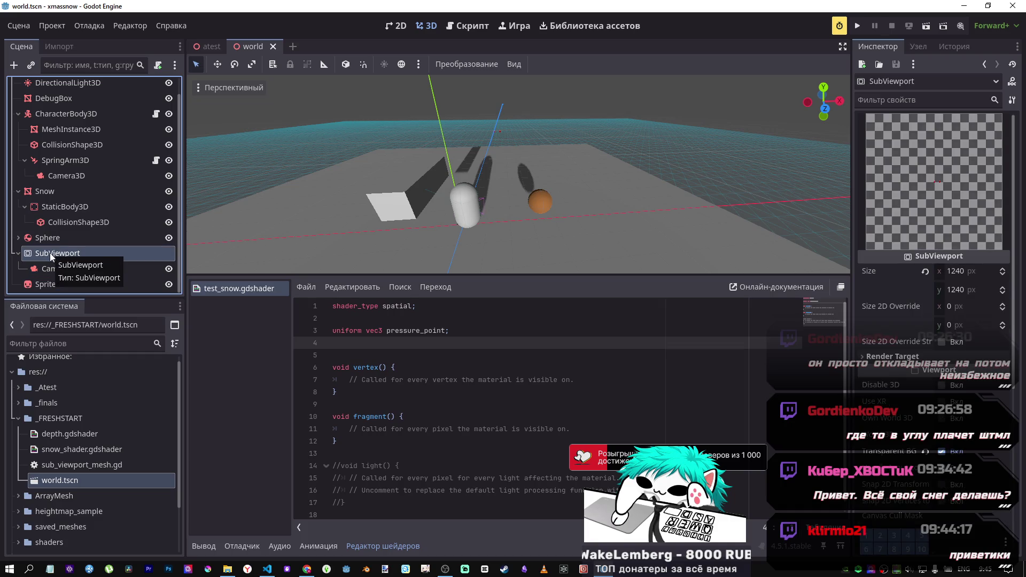
pyautogui.click(50, 272)
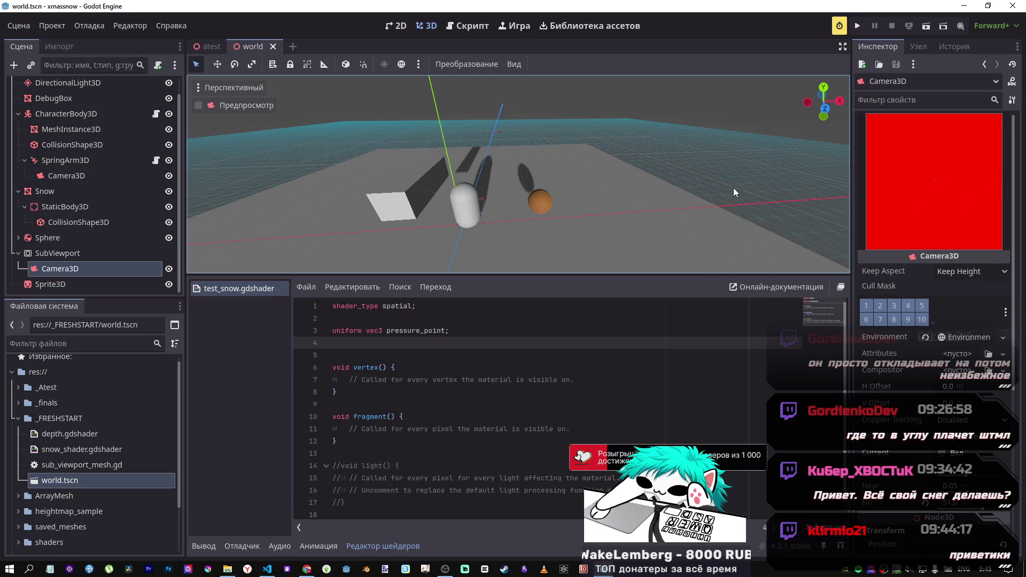
# Step: Orbit around the box, capsule and sphere, then close the world scene with Ctrl+Shift+W
pyautogui.scroll(4, 573, 212)
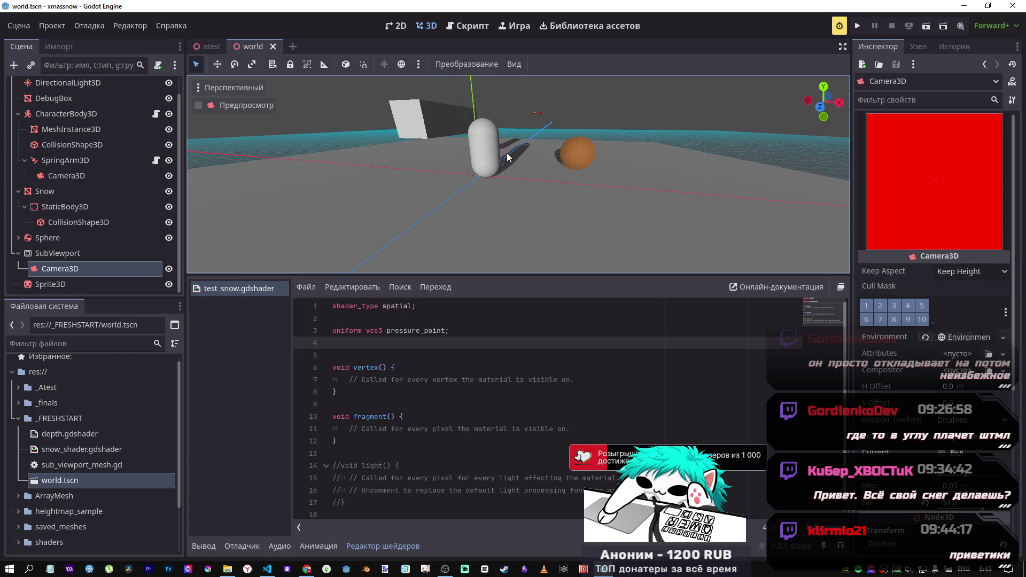
pyautogui.moveTo(505, 152); pyautogui.dragTo(506, 152)
pyautogui.moveTo(441, 225); pyautogui.dragTo(441, 226)
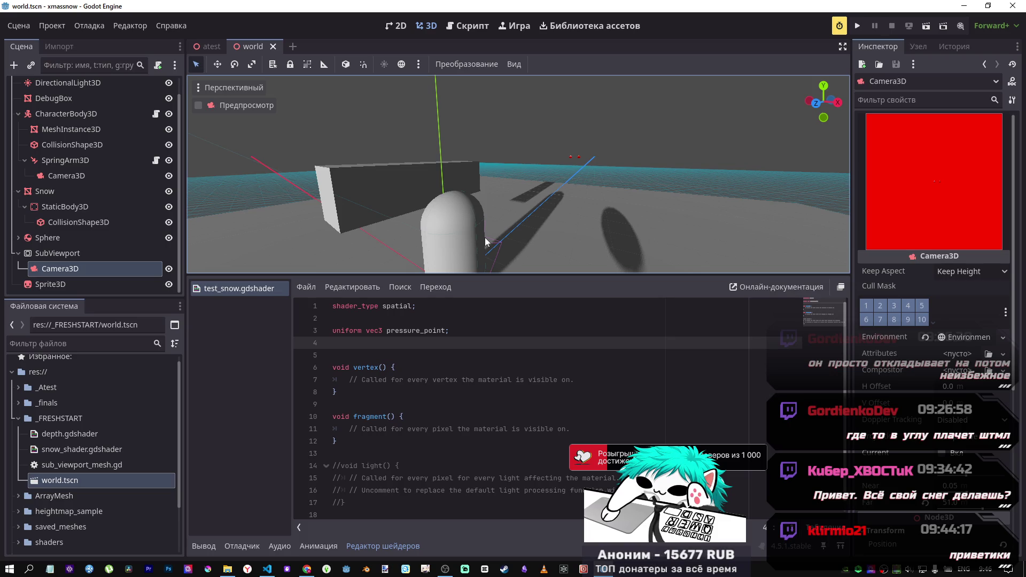
pyautogui.moveTo(432, 234); pyautogui.dragTo(424, 230)
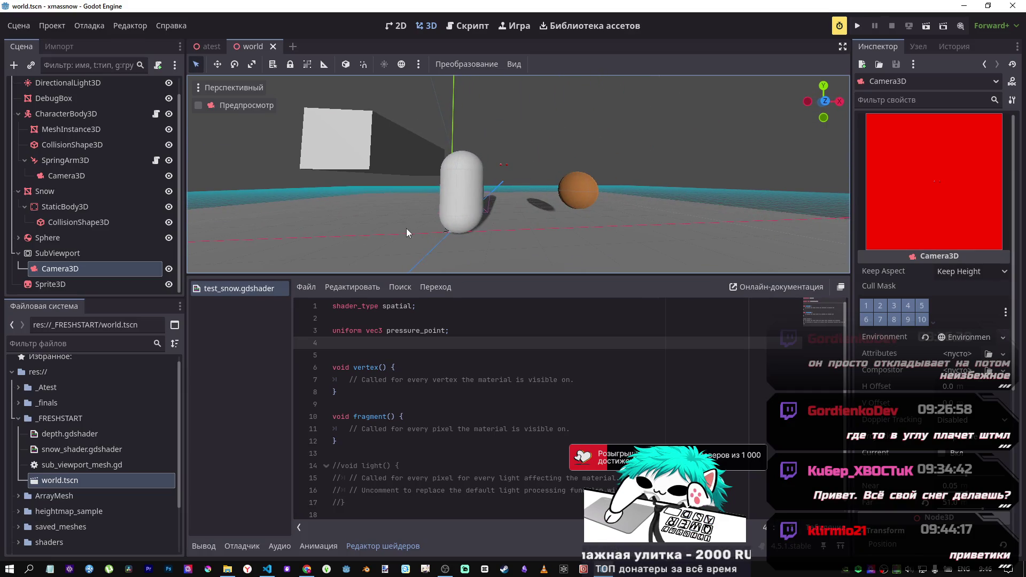
pyautogui.moveTo(454, 217); pyautogui.dragTo(454, 217)
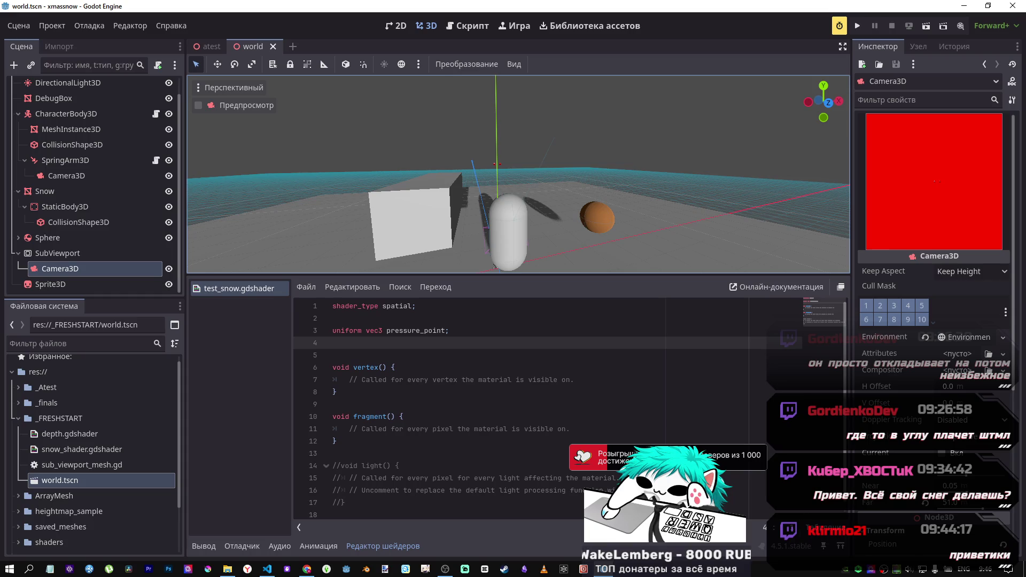
pyautogui.moveTo(494, 265)
pyautogui.mouseDown()
pyautogui.moveTo(490, 235)
pyautogui.moveTo(454, 222)
pyautogui.mouseUp()
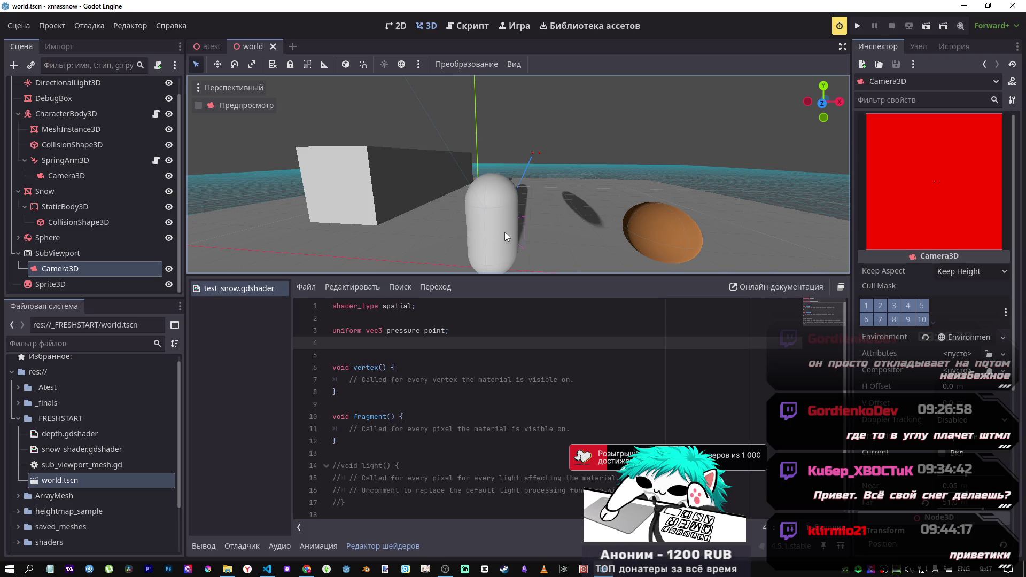
pyautogui.moveTo(499, 230); pyautogui.dragTo(503, 241)
pyautogui.press('w')
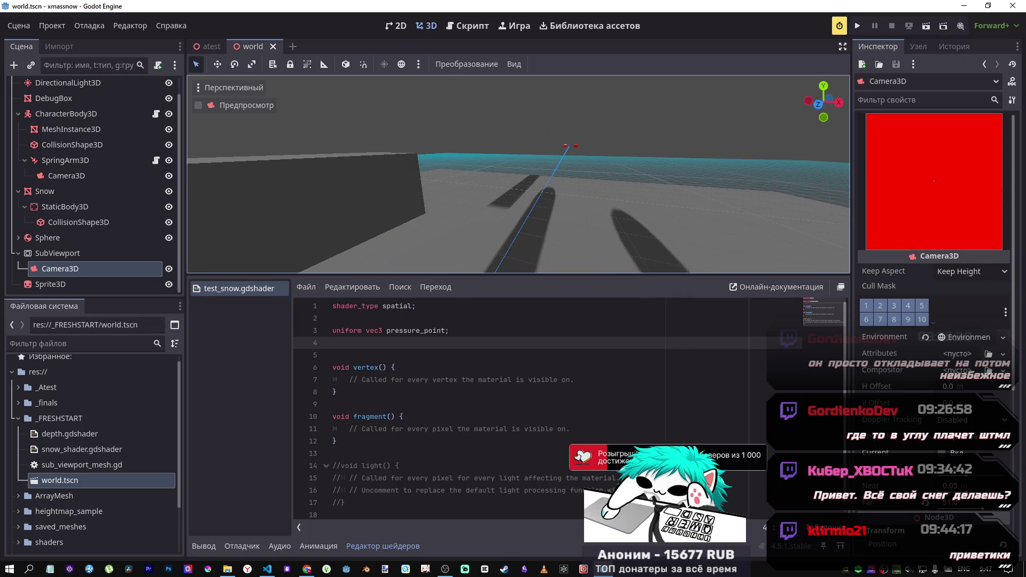
pyautogui.hotkey('ctrl', 'shift', 'w')
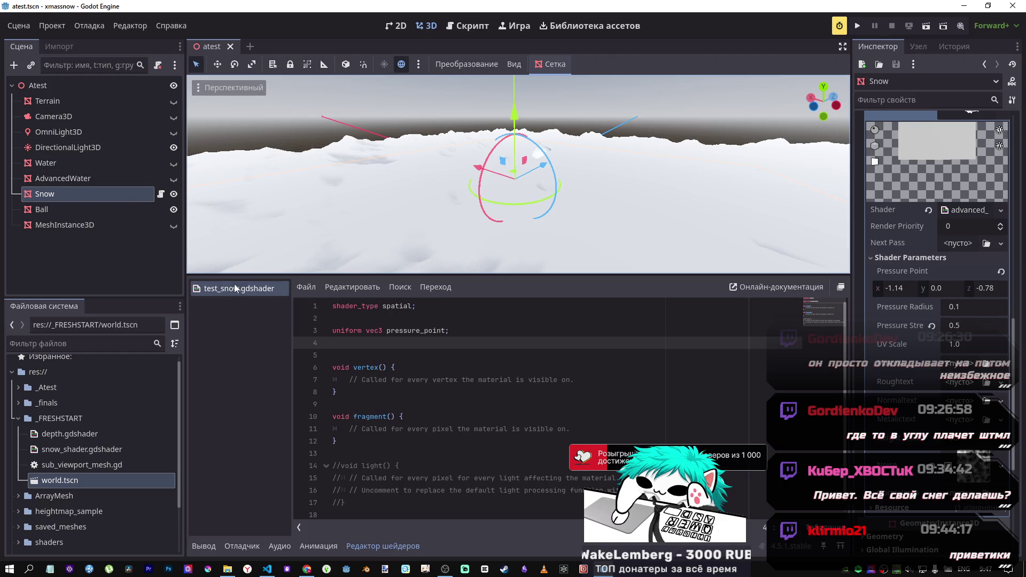
# Step: Close test_snow.gdshader, collapse _FRESHSTART and expand the _Atest folder
pyautogui.middleClick(251, 287)
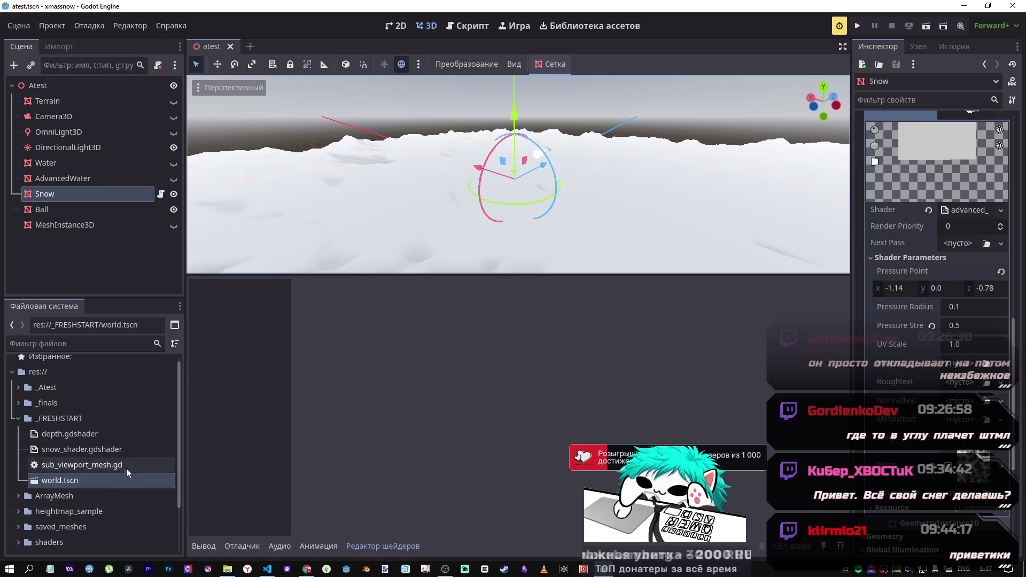
pyautogui.click(19, 418)
pyautogui.click(17, 388)
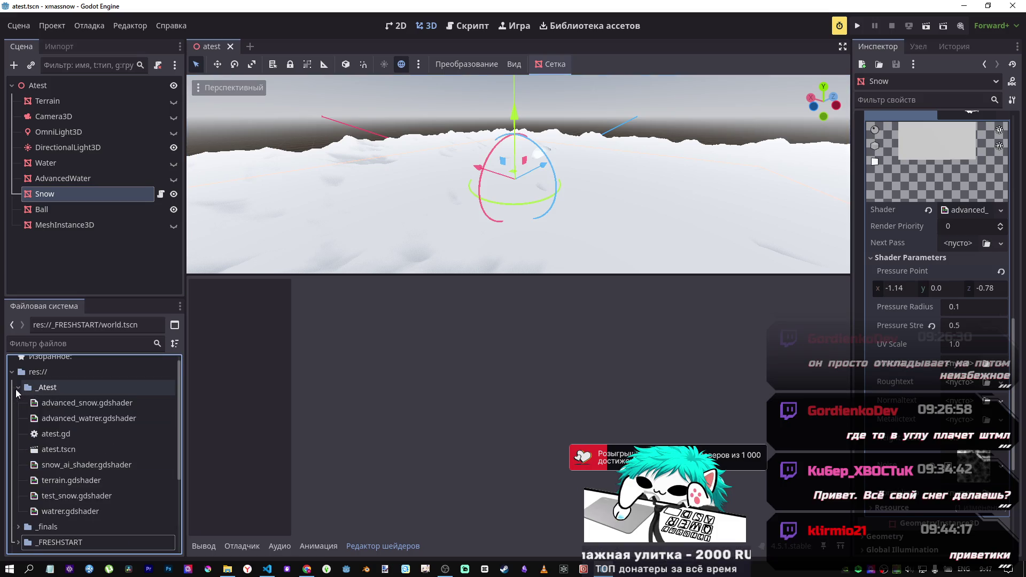
pyautogui.click(16, 388)
pyautogui.click(19, 395)
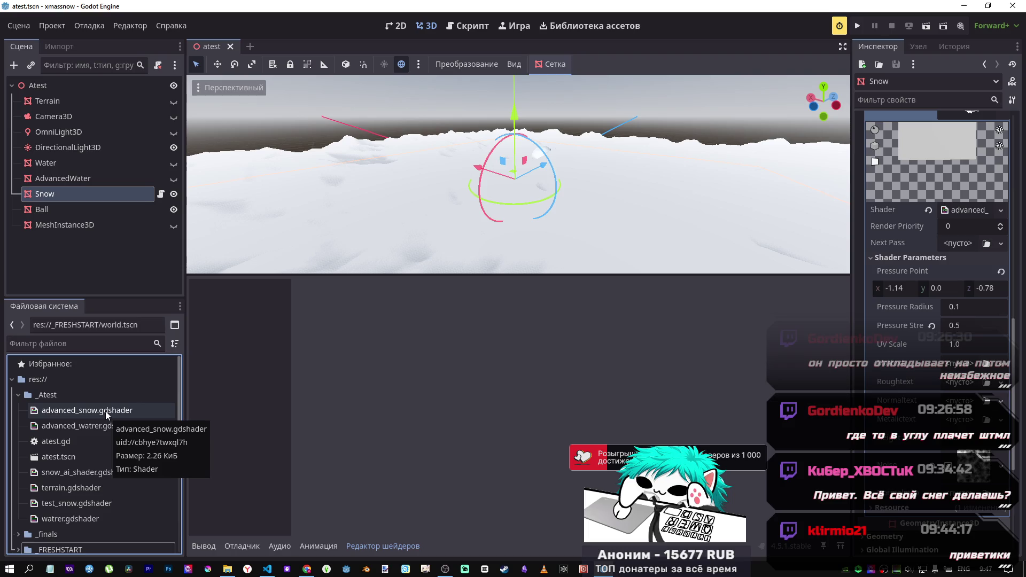
pyautogui.click(105, 411)
# Step: Open advanced_watrer.gdshader, scroll through its code, and close it
pyautogui.doubleClick(109, 427)
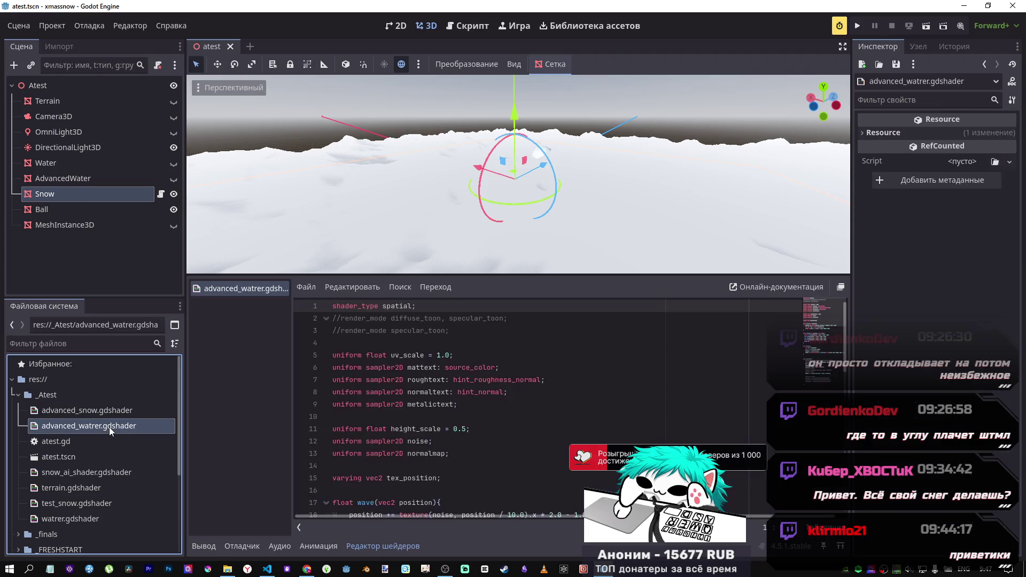
pyautogui.scroll(-3, 423, 430)
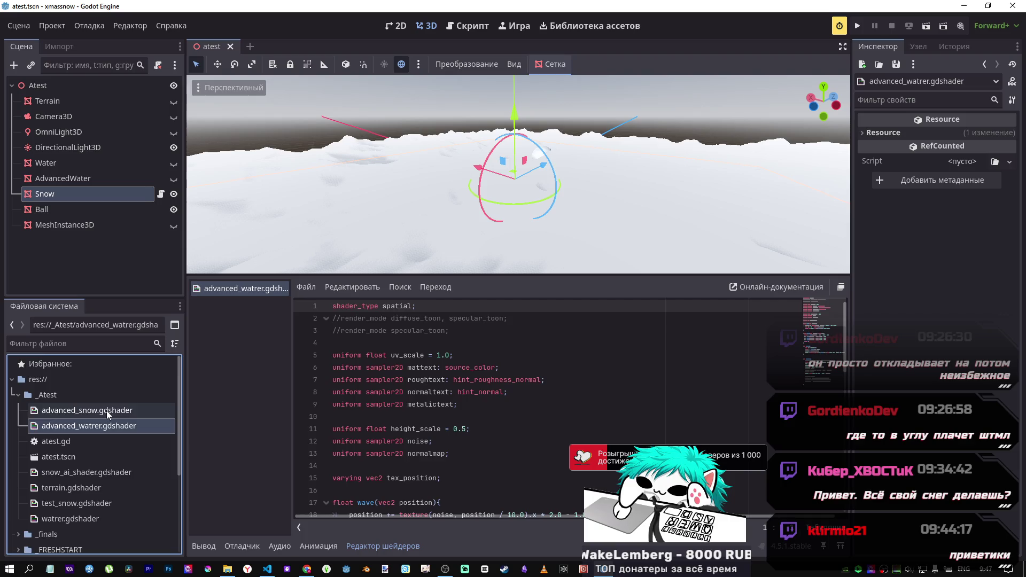
pyautogui.scroll(-7, 424, 430)
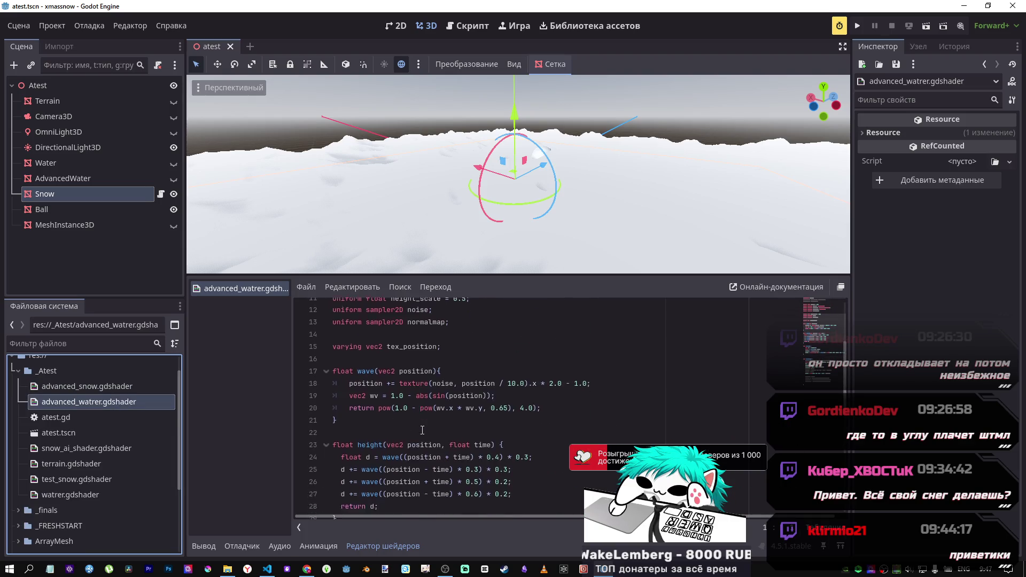
pyautogui.scroll(-4, 419, 427)
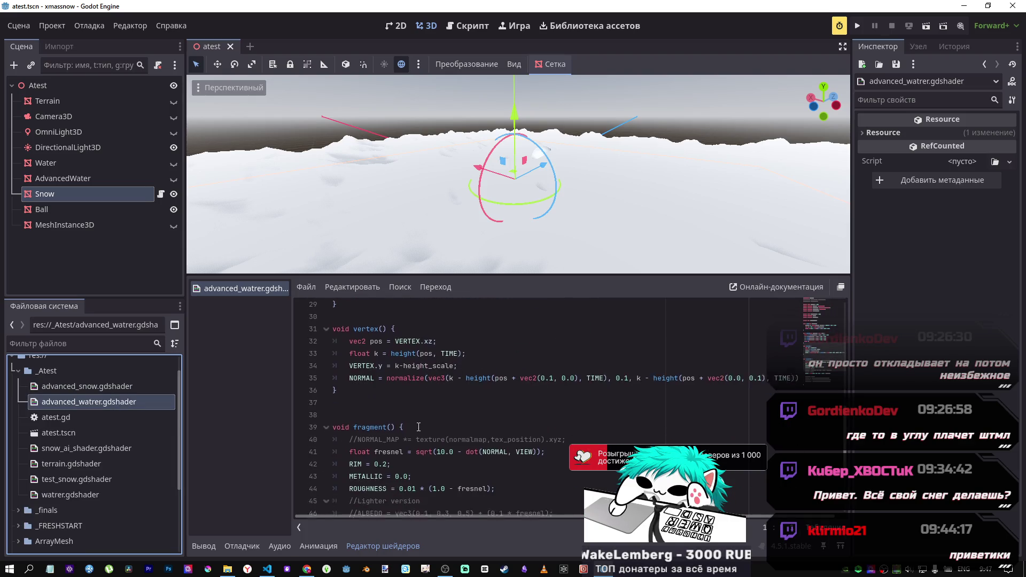
pyautogui.middleClick(252, 288)
# Step: Open advanced_snow.gdshader and scroll to the vertex code subtracting the pressure dent
pyautogui.doubleClick(78, 389)
pyautogui.scroll(-11, 475, 406)
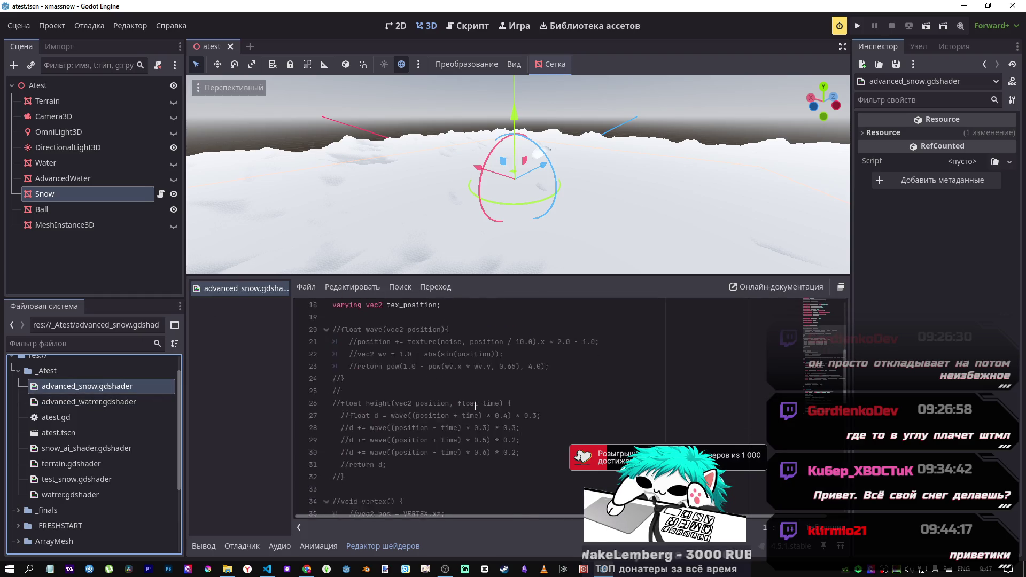
pyautogui.scroll(-4, 474, 406)
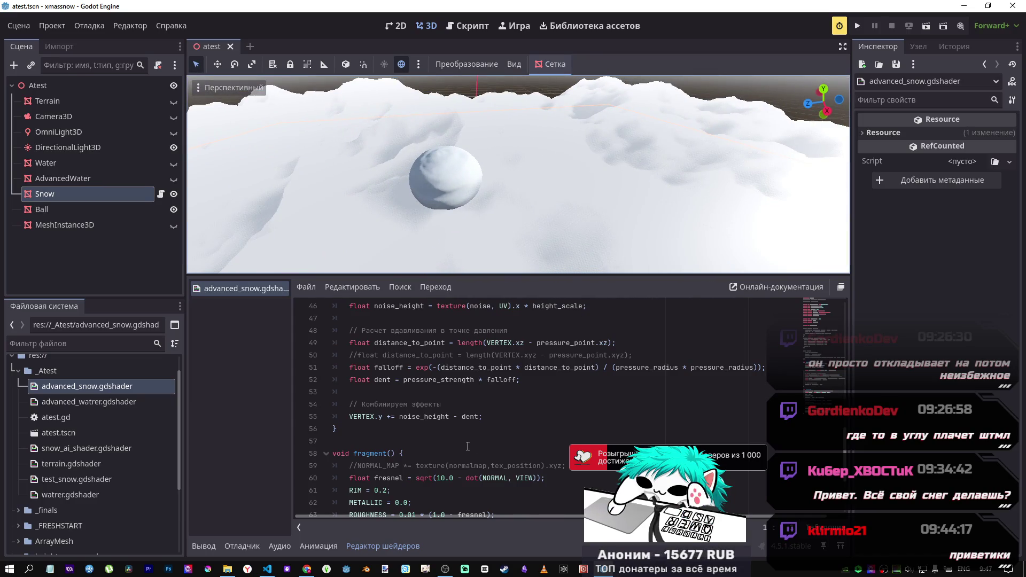
pyautogui.scroll(-3, 534, 406)
pyautogui.scroll(4, 534, 406)
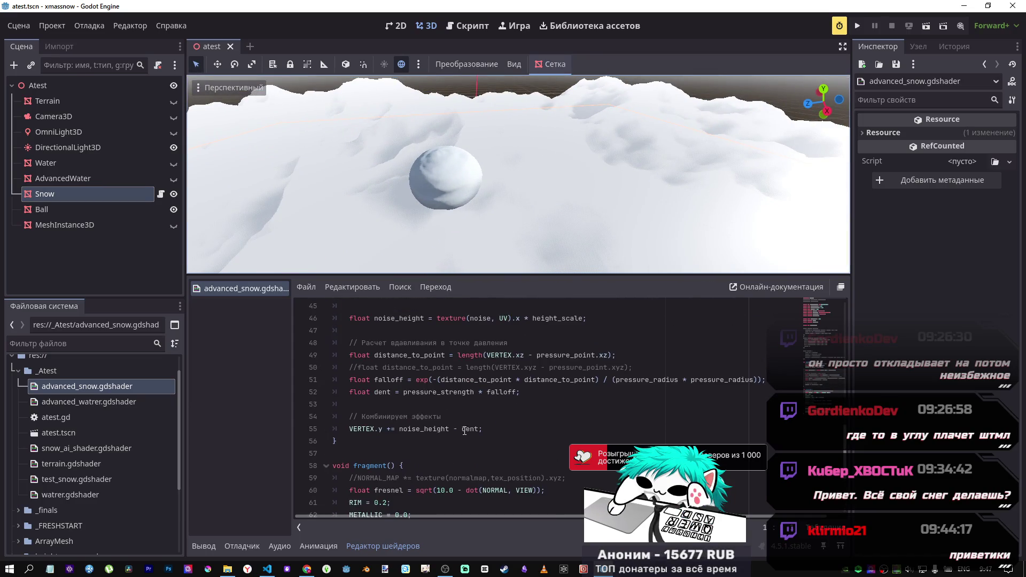
# Step: Reset the Snow material's Pressure Point, then drag its X to -0.865 and Z to -0.32
pyautogui.click(46, 194)
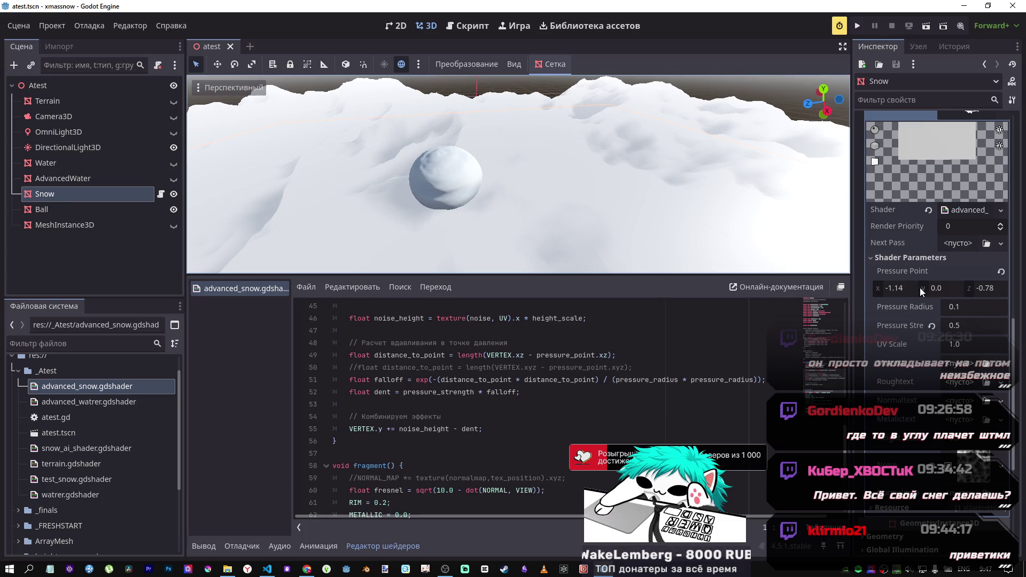
pyautogui.click(1001, 272)
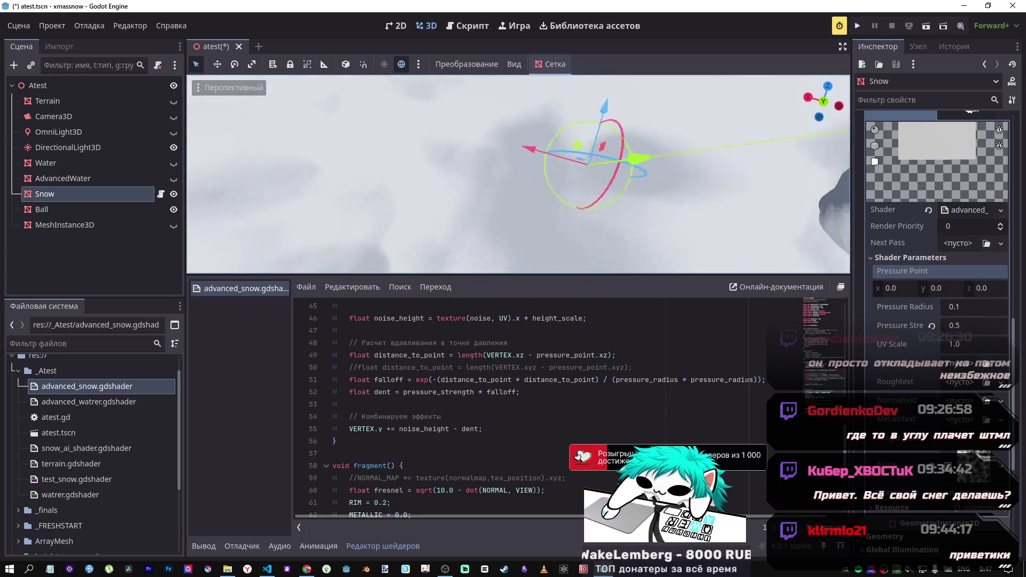
pyautogui.moveTo(514, 137); pyautogui.dragTo(523, 230)
pyautogui.moveTo(907, 289)
pyautogui.mouseDown()
pyautogui.moveTo(868, 288)
pyautogui.moveTo(918, 288)
pyautogui.mouseUp()
pyautogui.moveTo(989, 289); pyautogui.dragTo(969, 288)
pyautogui.moveTo(664, 160)
pyautogui.mouseDown()
pyautogui.moveTo(577, 134)
pyautogui.moveTo(551, 192)
pyautogui.moveTo(662, 155)
pyautogui.mouseUp()
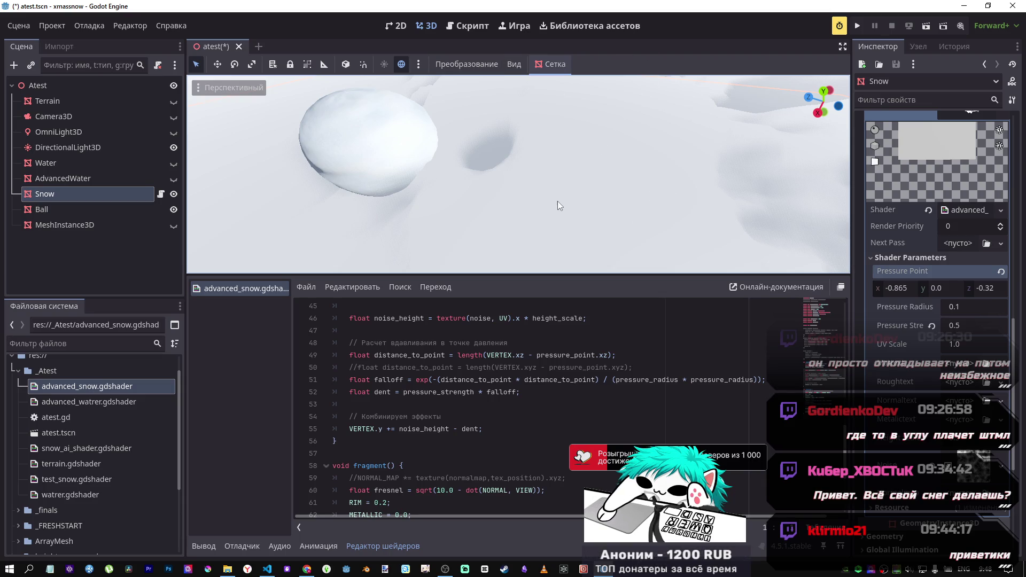
pyautogui.moveTo(557, 201)
pyautogui.mouseDown()
pyautogui.moveTo(555, 160)
pyautogui.moveTo(542, 198)
pyautogui.moveTo(529, 160)
pyautogui.moveTo(563, 212)
pyautogui.mouseUp()
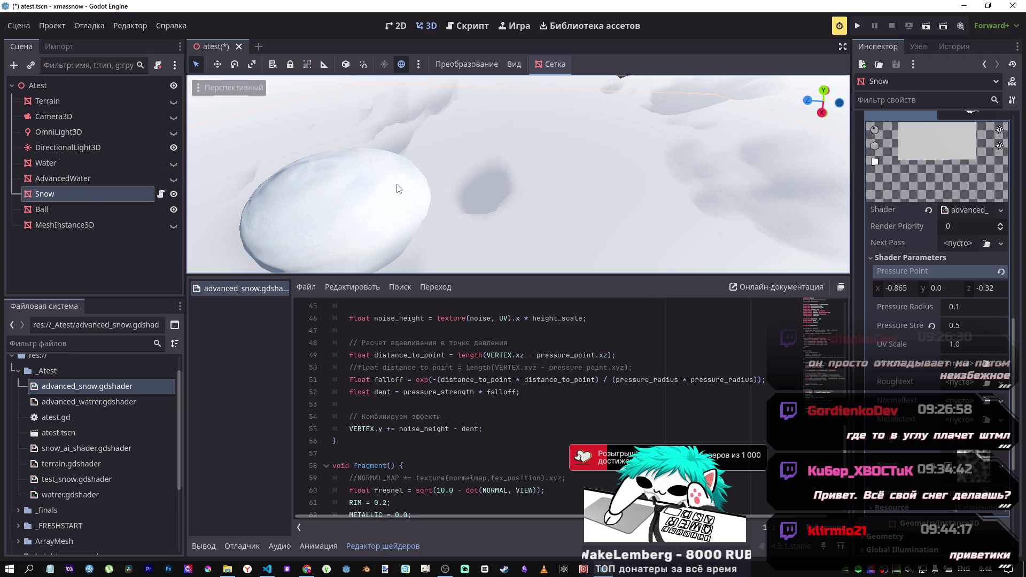
# Step: Orbit and zoom the viewport around the snowball and its dent
pyautogui.moveTo(400, 188); pyautogui.dragTo(368, 197)
pyautogui.scroll(5, 518, 173)
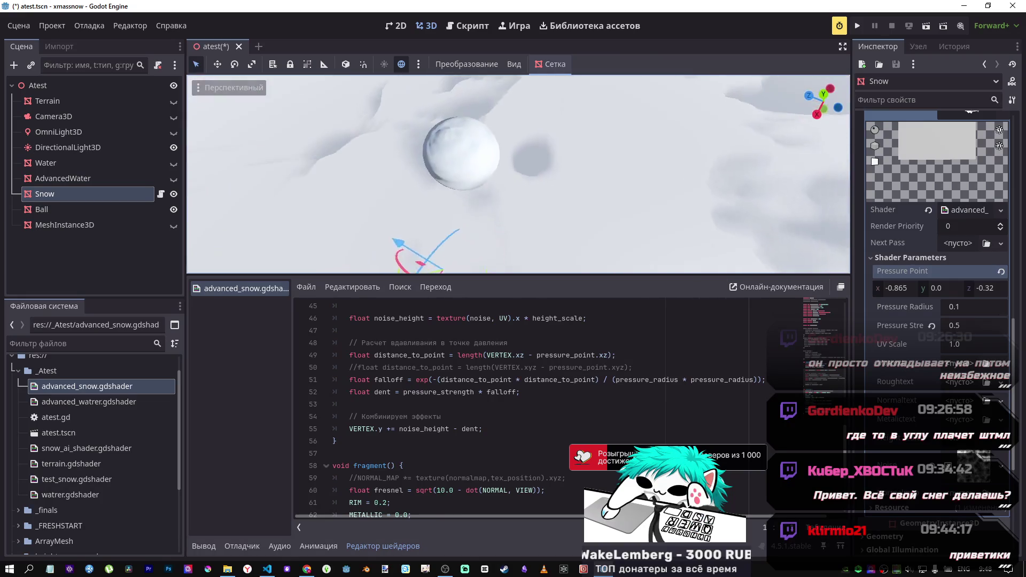
pyautogui.scroll(-5, 519, 173)
pyautogui.scroll(5, 519, 174)
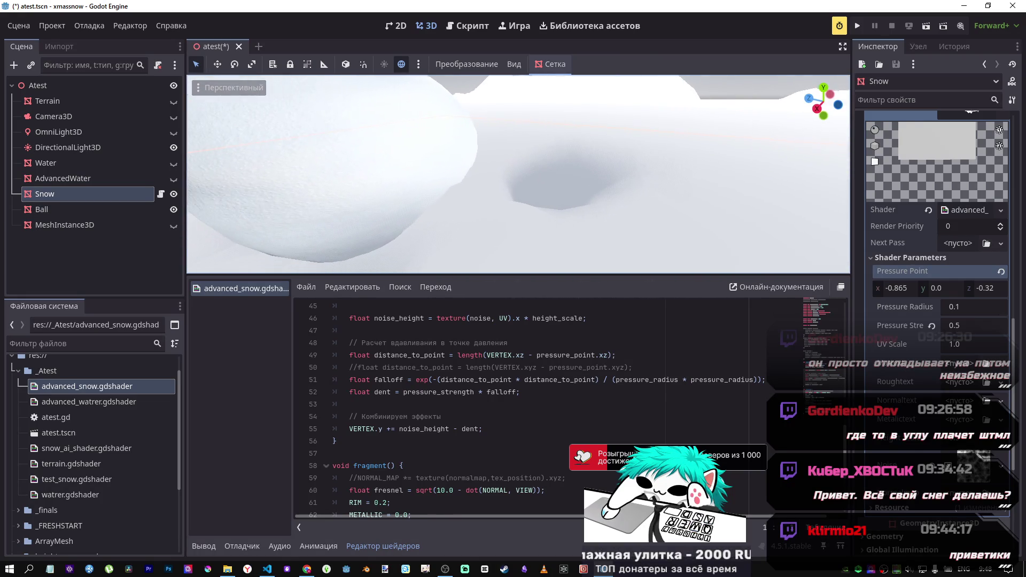
pyautogui.moveTo(502, 188); pyautogui.dragTo(508, 195)
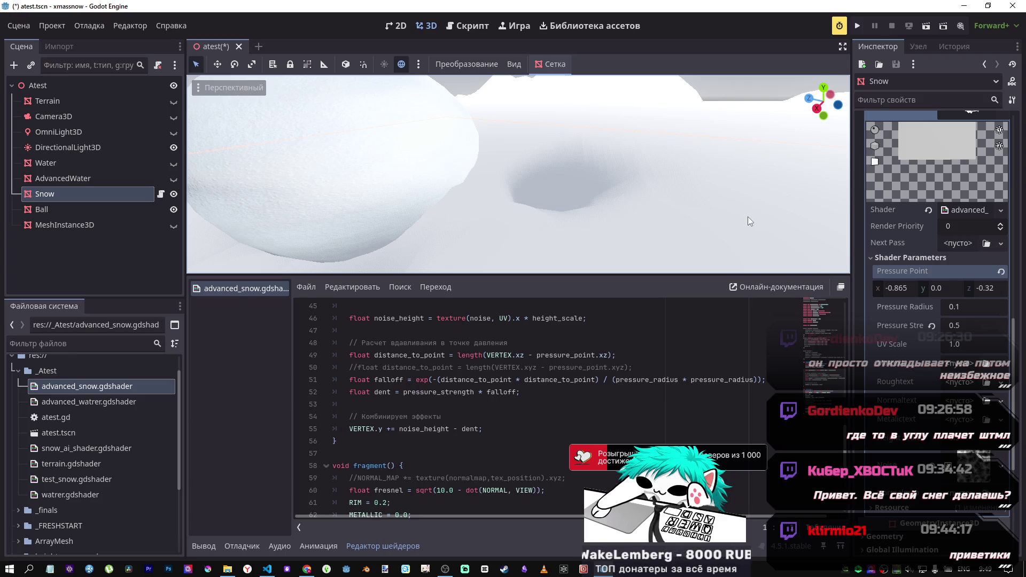
# Step: Examine the radius term of the falloff on shader line 51 and re-orbit onto the snow
pyautogui.click(557, 379)
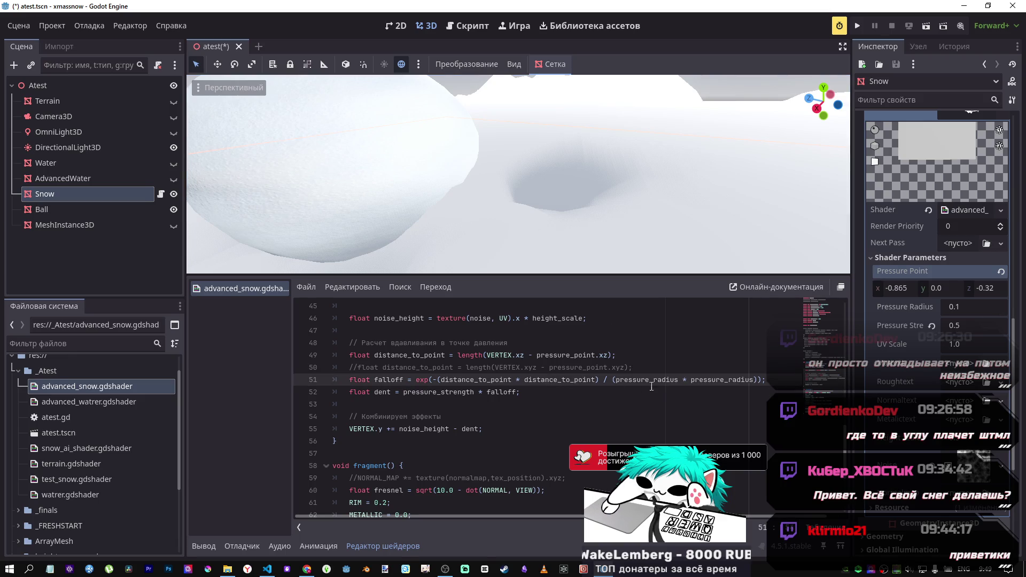
pyautogui.moveTo(666, 379); pyautogui.dragTo(755, 379)
pyautogui.click(759, 380)
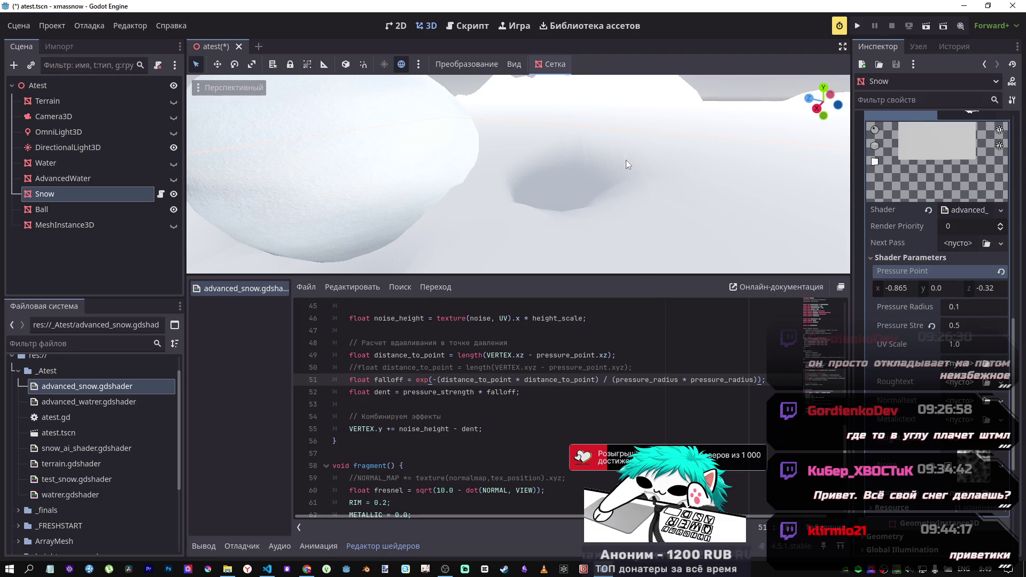
pyautogui.moveTo(626, 159); pyautogui.dragTo(626, 128)
pyautogui.moveTo(518, 174)
pyautogui.mouseDown()
pyautogui.moveTo(518, 160)
pyautogui.moveTo(516, 174)
pyautogui.moveTo(612, 184)
pyautogui.mouseUp()
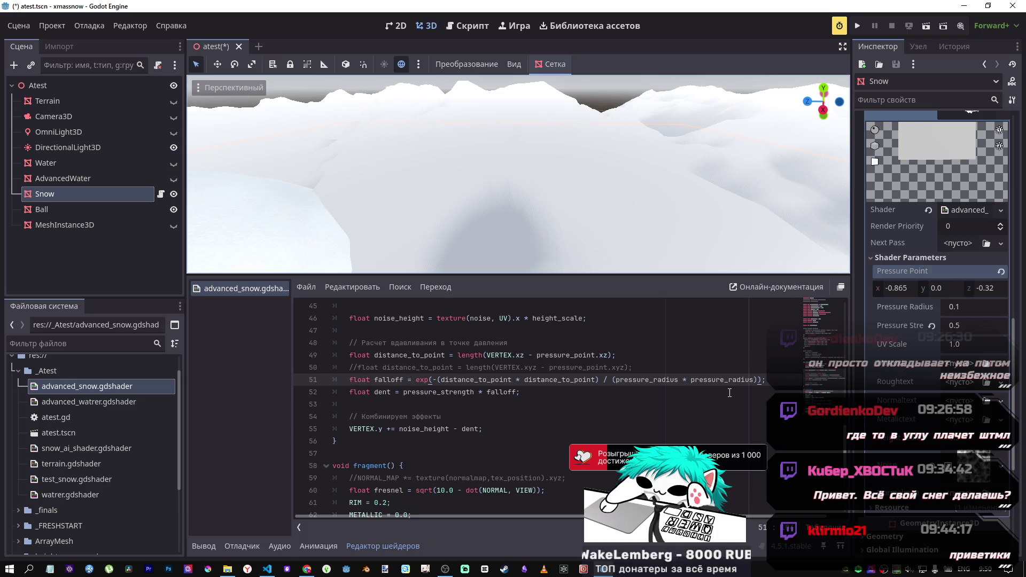
pyautogui.moveTo(481, 213)
pyautogui.mouseDown()
pyautogui.moveTo(406, 160)
pyautogui.moveTo(439, 203)
pyautogui.moveTo(520, 259)
pyautogui.mouseUp()
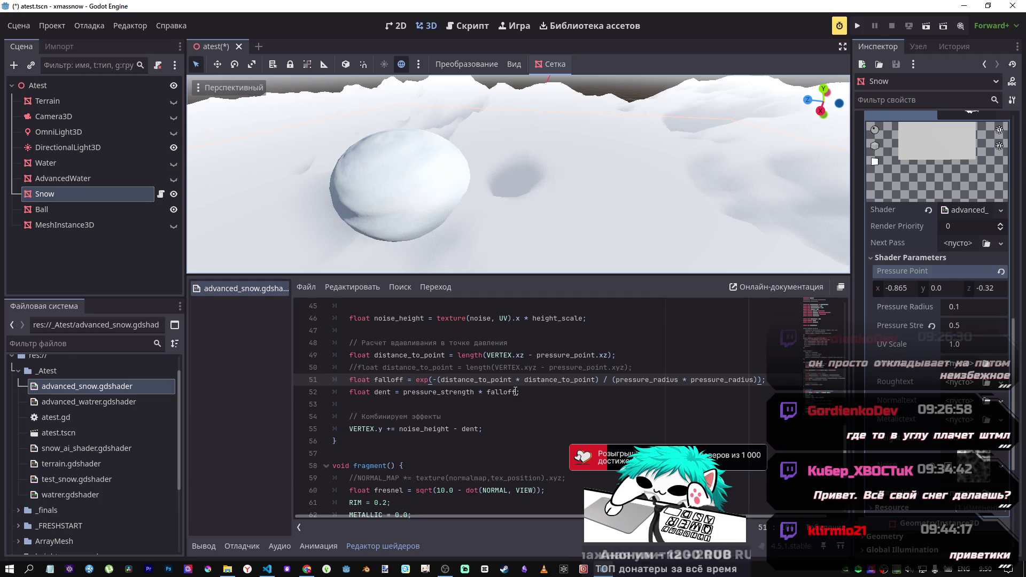
# Step: In Chrome, open the Desmos bookmark from the Tools bookmark folder in a new tab
pyautogui.click(306, 569)
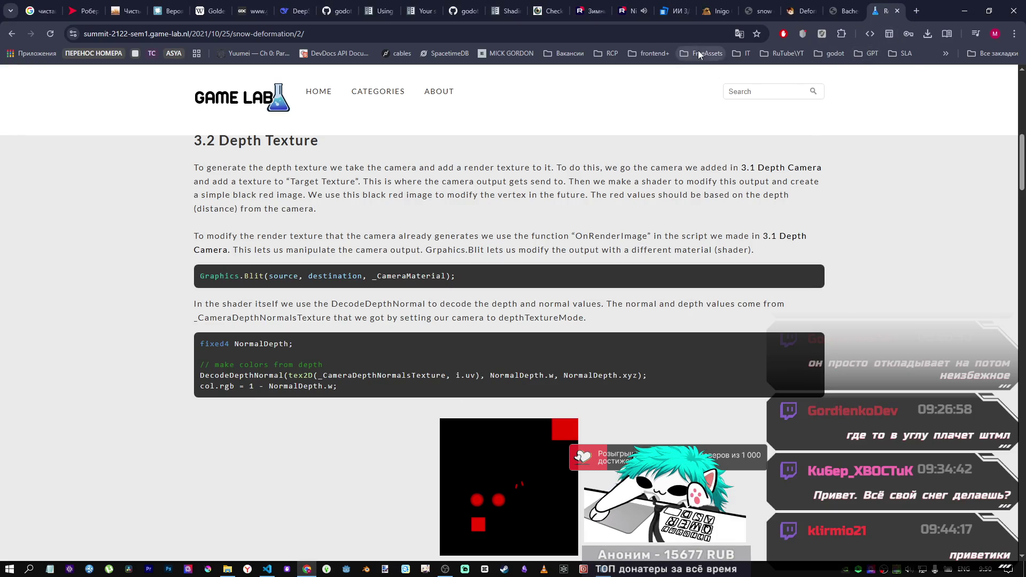
pyautogui.click(945, 52)
pyautogui.moveTo(905, 136)
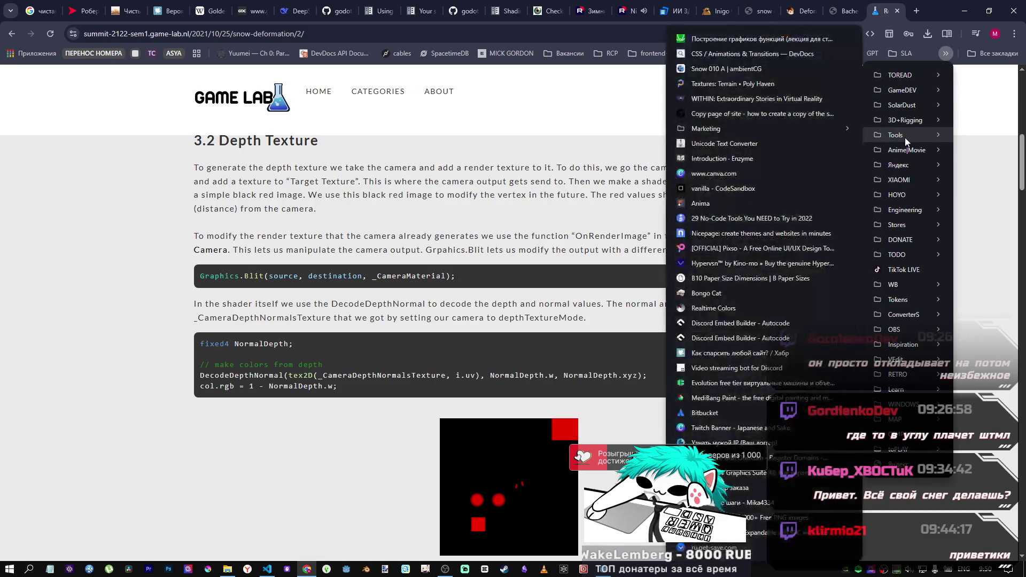
pyautogui.middleClick(815, 43)
pyautogui.click(884, 11)
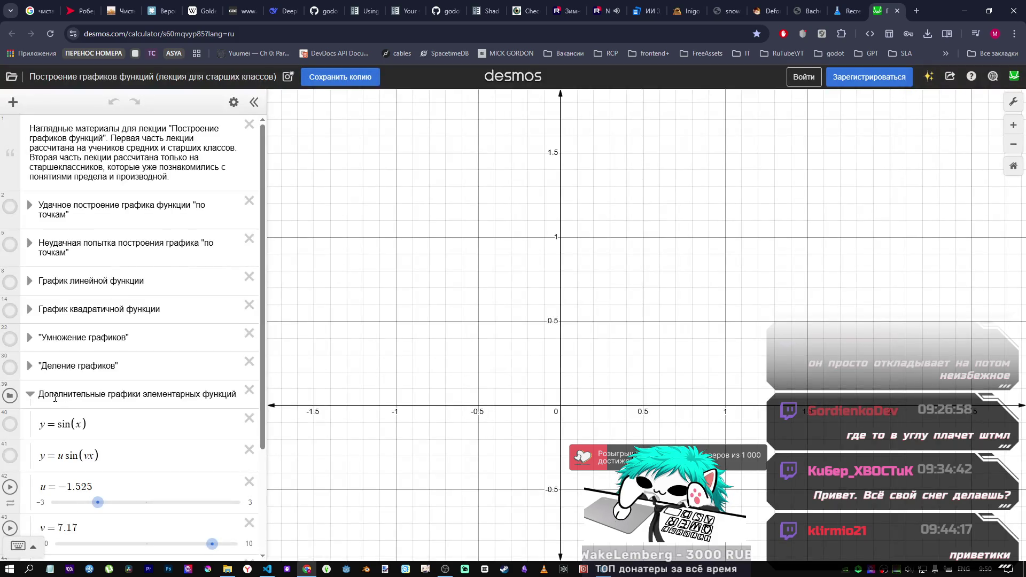
# Step: Browse the Деление, Умножение and квадратичной функции graph folders in Desmos
pyautogui.scroll(-3, 57, 398)
pyautogui.scroll(3, 57, 398)
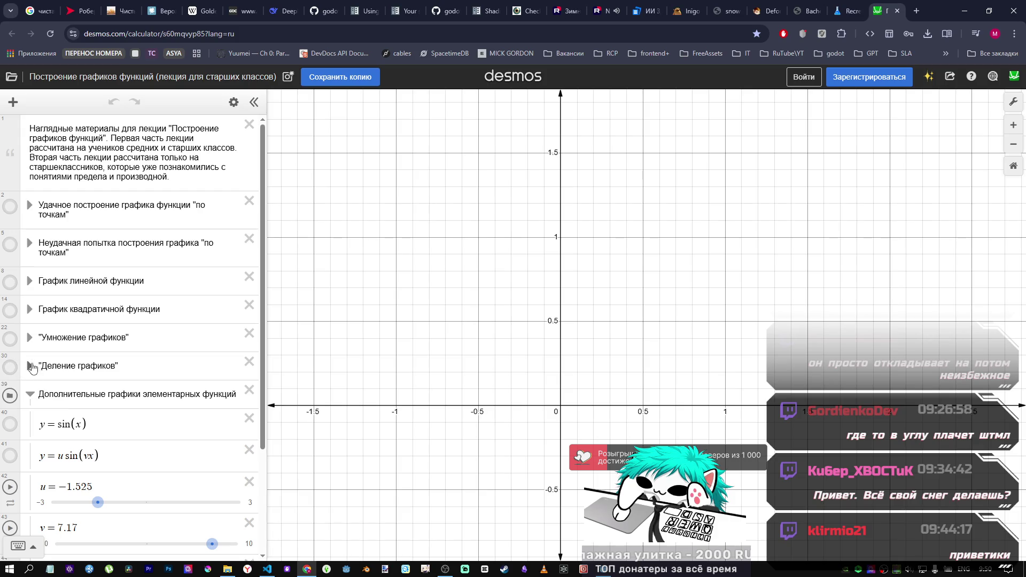
pyautogui.click(29, 367)
pyautogui.scroll(-6, 39, 379)
pyautogui.scroll(-4, 39, 379)
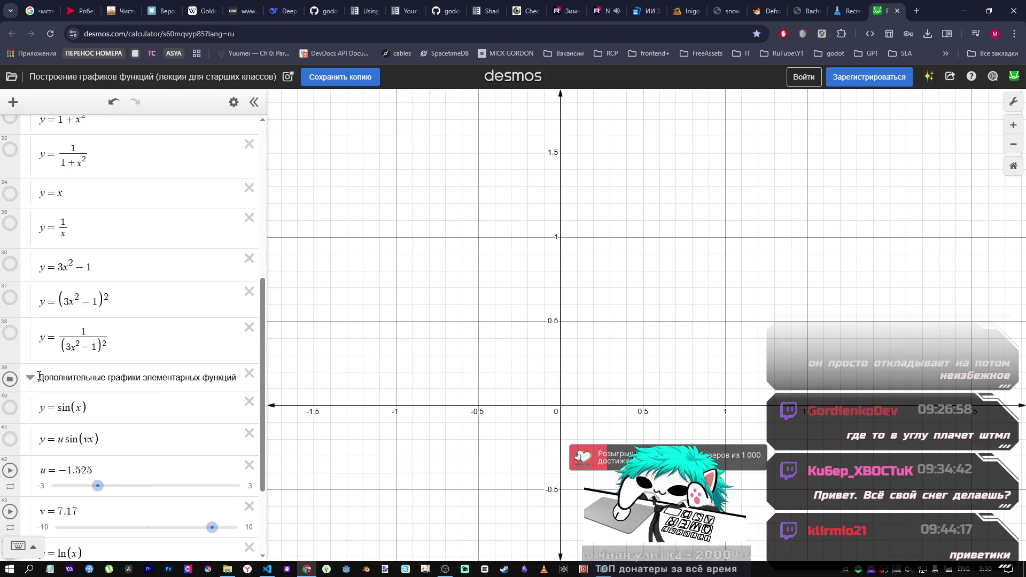
pyautogui.scroll(10, 60, 422)
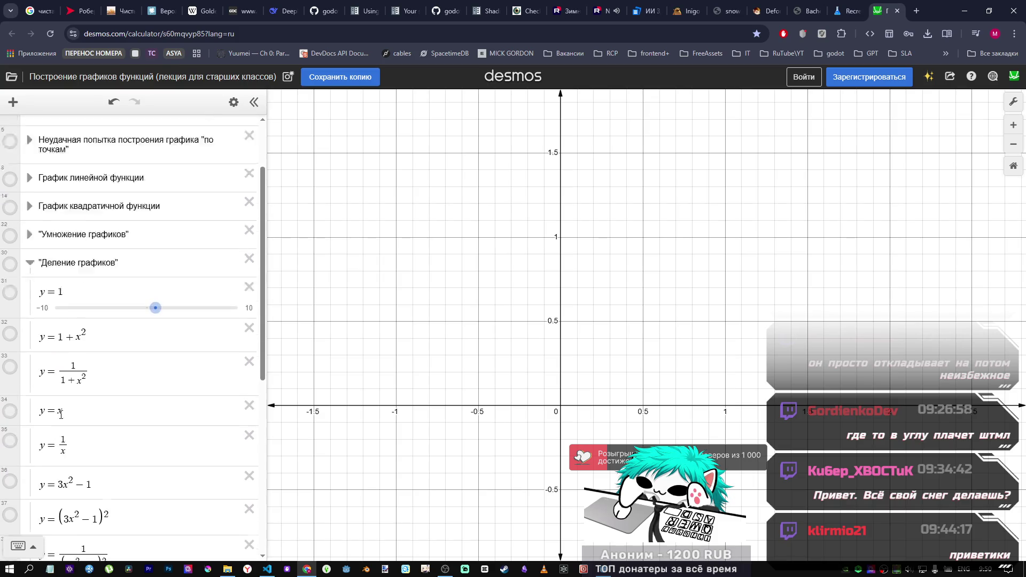
pyautogui.click(31, 339)
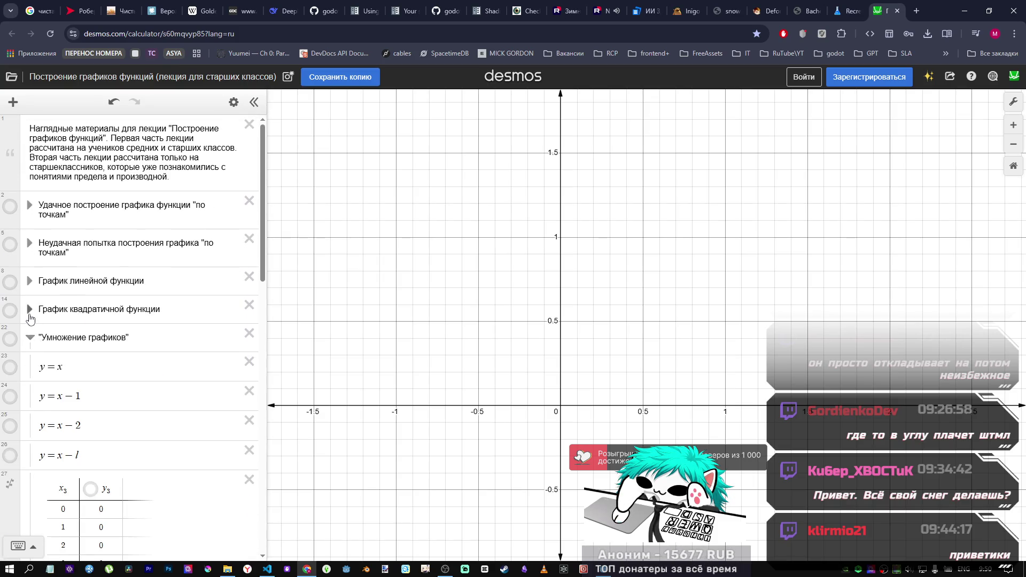
pyautogui.click(30, 314)
pyautogui.scroll(-5, 32, 320)
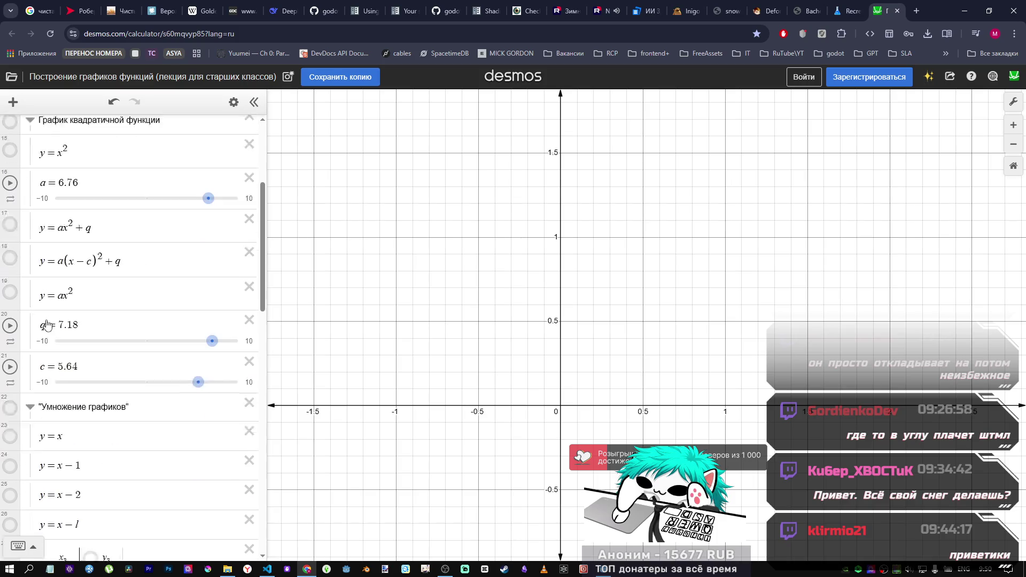
pyautogui.scroll(-5, 91, 368)
pyautogui.scroll(10, 53, 321)
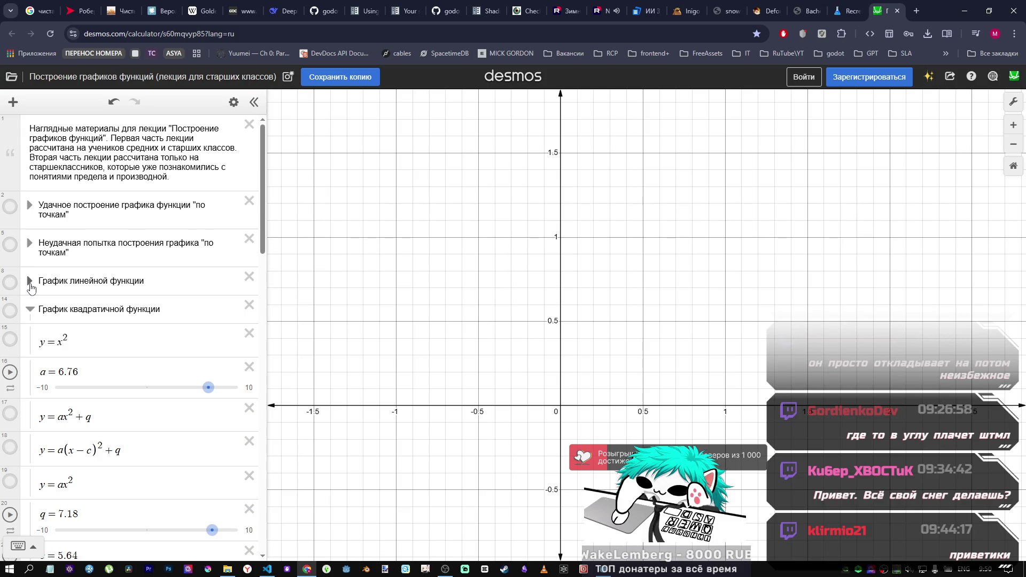
pyautogui.click(30, 281)
pyautogui.click(30, 283)
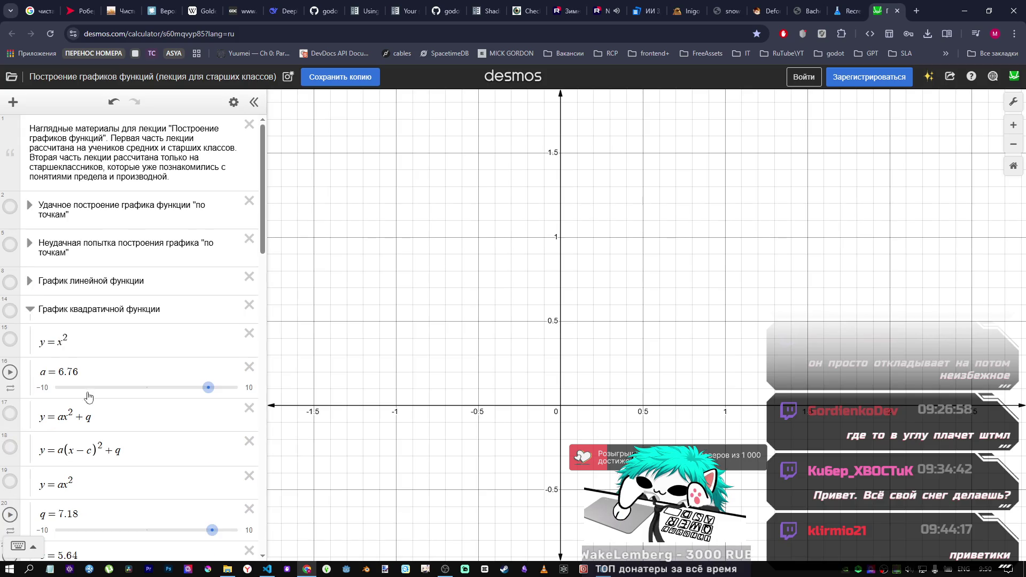
# Step: Edit expression 15 to y = e², toggle its graph, then restore it to y = x²
pyautogui.click(63, 343)
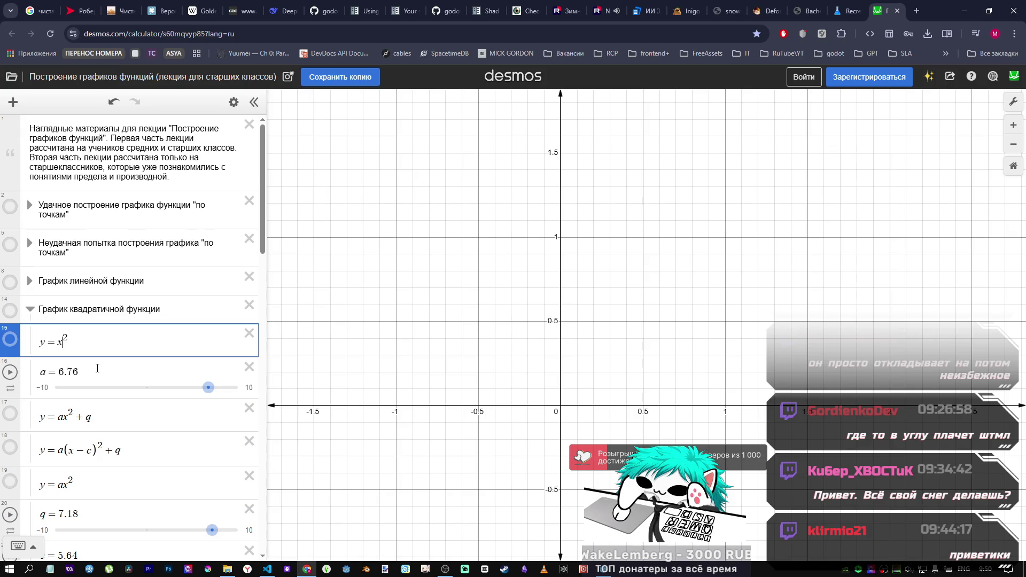
pyautogui.press('BackSpace')
pyautogui.write('e')
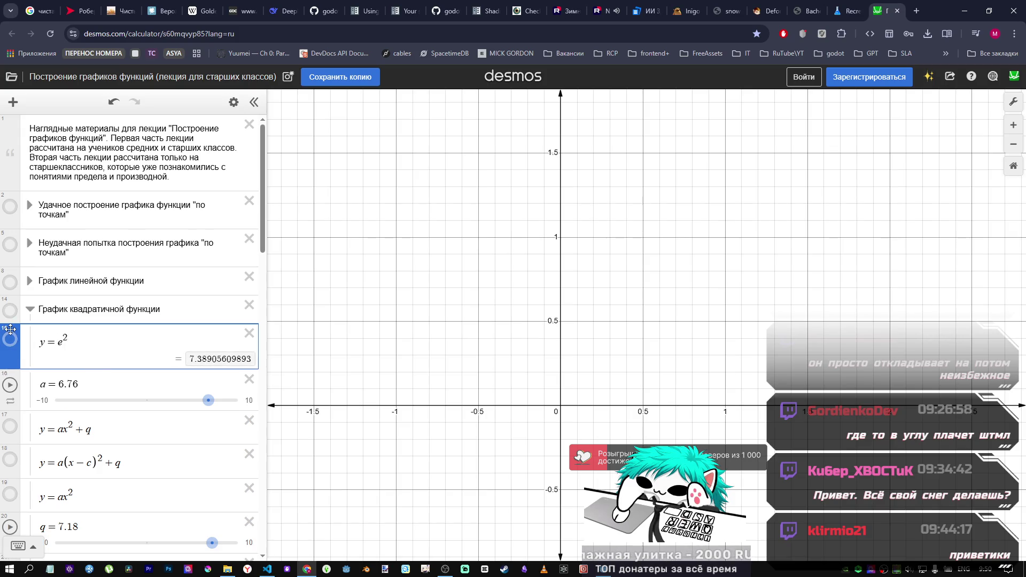
pyautogui.click(10, 340)
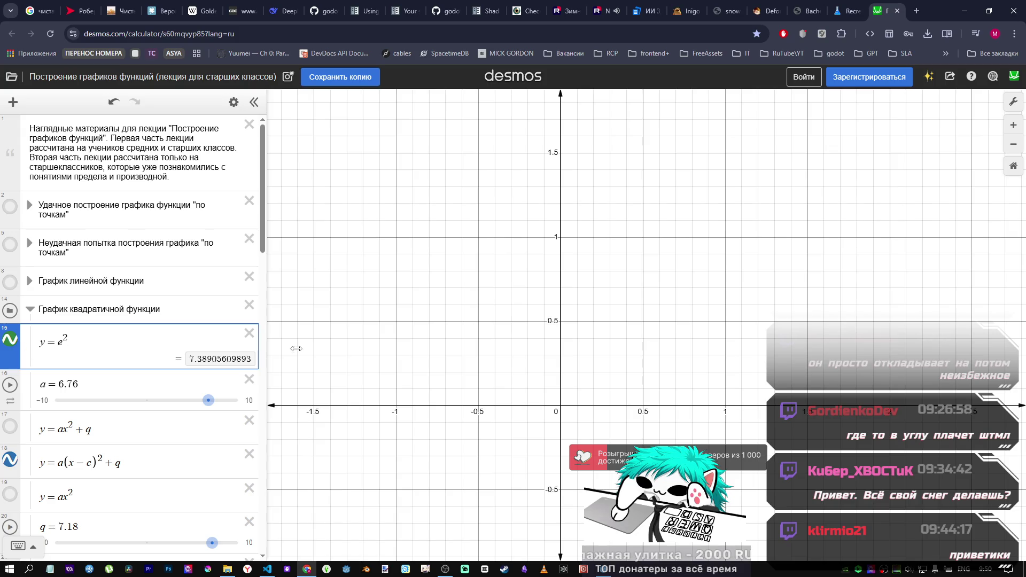
pyautogui.scroll(-1, 544, 407)
pyautogui.scroll(2, 543, 407)
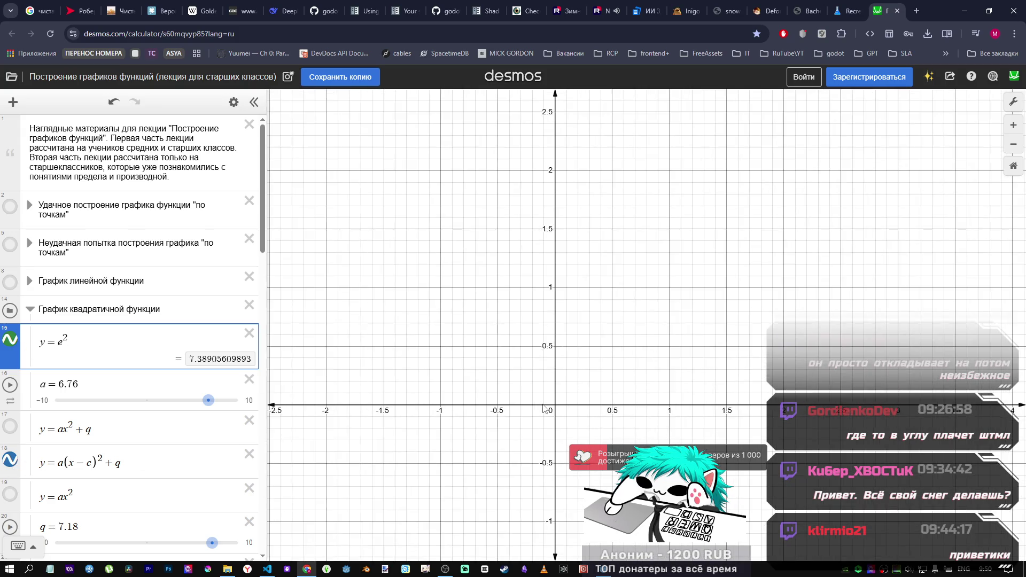
pyautogui.click(11, 342)
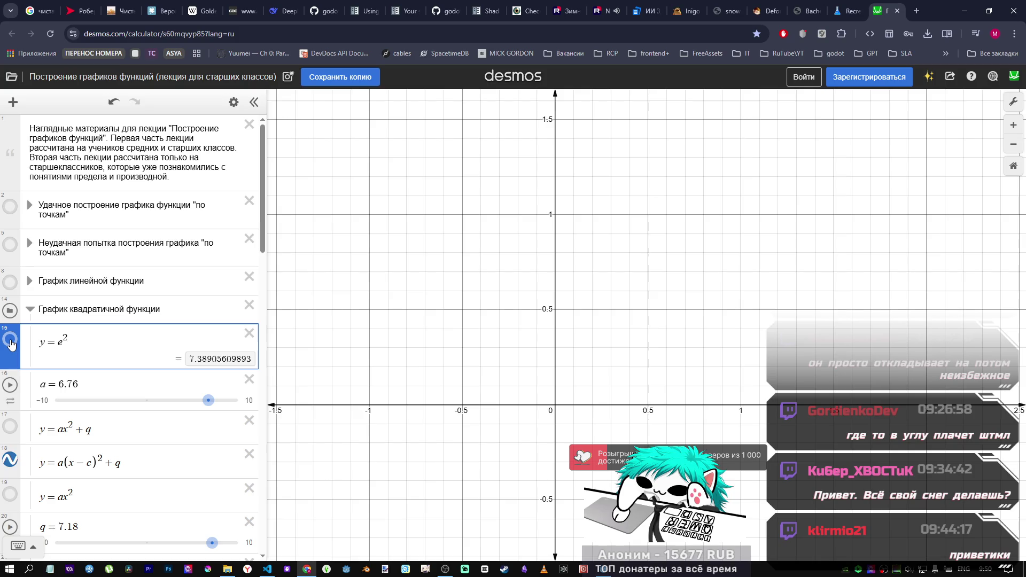
pyautogui.click(10, 342)
pyautogui.write('x')
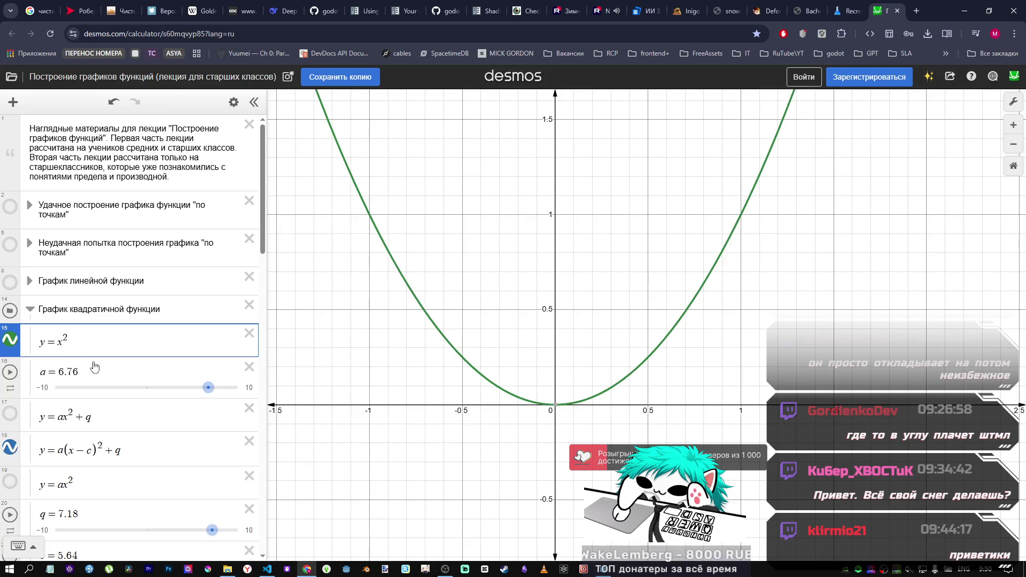
# Step: Zoom out and pan the graph, and hide the blue y=a(x−c)²+q parabola
pyautogui.scroll(-1, 560, 413)
pyautogui.scroll(-10, 559, 413)
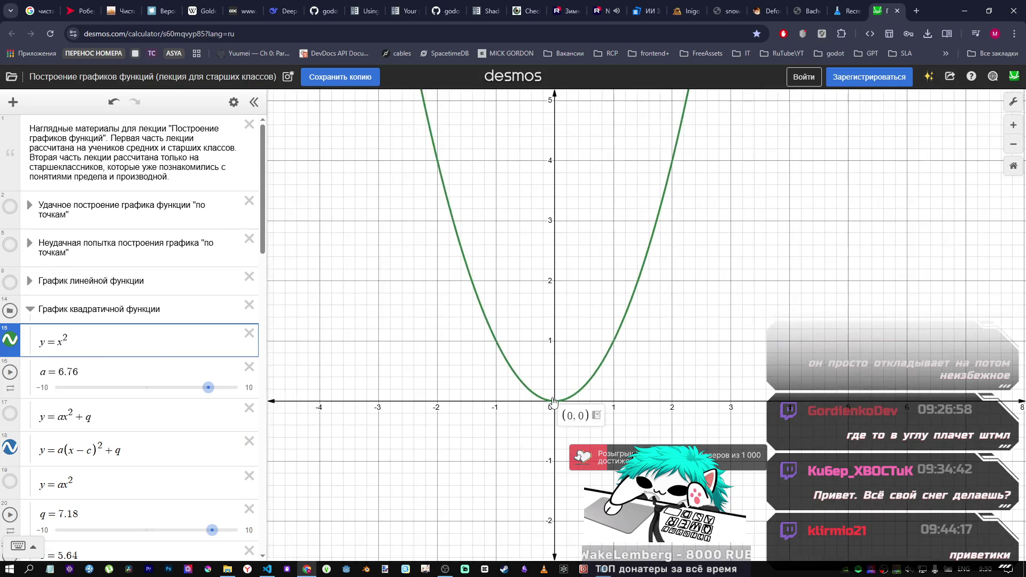
pyautogui.scroll(-3, 551, 390)
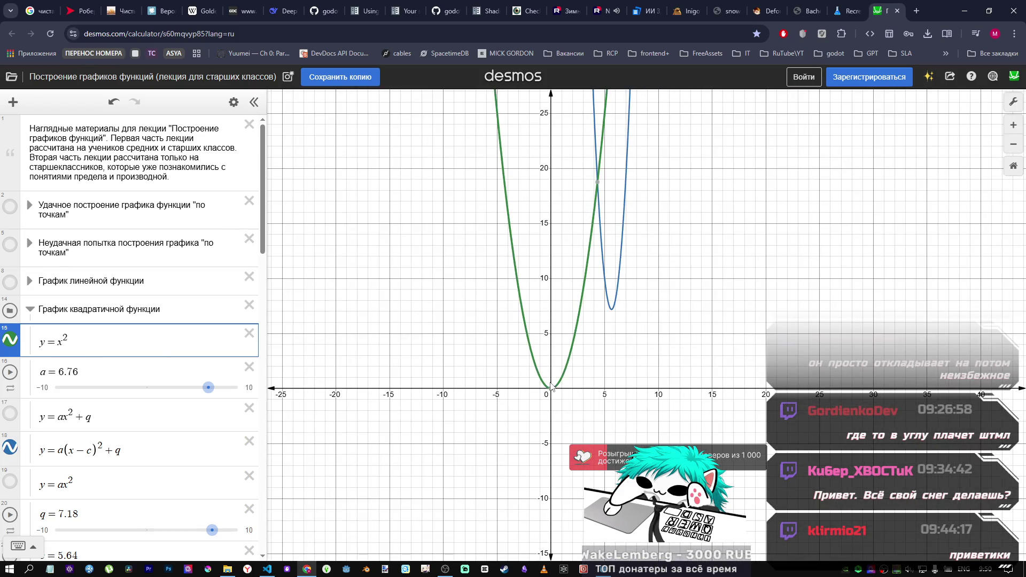
pyautogui.moveTo(697, 250); pyautogui.dragTo(674, 268)
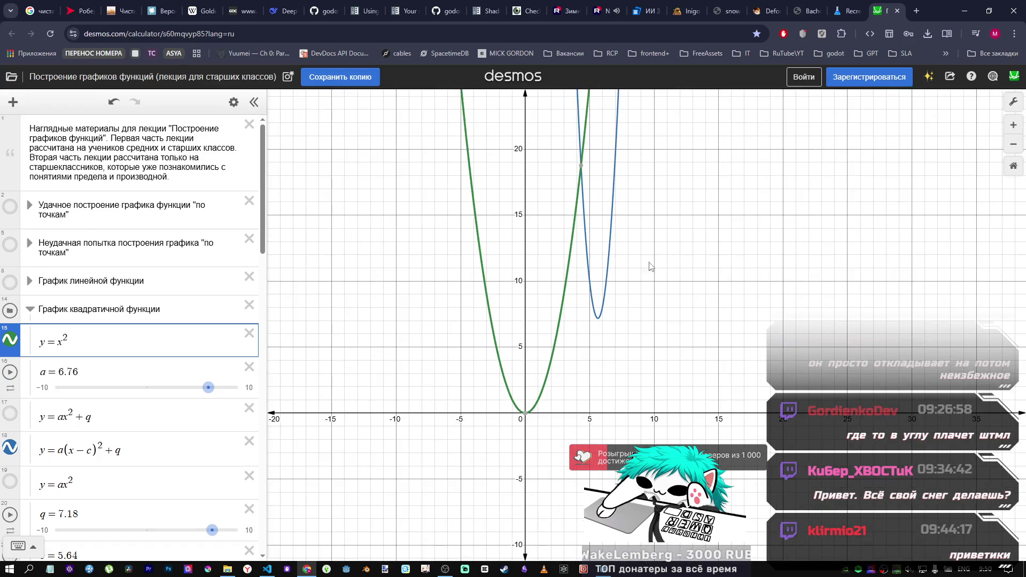
pyautogui.click(9, 447)
pyautogui.scroll(5, 574, 315)
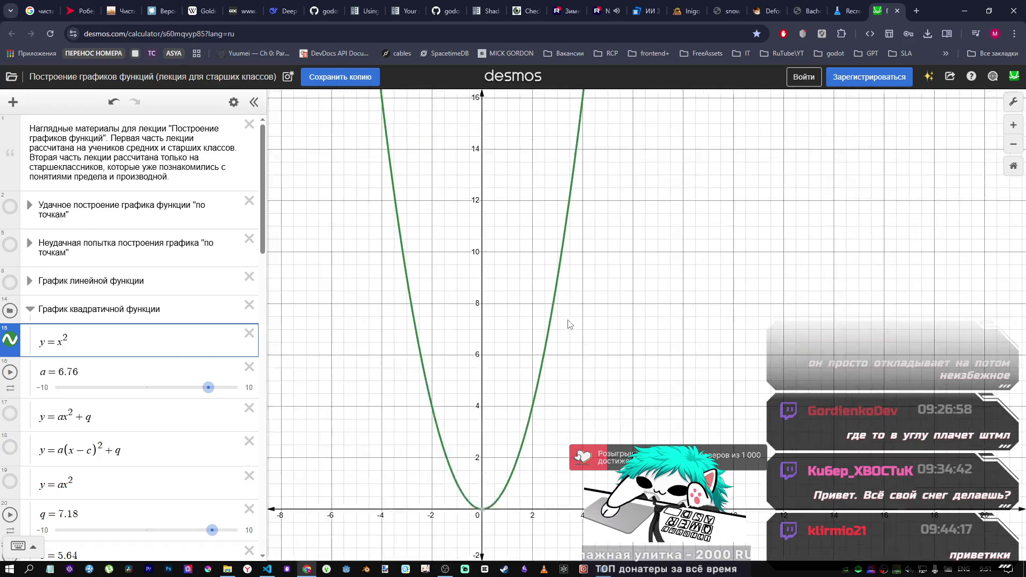
pyautogui.scroll(-1, 493, 359)
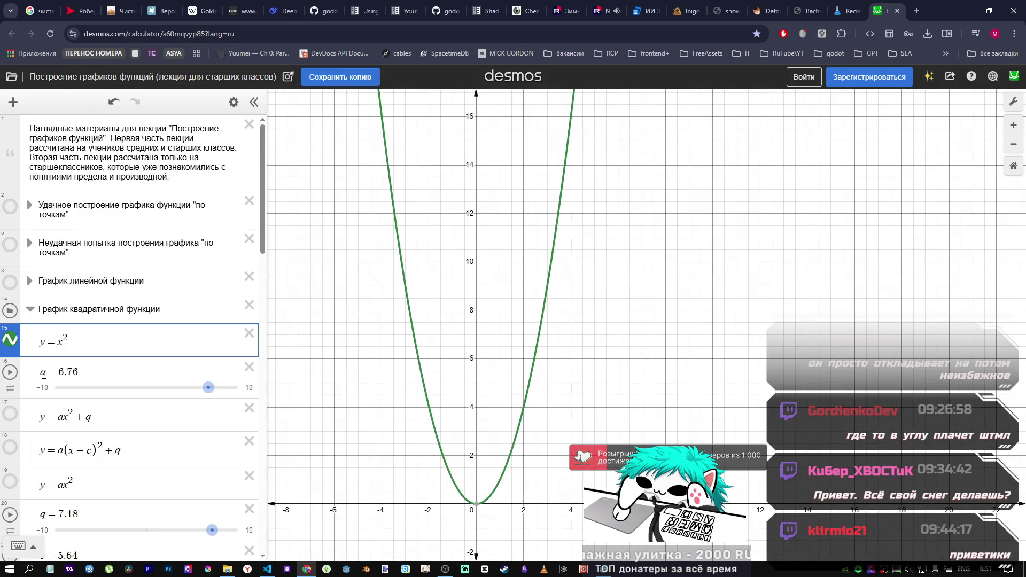
pyautogui.doubleClick(65, 344)
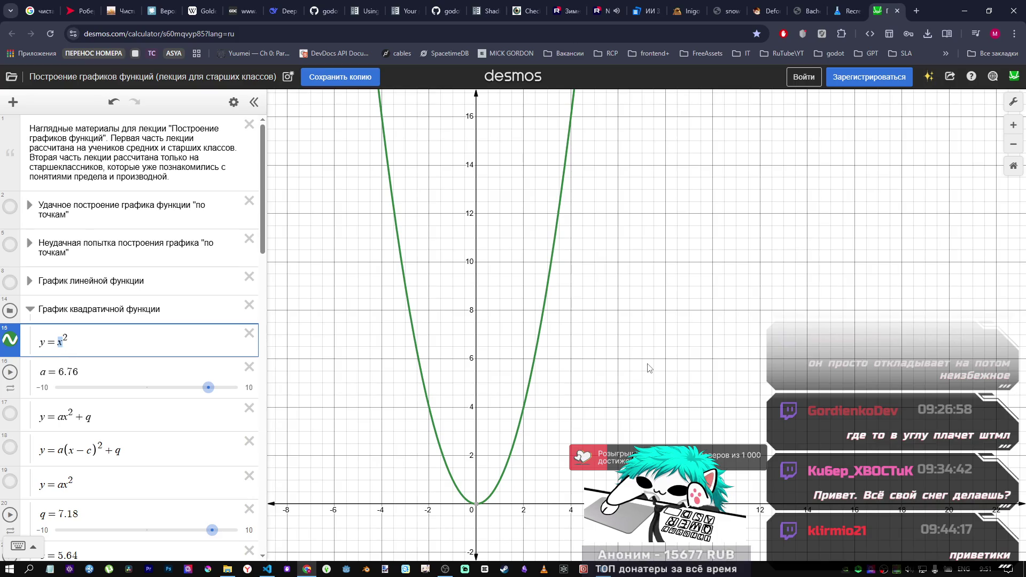
pyautogui.click(605, 569)
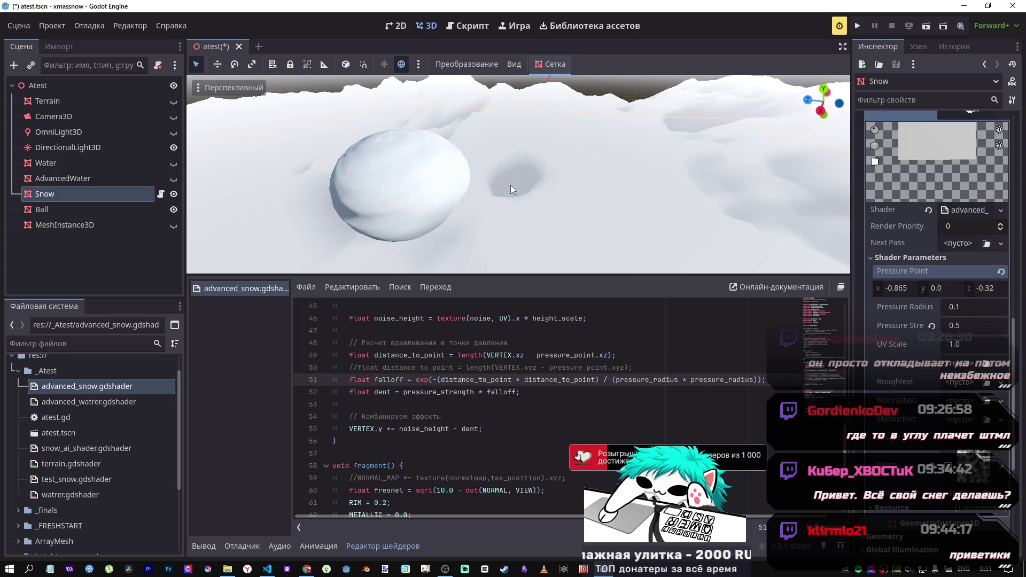
# Step: Look up exp in Godot's built-in help to read the float exp(x: float) description
pyautogui.hotkey('alt', 'Tab')
pyautogui.hotkey('alt', 'Tab')
pyautogui.doubleClick(422, 379)
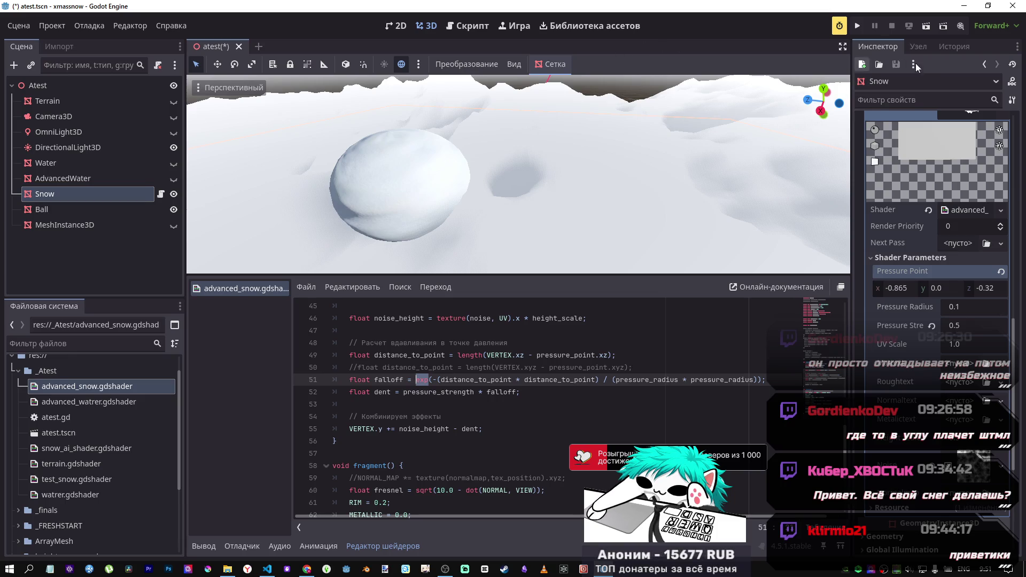
pyautogui.click(1011, 81)
pyautogui.click(750, 66)
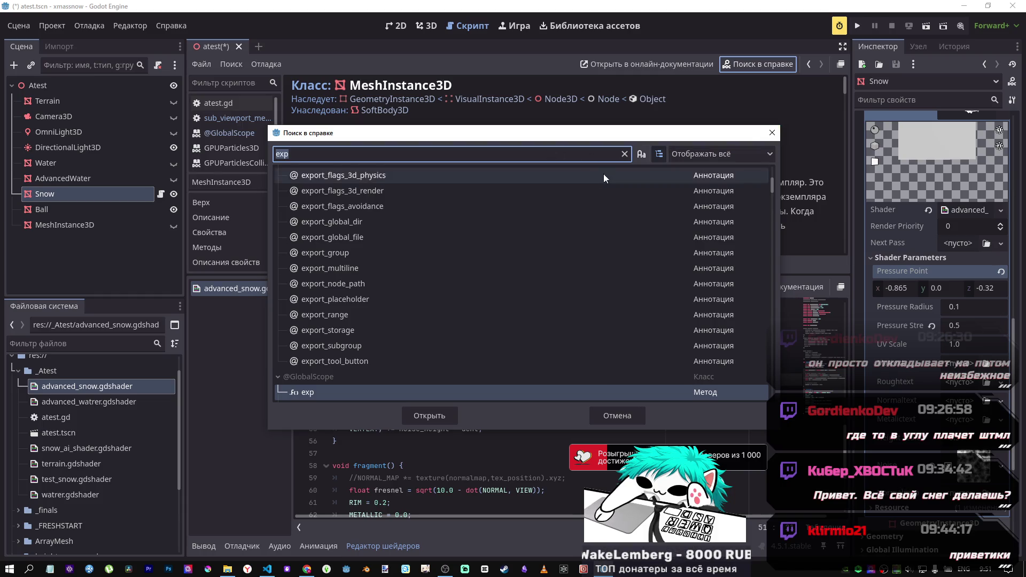
pyautogui.scroll(-3, 389, 367)
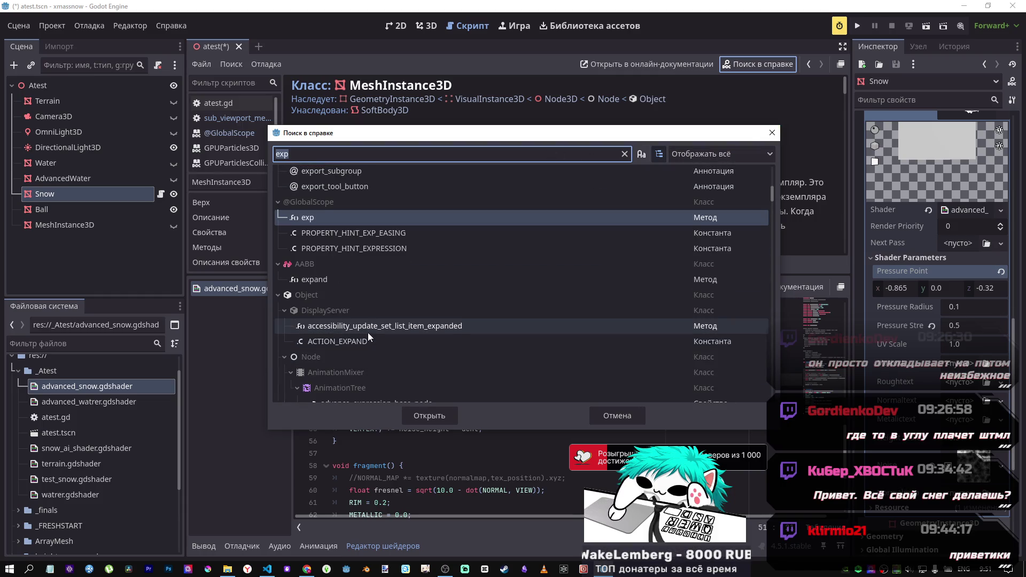
pyautogui.doubleClick(341, 216)
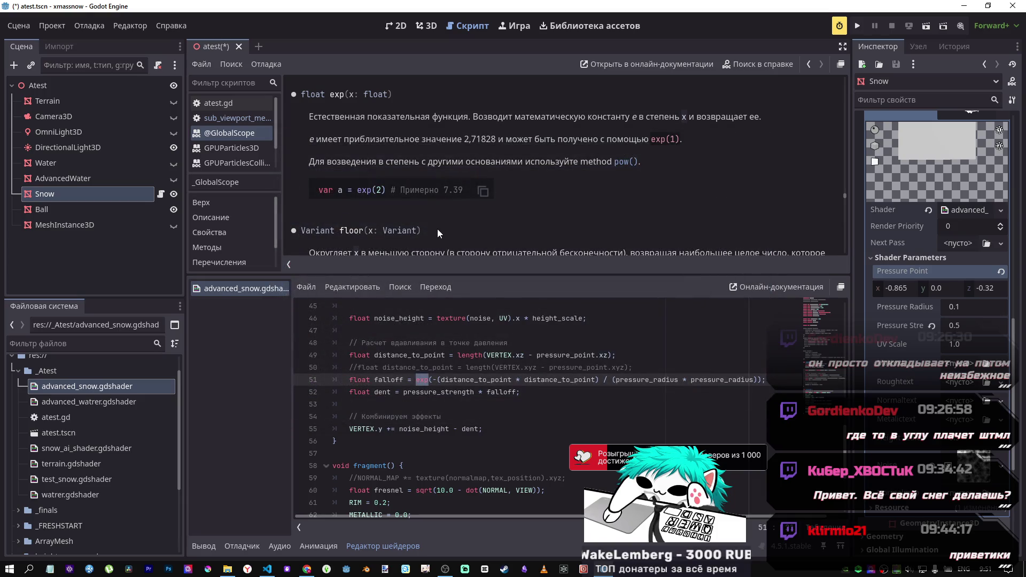
pyautogui.click(306, 568)
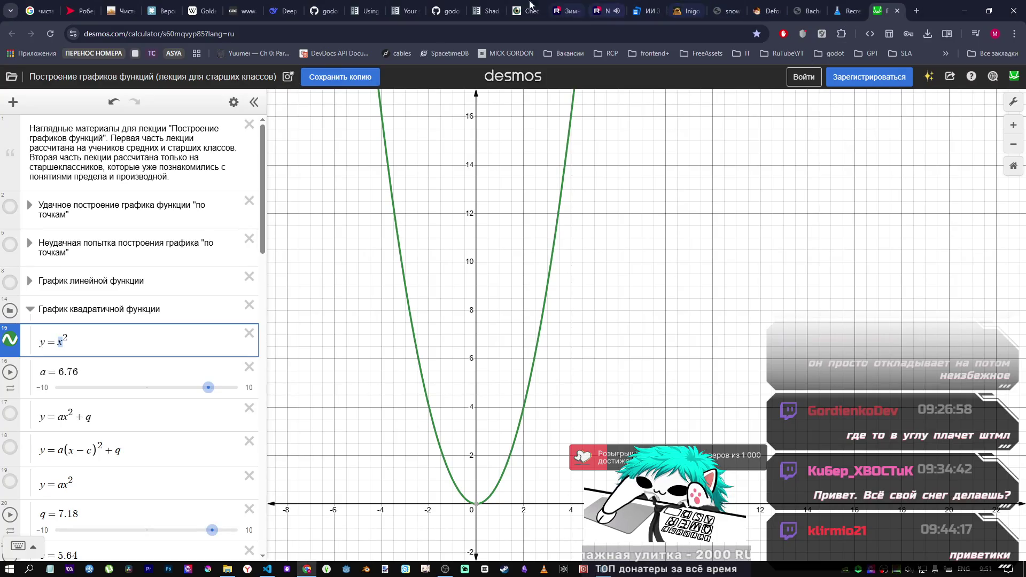
# Step: Go to the shader Built-in functions page in the Godot shading language docs
pyautogui.click(469, 7)
pyautogui.scroll(-5, 431, 121)
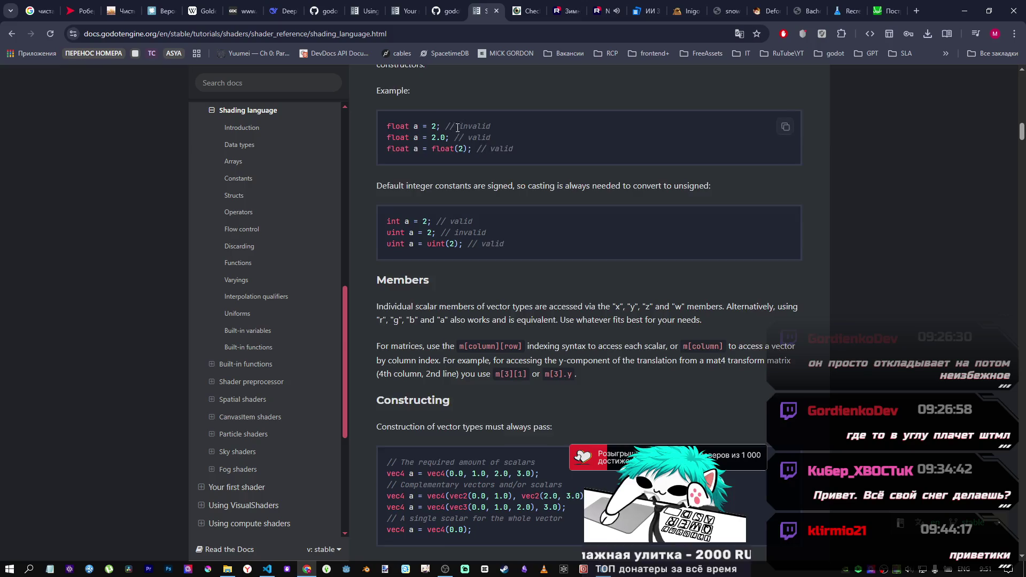
pyautogui.scroll(5, 430, 120)
pyautogui.moveTo(1022, 125); pyautogui.dragTo(1021, 98)
pyautogui.scroll(4, 416, 226)
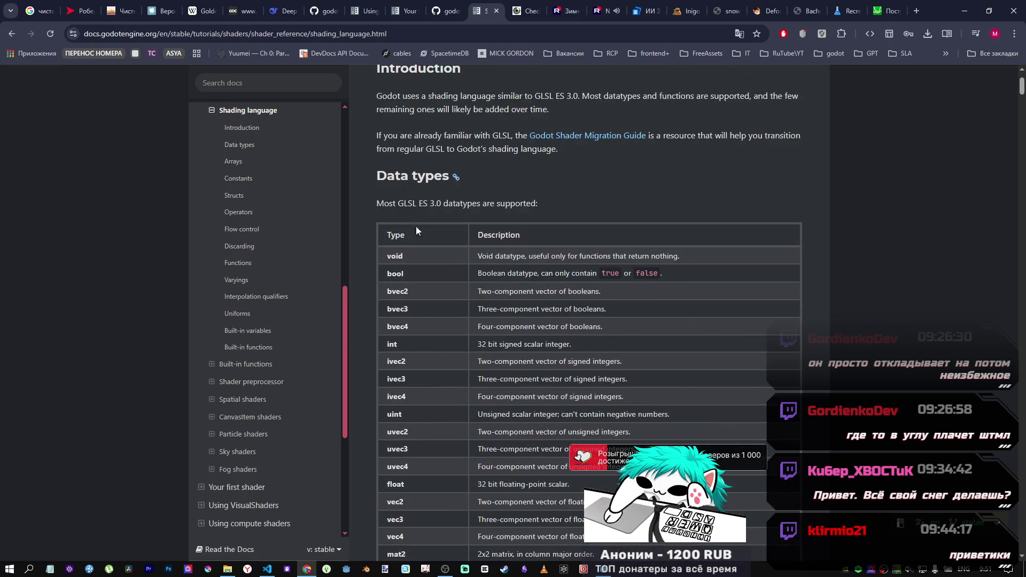
pyautogui.click(235, 363)
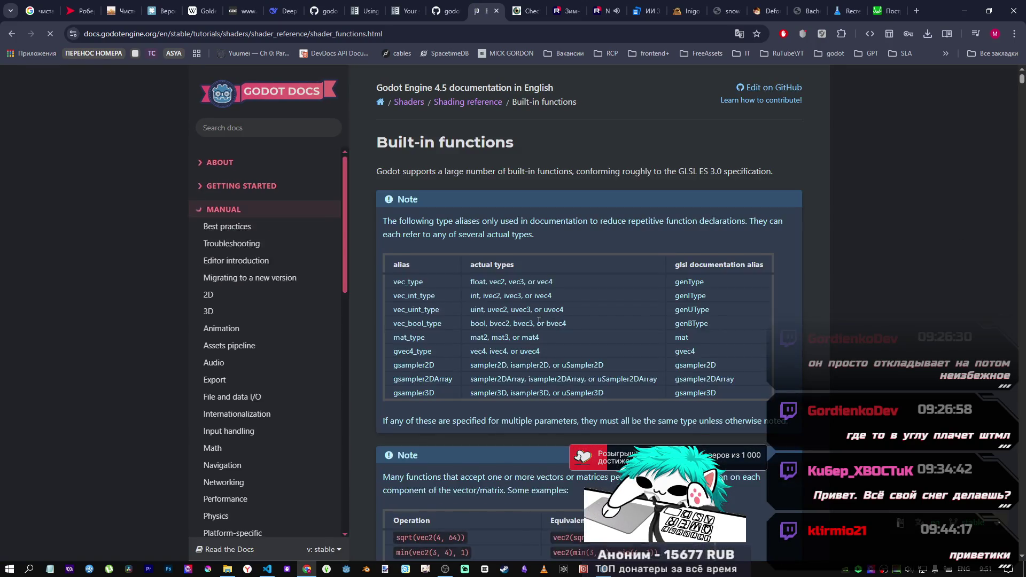
pyautogui.scroll(-12, 531, 328)
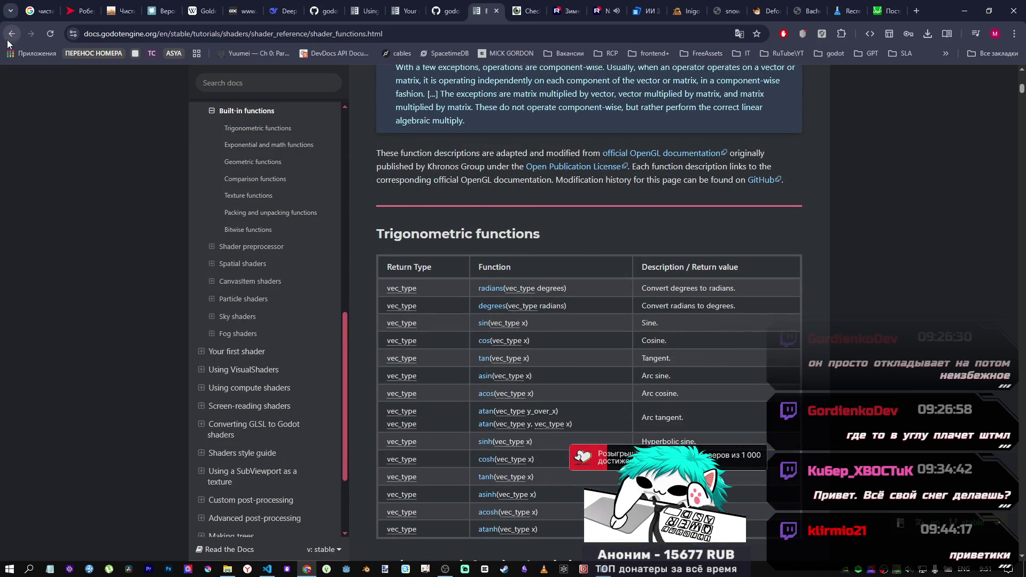
pyautogui.click(11, 33)
pyautogui.click(31, 33)
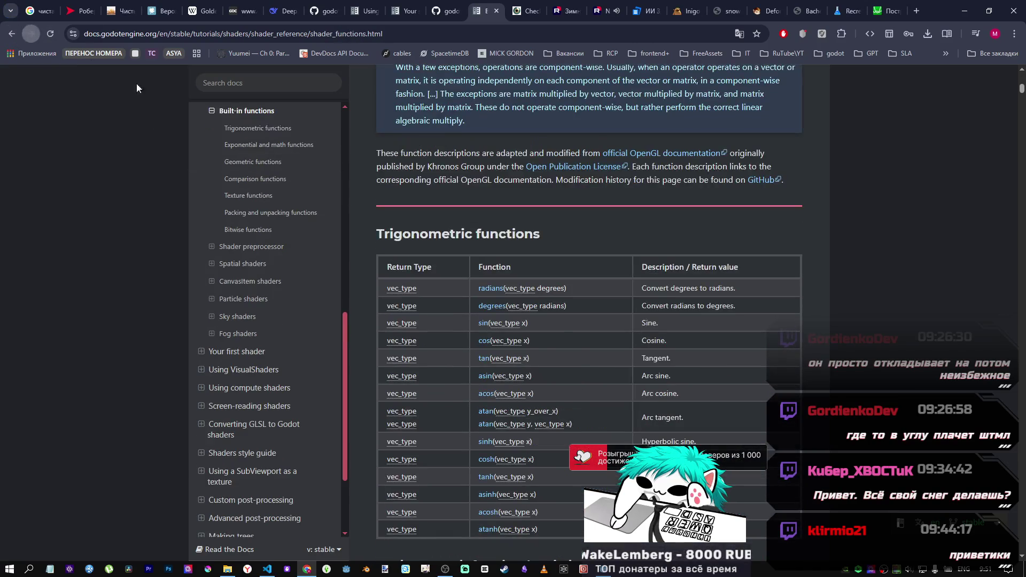
pyautogui.scroll(-12, 469, 346)
# Step: Find exp on the Built-in functions page and read its signature
pyautogui.hotkey('ctrl', 'f')
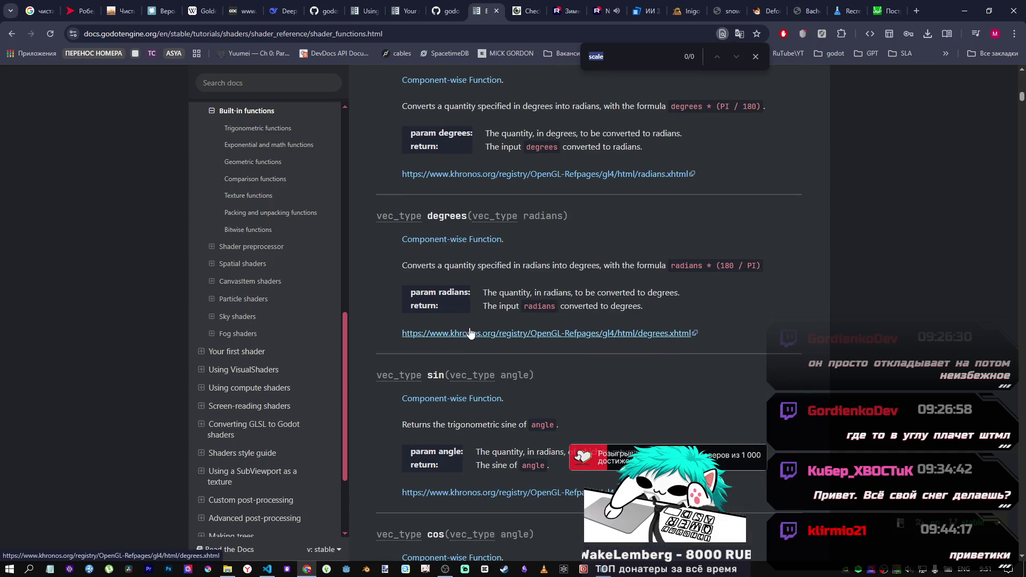
pyautogui.write('exp')
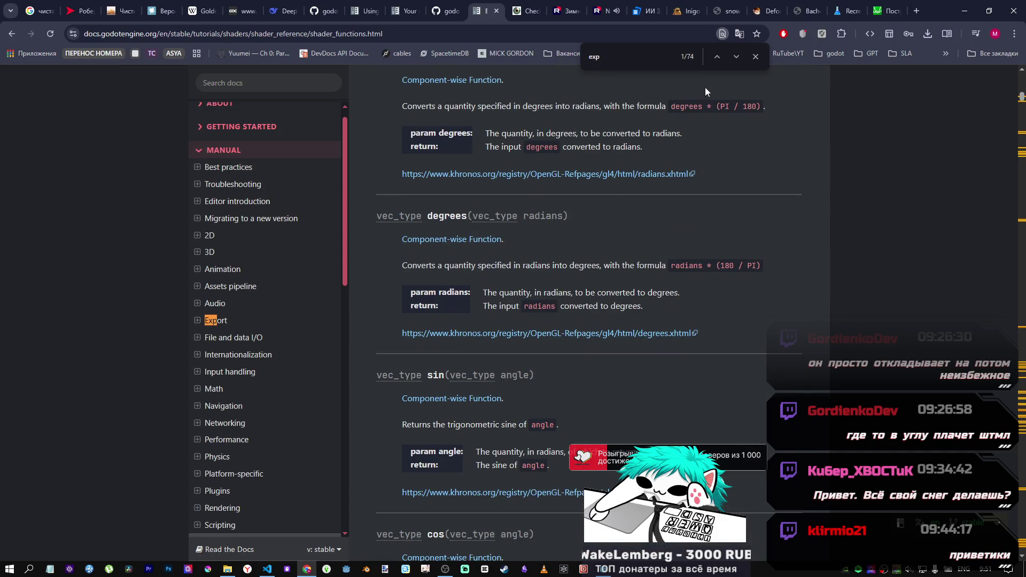
pyautogui.moveTo(1021, 99); pyautogui.dragTo(1019, 151)
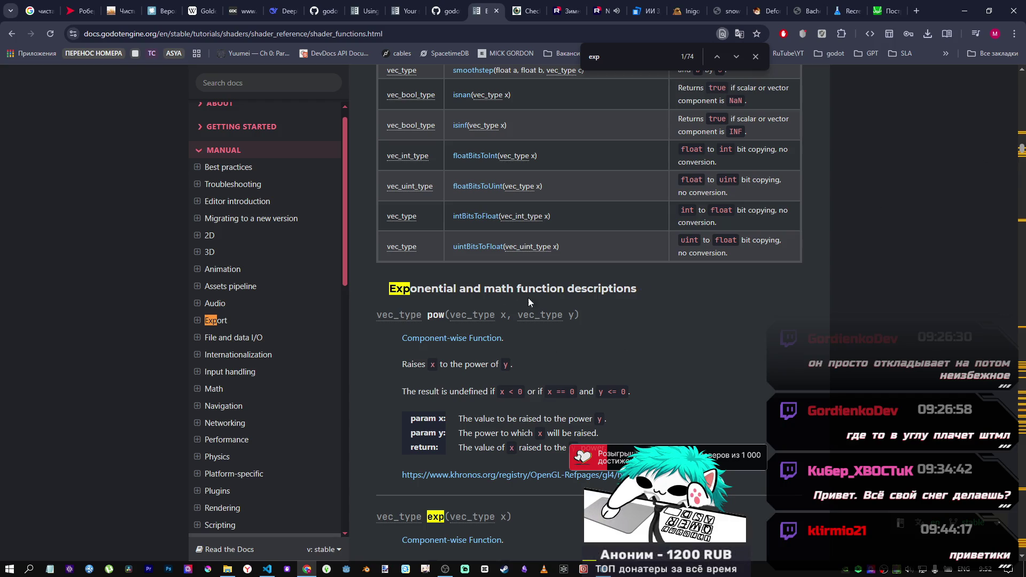
pyautogui.scroll(-4, 551, 328)
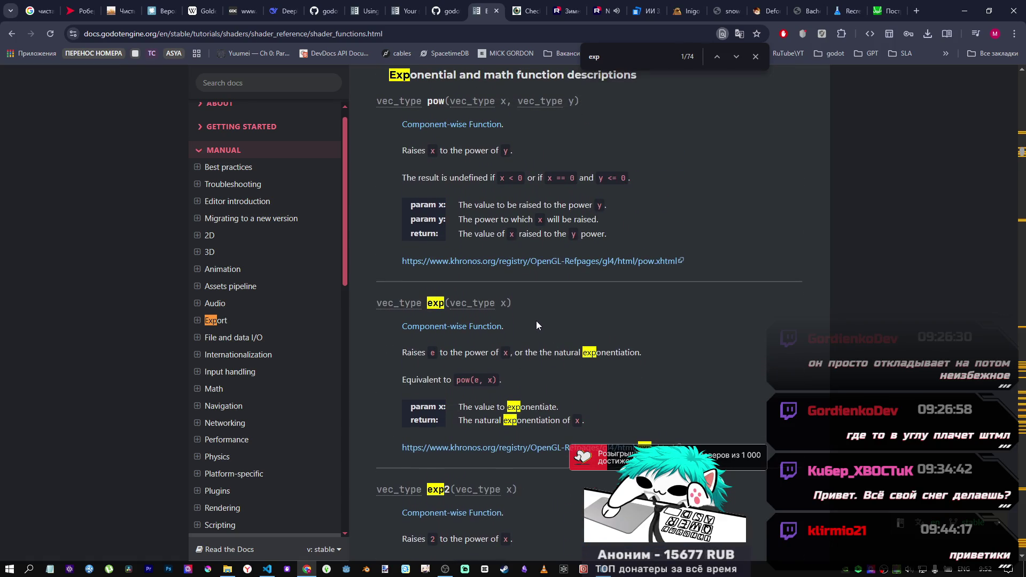
pyautogui.scroll(3, 517, 315)
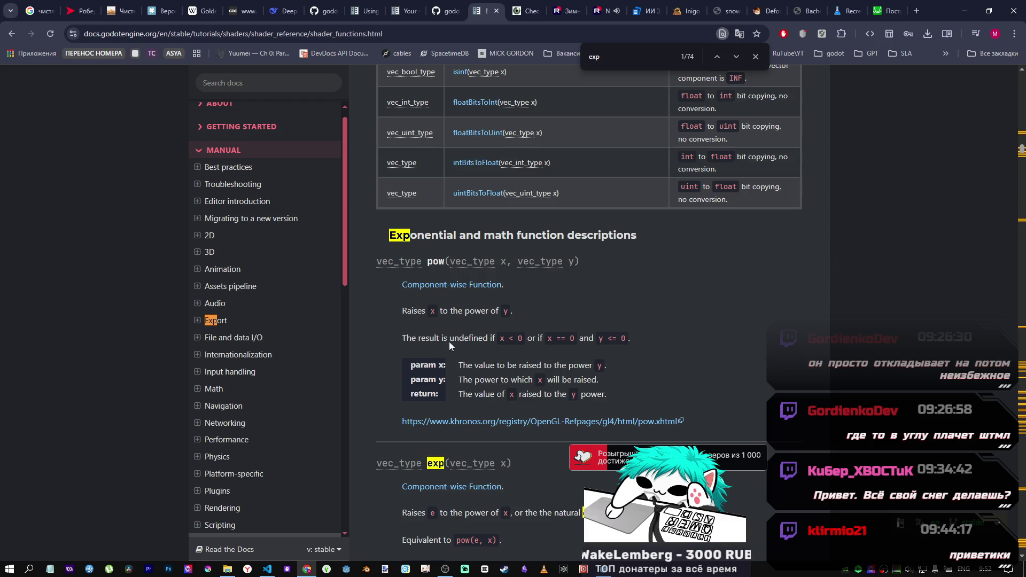
pyautogui.scroll(-1, 467, 325)
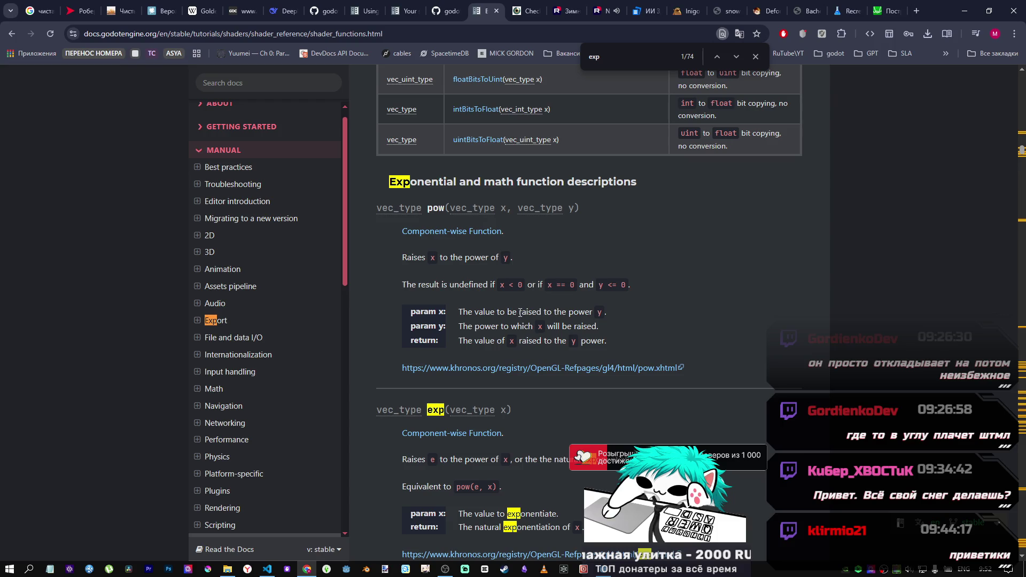
pyautogui.click(509, 311)
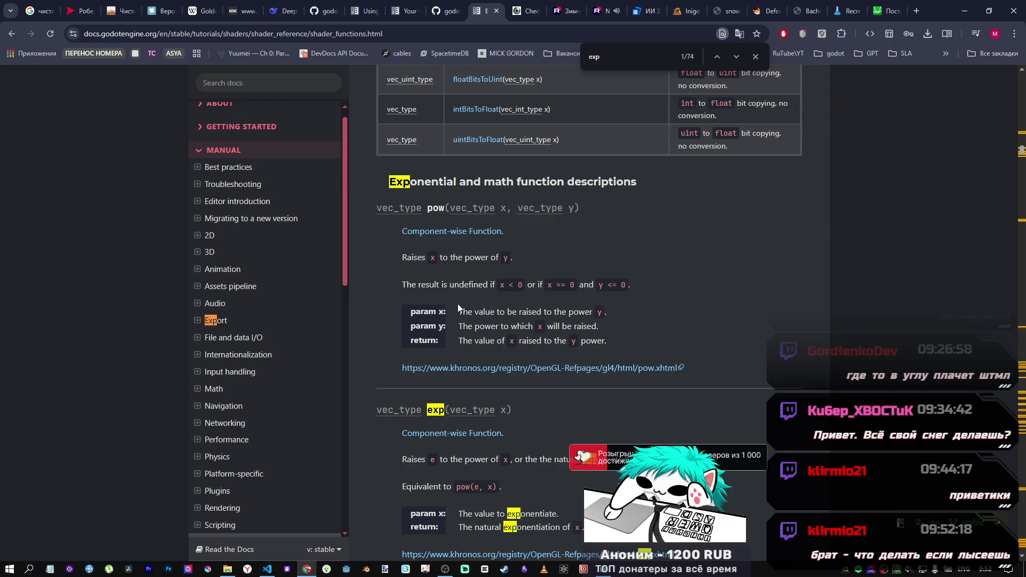
pyautogui.scroll(-2, 459, 305)
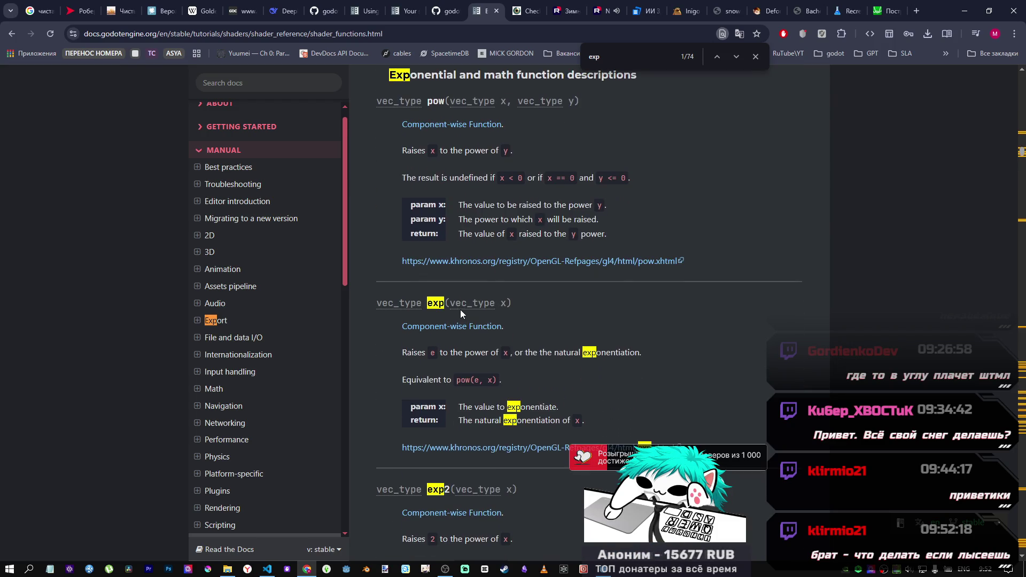
pyautogui.scroll(-1, 460, 309)
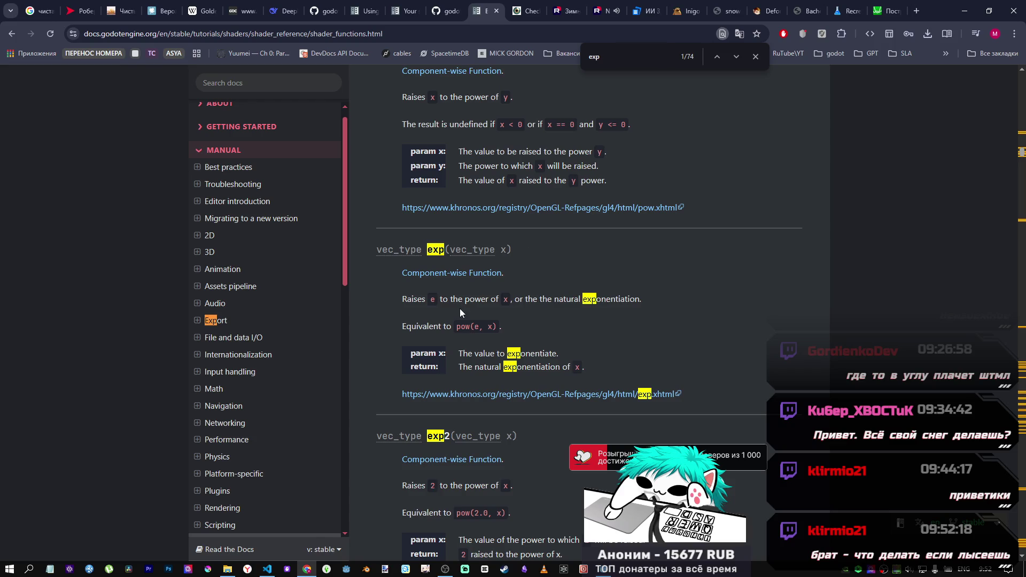
pyautogui.scroll(4, 460, 309)
pyautogui.scroll(-3, 460, 309)
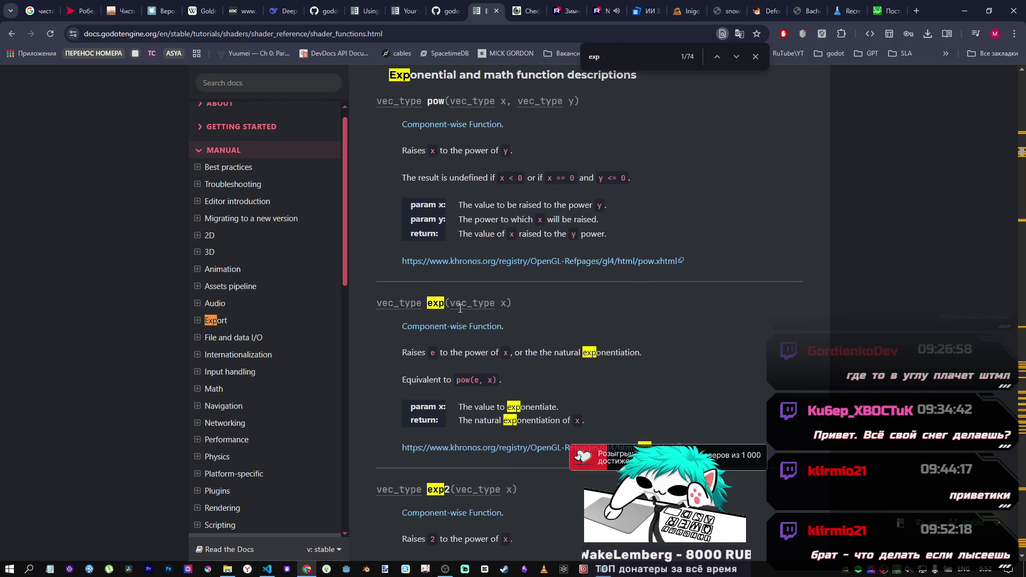
pyautogui.scroll(1, 459, 308)
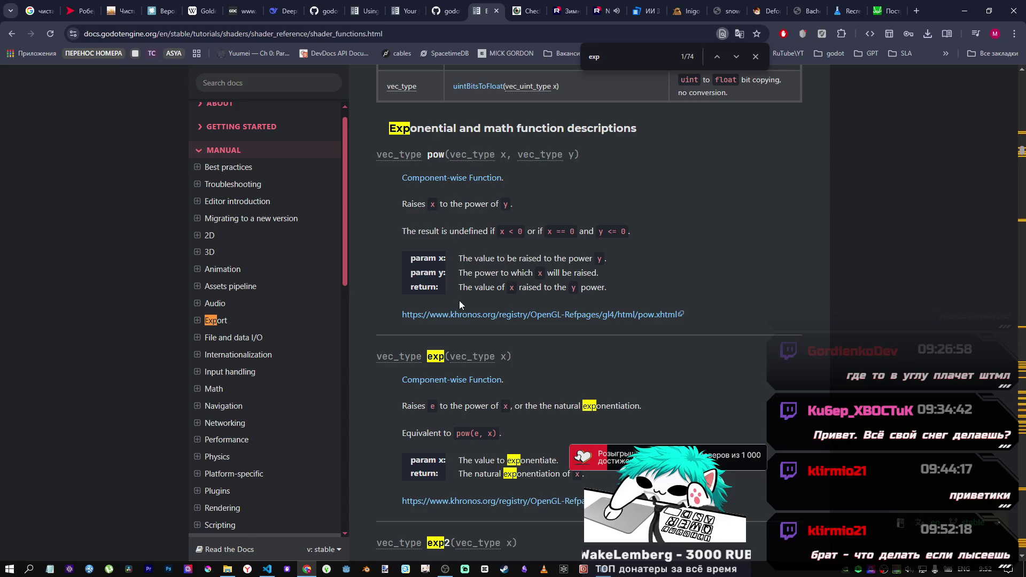
pyautogui.scroll(-1, 457, 304)
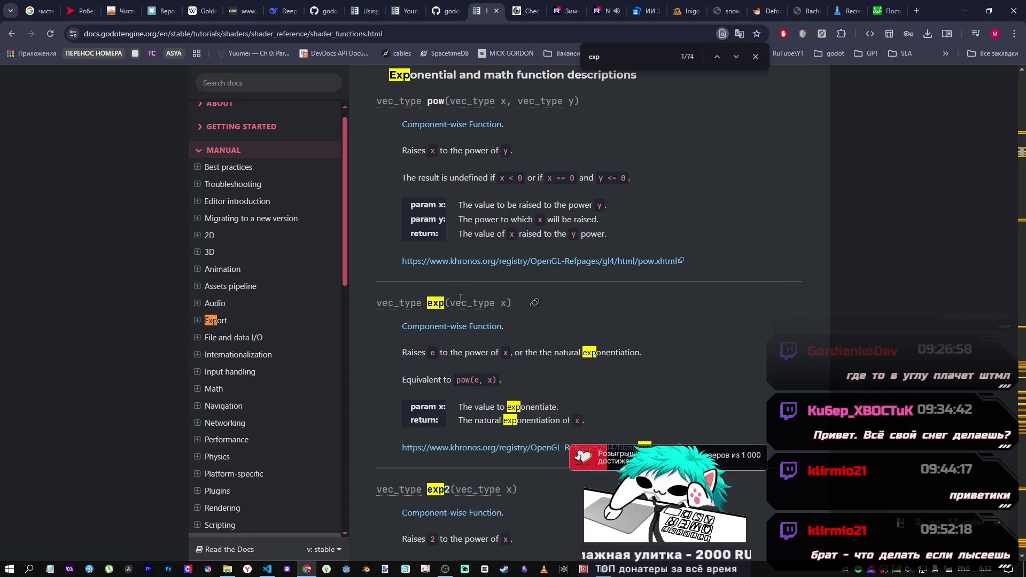
pyautogui.scroll(-1, 460, 299)
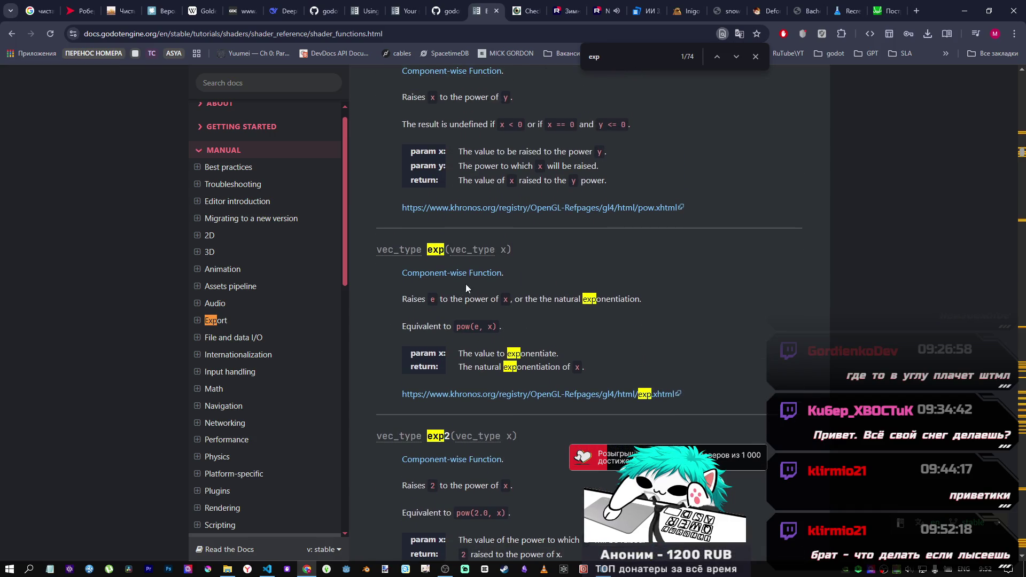
pyautogui.moveTo(449, 250); pyautogui.dragTo(496, 250)
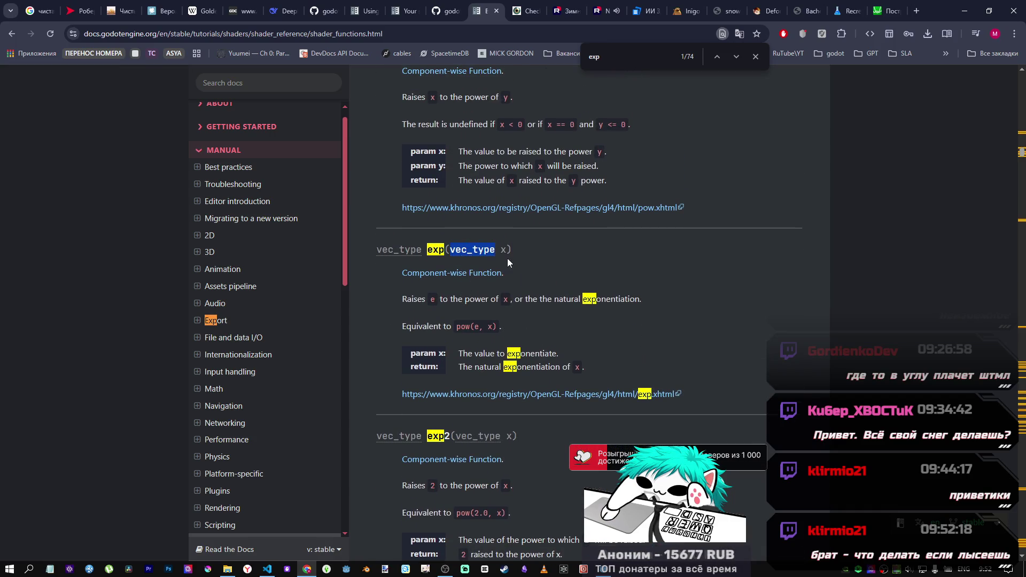
pyautogui.click(508, 259)
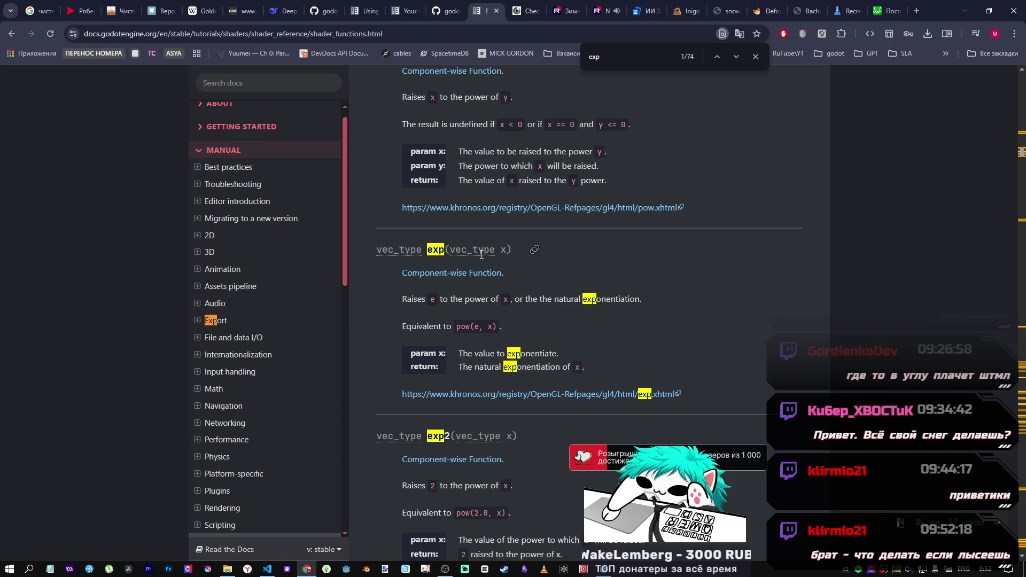
# Step: Read the exp() description, highlighting that it equals pow(e, x)
pyautogui.scroll(-2, 482, 254)
pyautogui.scroll(1, 478, 254)
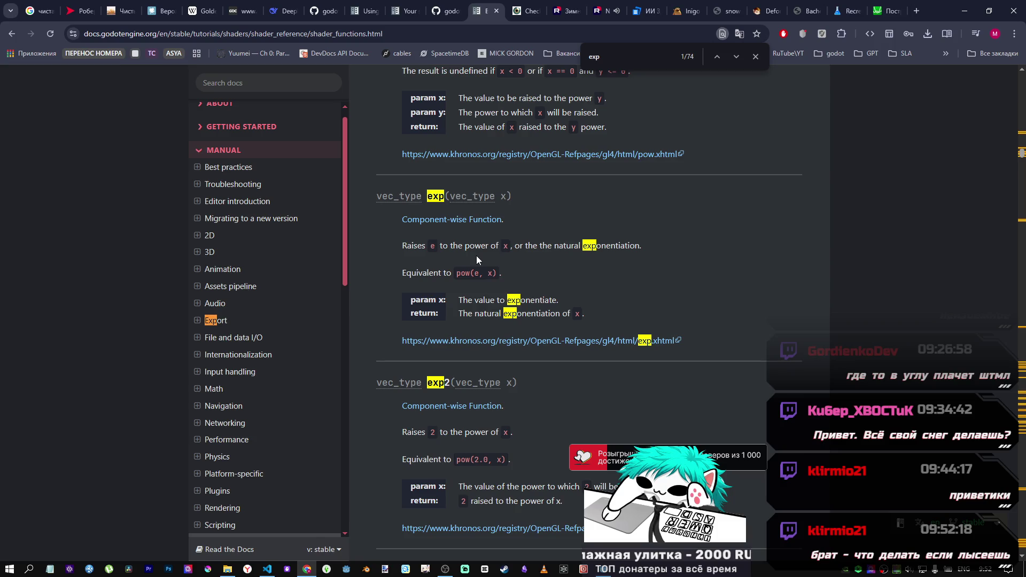
pyautogui.scroll(-1, 475, 256)
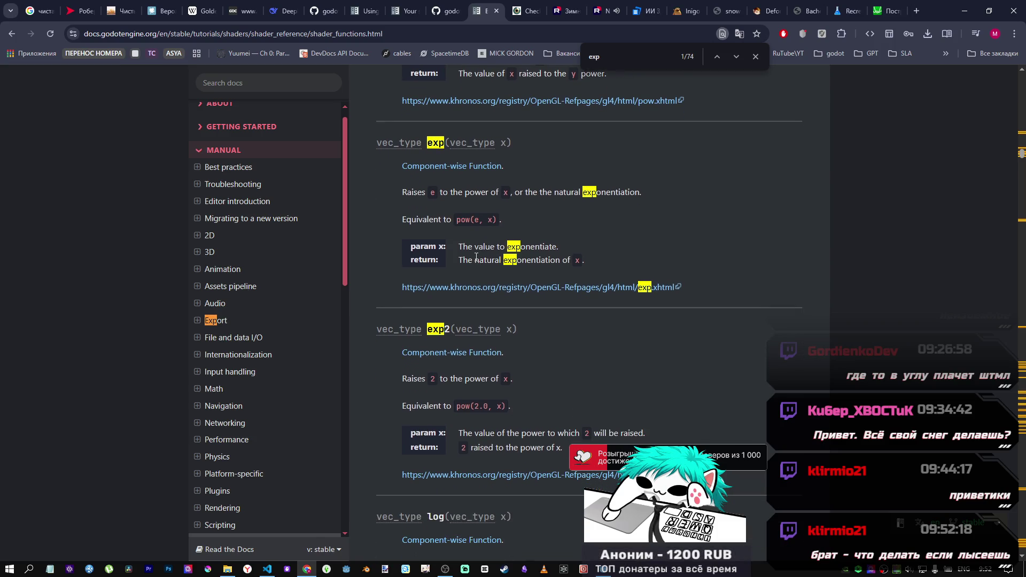
pyautogui.scroll(-1, 657, 293)
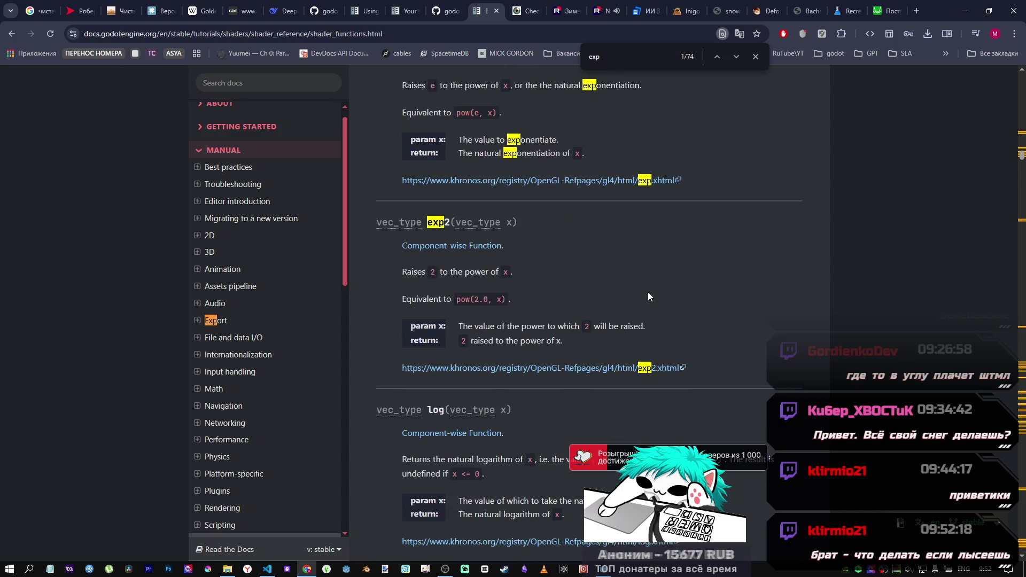
pyautogui.scroll(1, 631, 289)
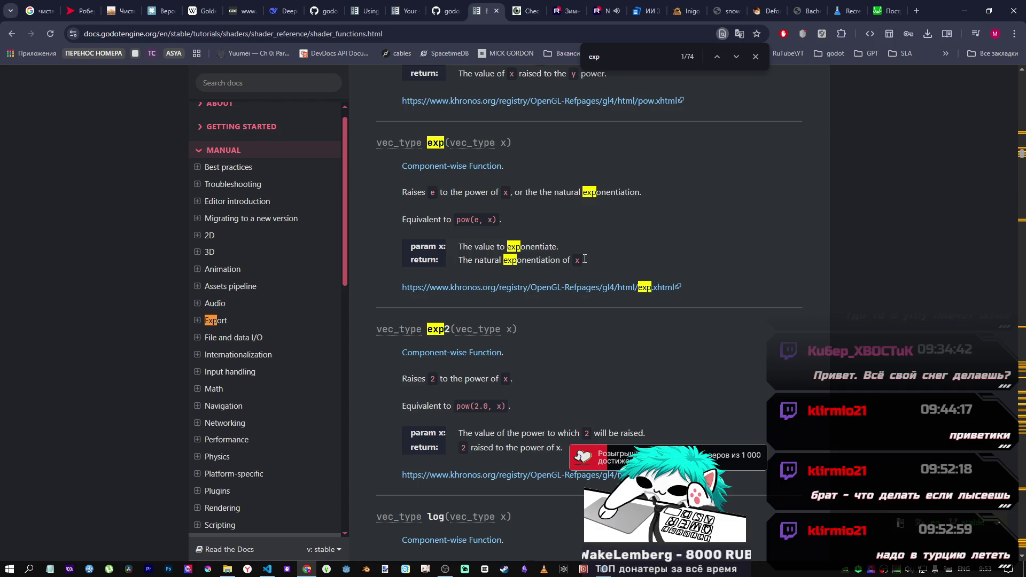
pyautogui.moveTo(584, 260)
pyautogui.mouseDown()
pyautogui.moveTo(448, 219)
pyautogui.moveTo(555, 243)
pyautogui.mouseUp()
pyautogui.click(549, 251)
pyautogui.scroll(-2, 563, 235)
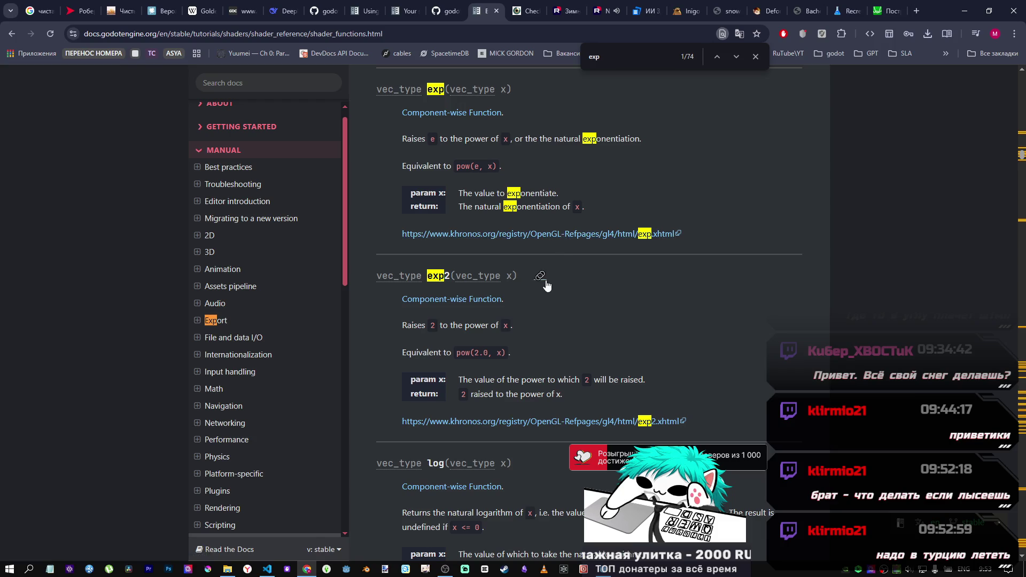
pyautogui.scroll(3, 546, 273)
pyautogui.scroll(3, 546, 273)
pyautogui.scroll(-3, 546, 274)
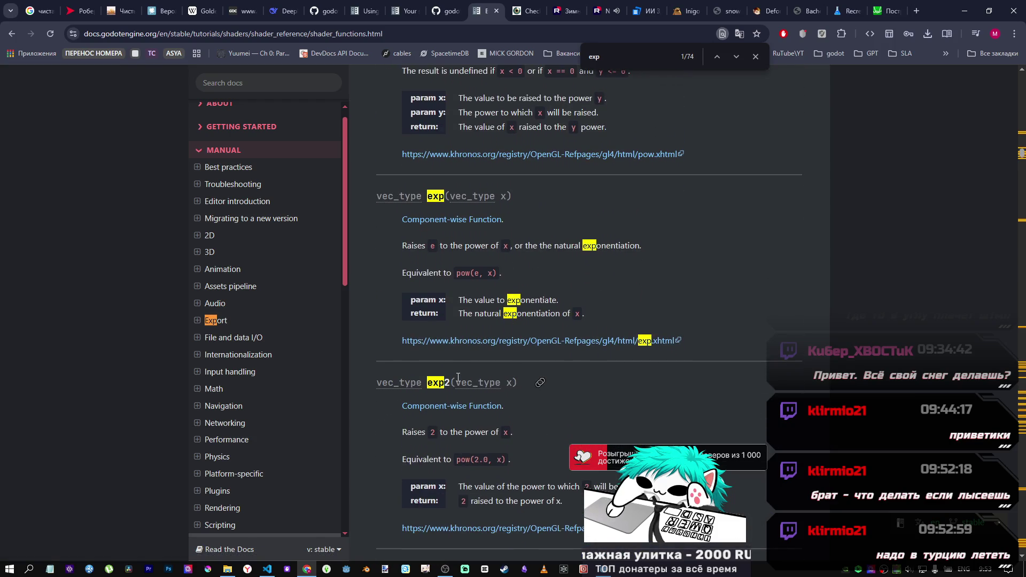
pyautogui.scroll(-1, 456, 380)
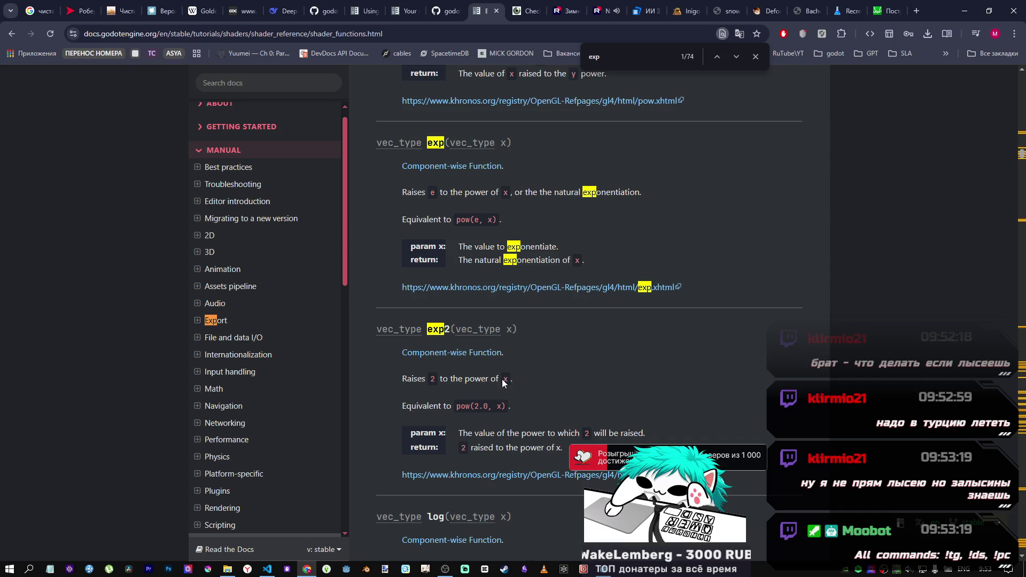
pyautogui.moveTo(457, 218); pyautogui.dragTo(499, 220)
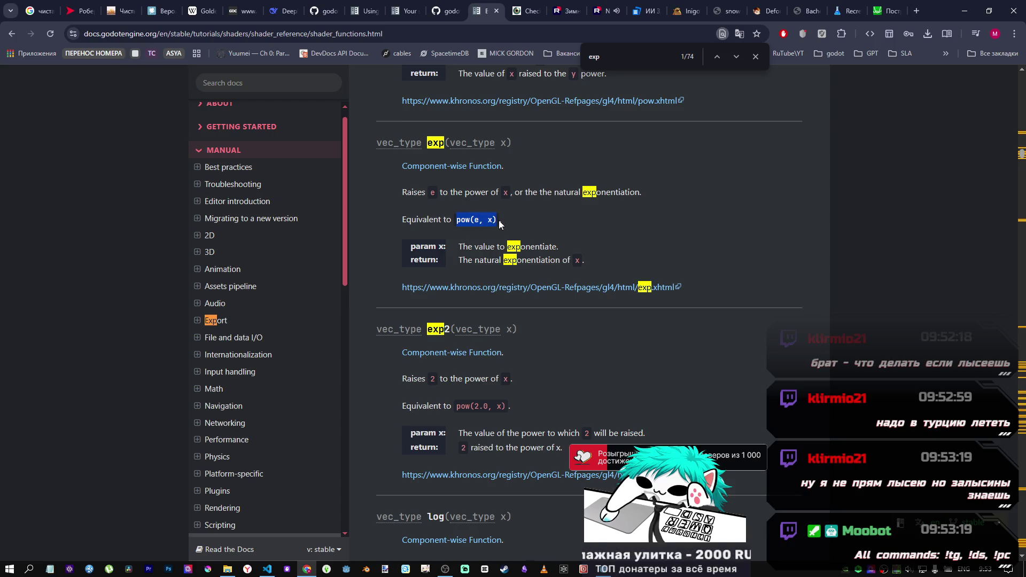
pyautogui.doubleClick(477, 219)
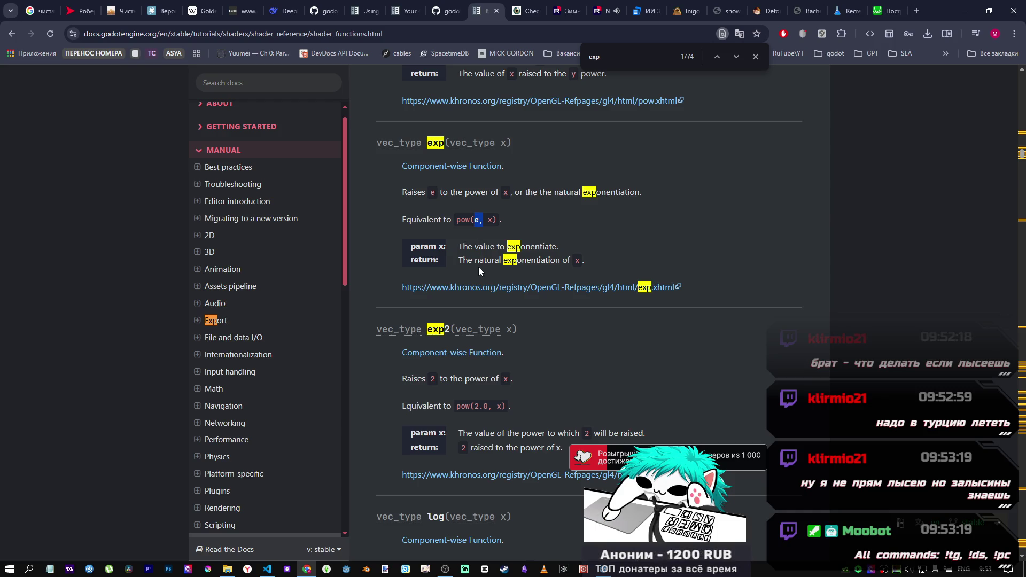
pyautogui.moveTo(478, 247); pyautogui.dragTo(557, 245)
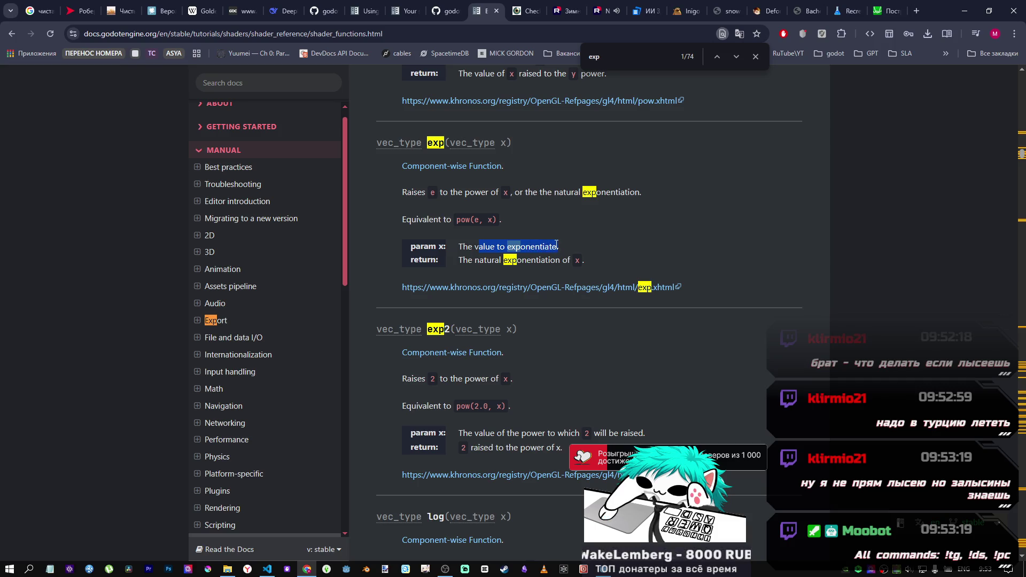
pyautogui.doubleClick(476, 220)
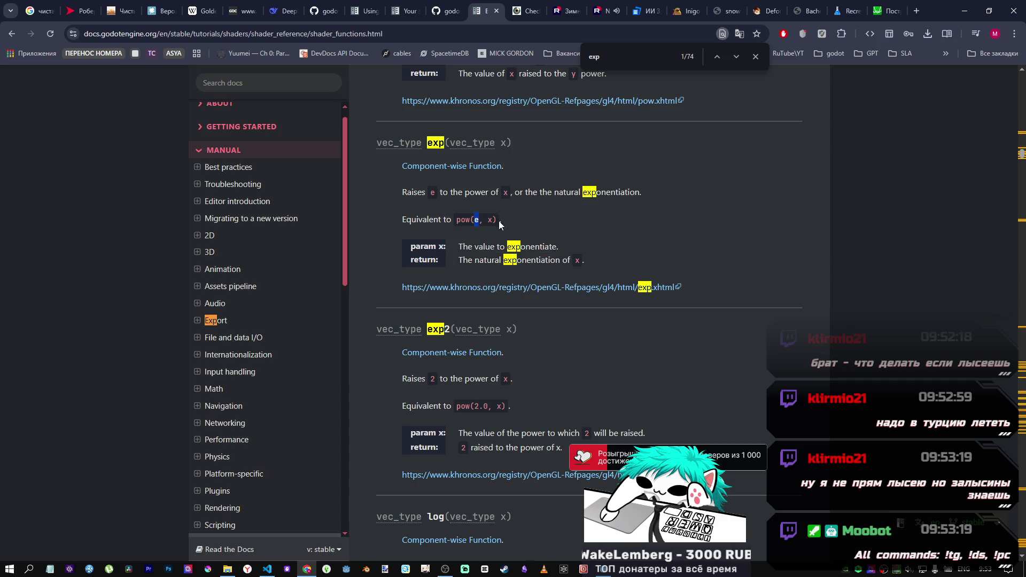
# Step: Save the snow scene in Godot and show the 3D view of the dent
pyautogui.click(608, 570)
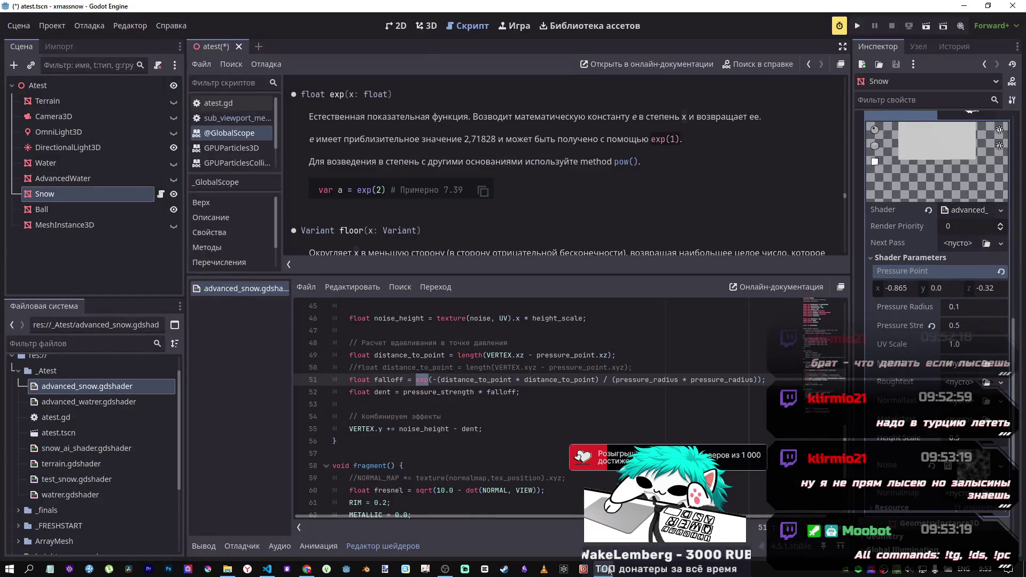
pyautogui.hotkey('ctrl', 's')
pyautogui.hotkey('ctrl', 'F2')
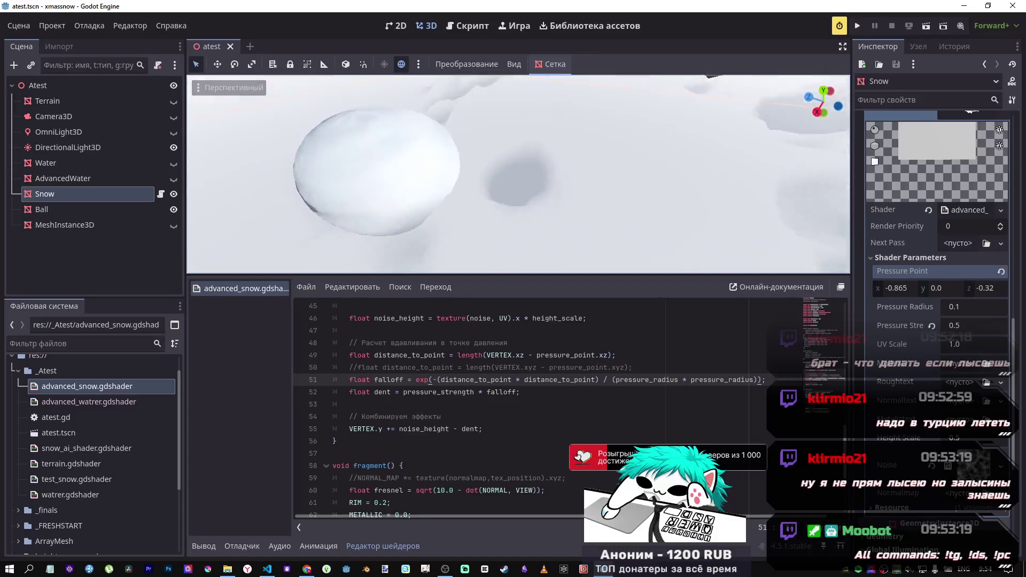
pyautogui.scroll(-5, 512, 251)
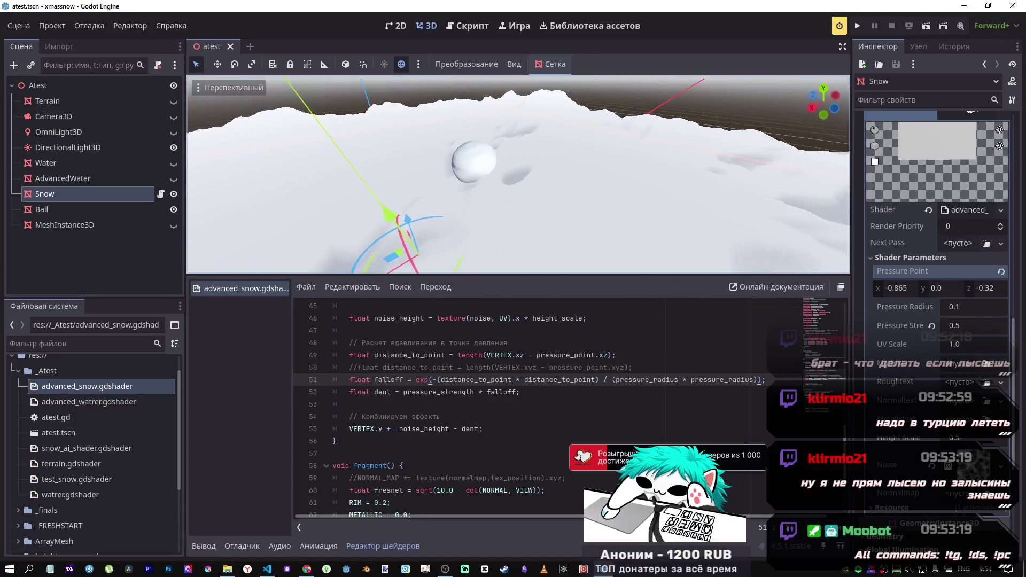
# Step: Return to the Desmos tab and zoom the y = x² graph out and back in
pyautogui.click(307, 569)
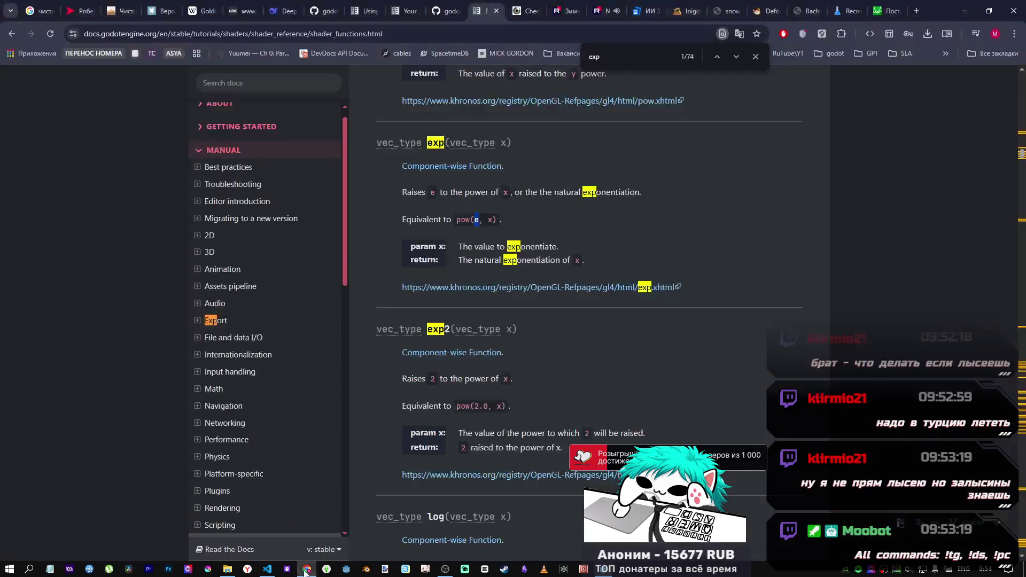
pyautogui.click(887, 10)
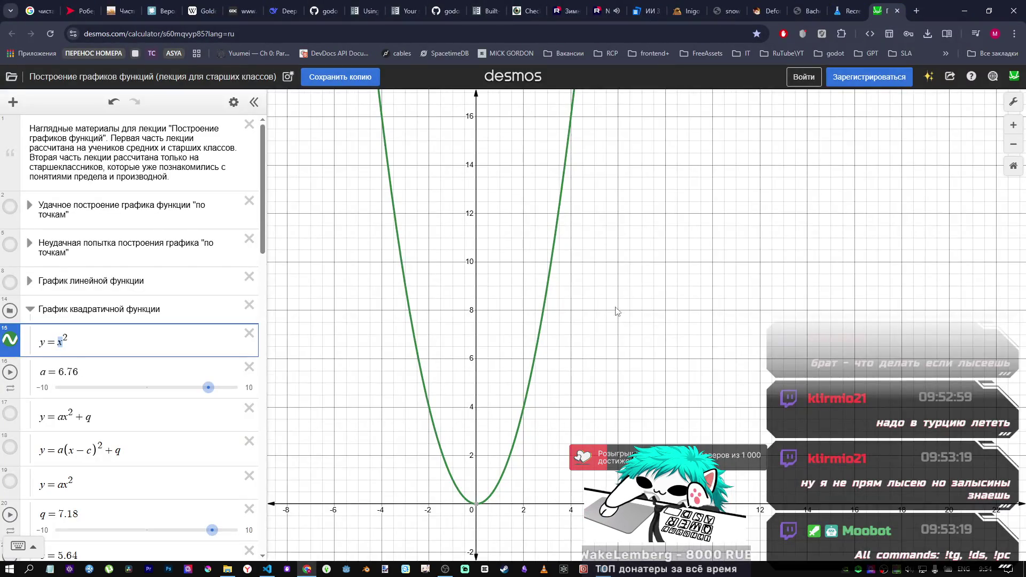
pyautogui.scroll(-5, 597, 311)
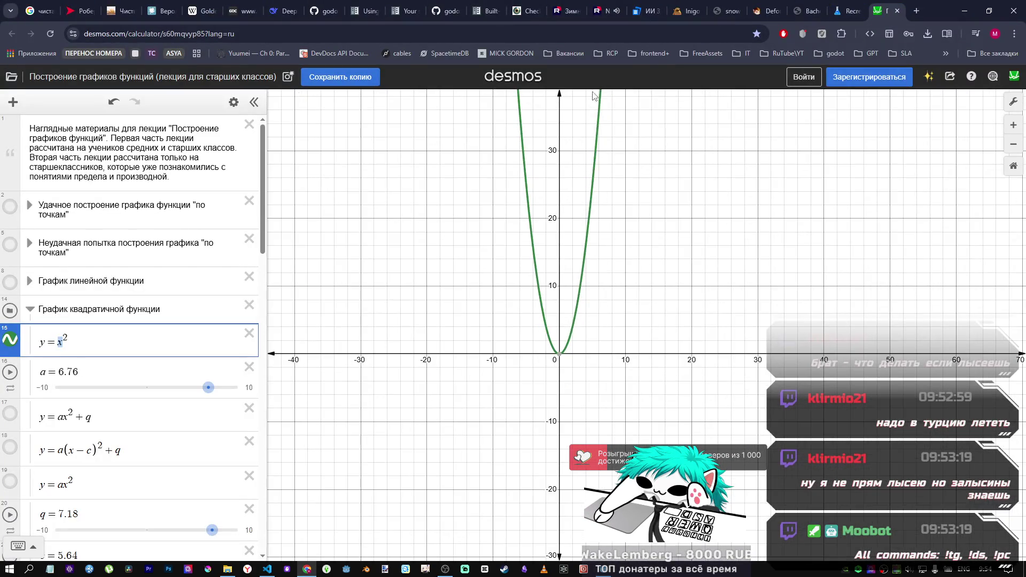
pyautogui.scroll(4, 575, 304)
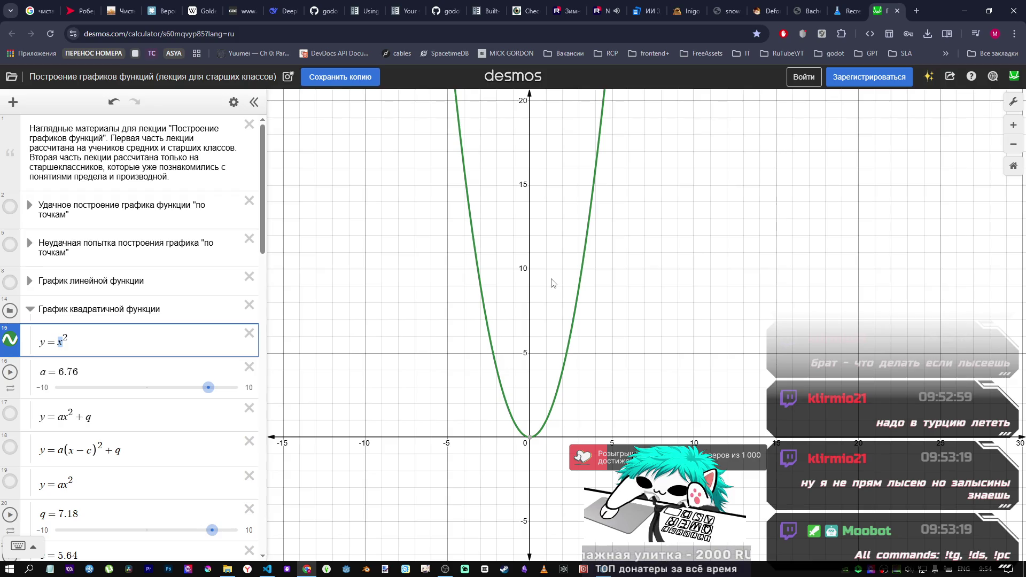
# Step: Show the desktop, then bring back Godot and the notes window beside it
pyautogui.press('super+d')
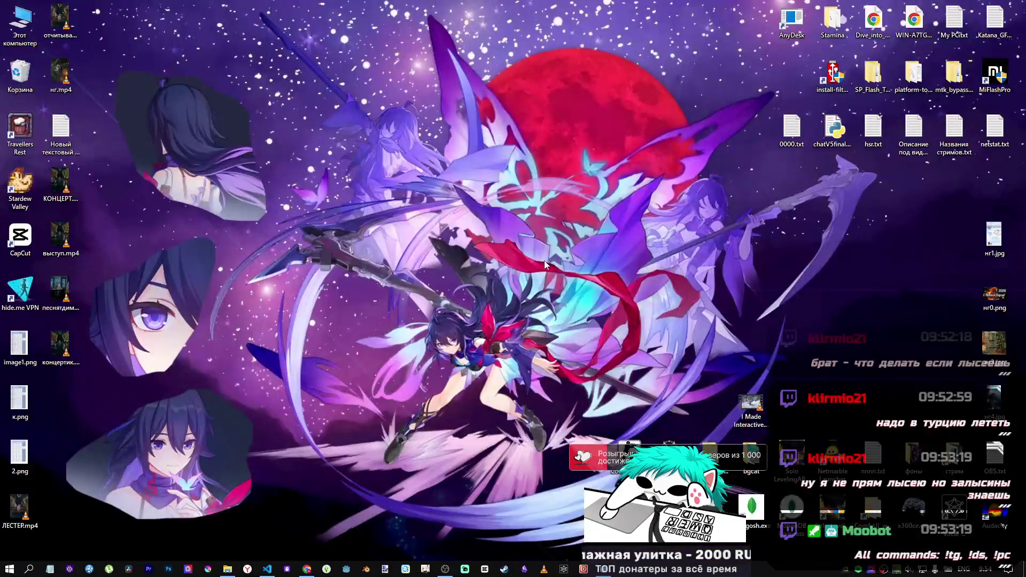
pyautogui.hotkey('alt', 'Tab')
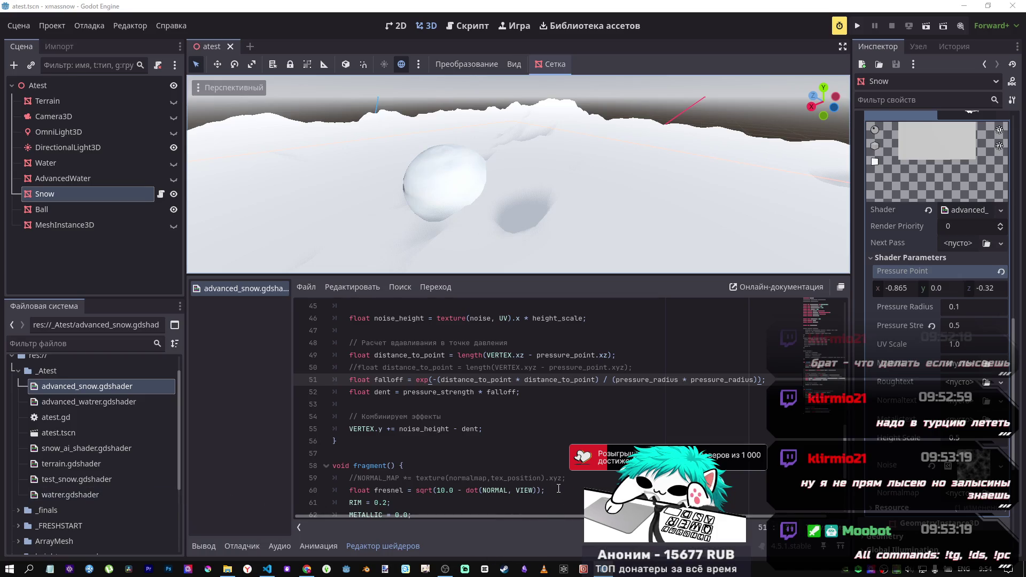
pyautogui.hotkey('alt', 'Tab')
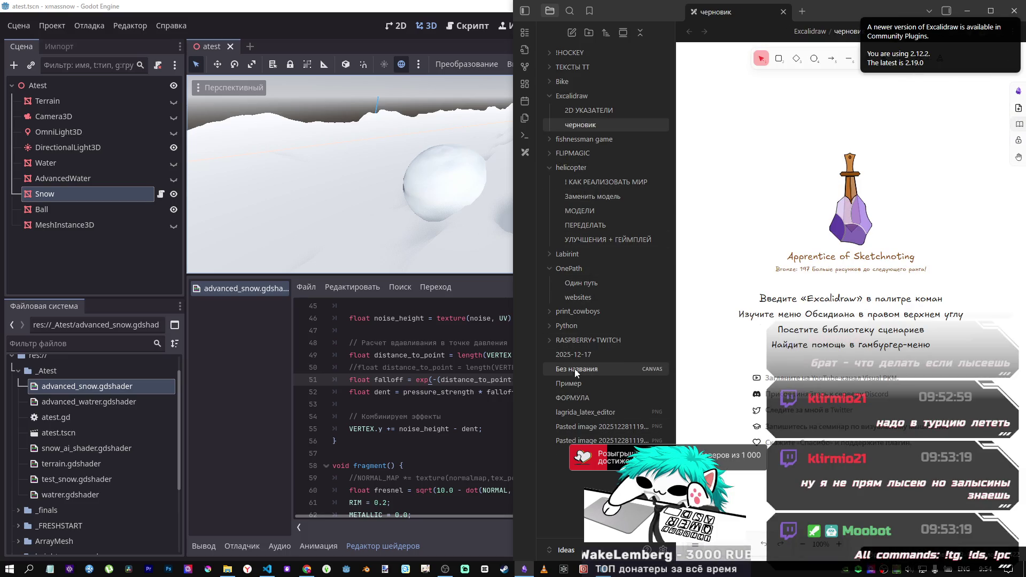
# Step: Compare the ФОРМУЛА note with line 51's squared-distance term, then hide Obsidian
pyautogui.click(585, 396)
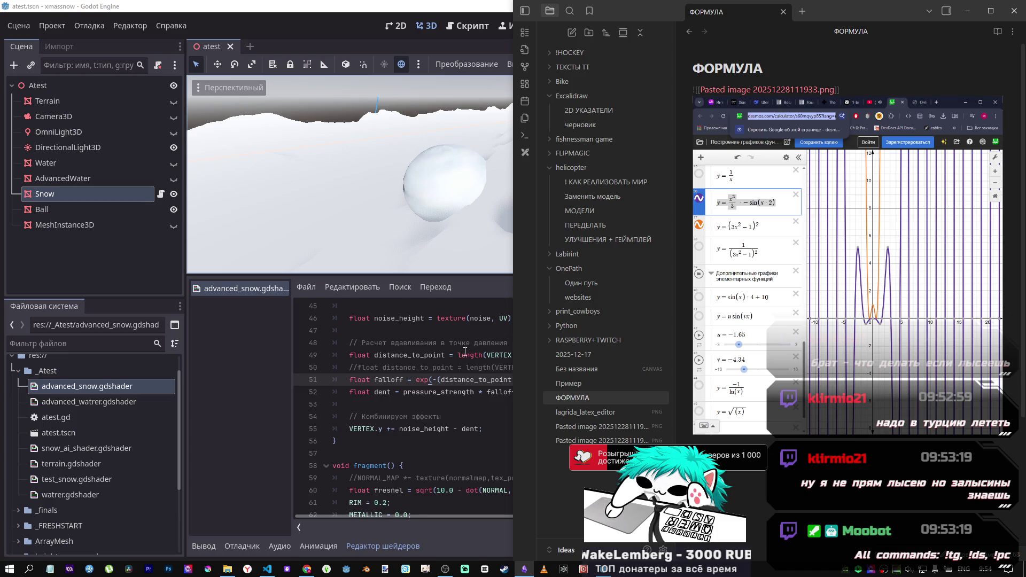
pyautogui.click(447, 378)
pyautogui.moveTo(449, 379); pyautogui.dragTo(594, 379)
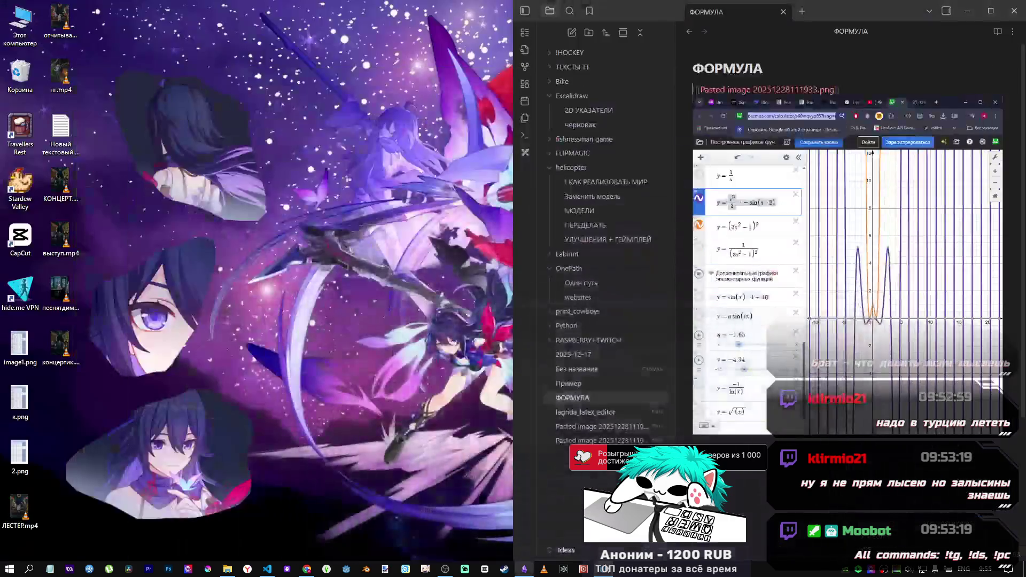
pyautogui.click(604, 569)
pyautogui.click(604, 568)
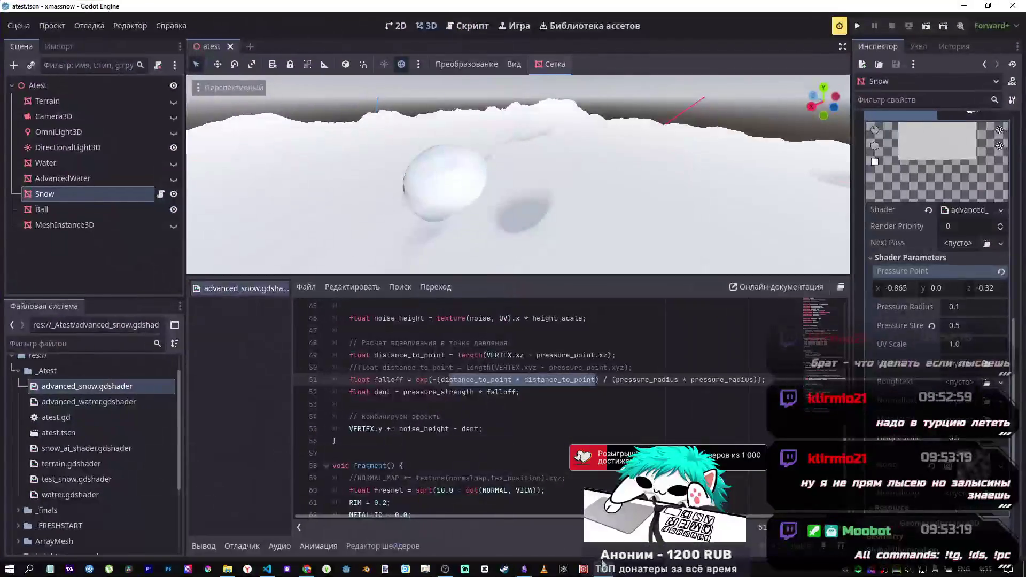
pyautogui.click(524, 569)
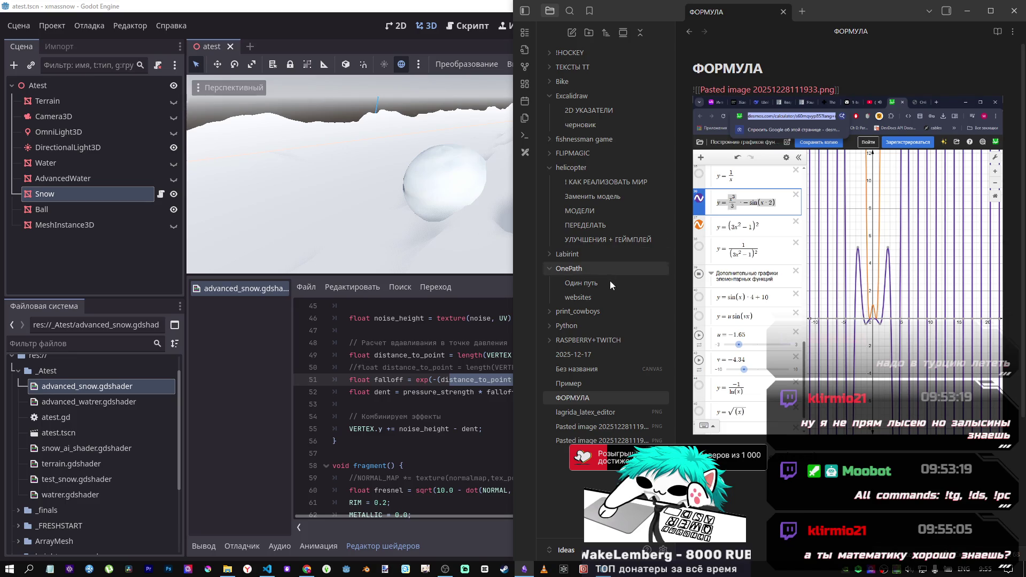
pyautogui.click(524, 569)
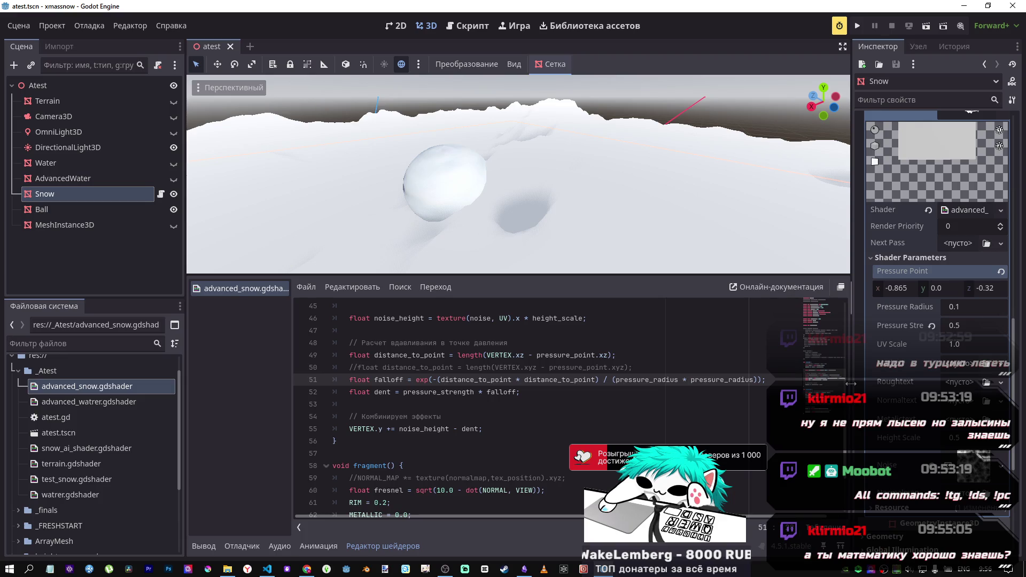
# Step: Widen the Inspector slightly, check the formula notes, and return to the shader code
pyautogui.moveTo(851, 383); pyautogui.dragTo(842, 384)
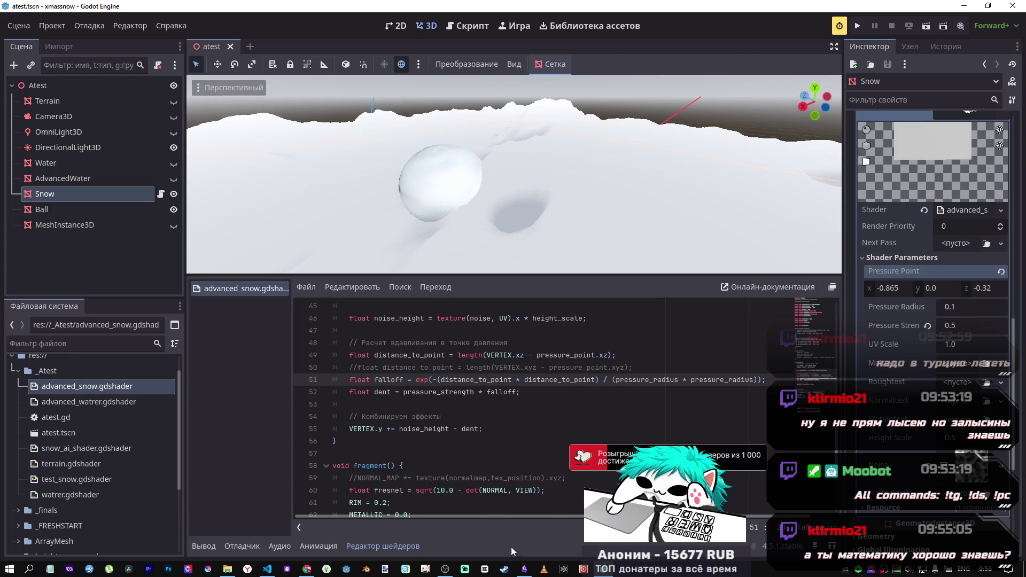
pyautogui.click(530, 533)
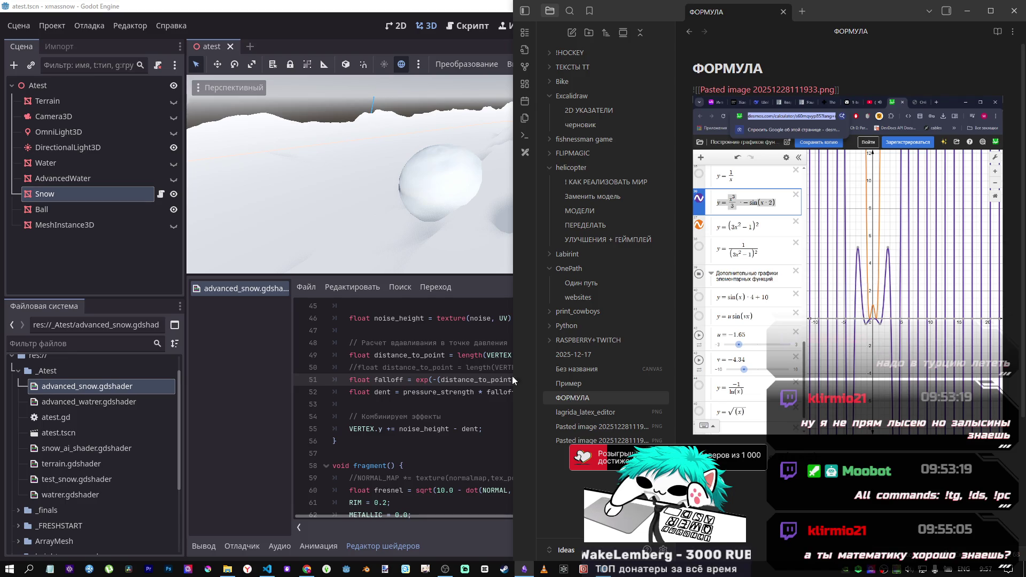
pyautogui.click(464, 390)
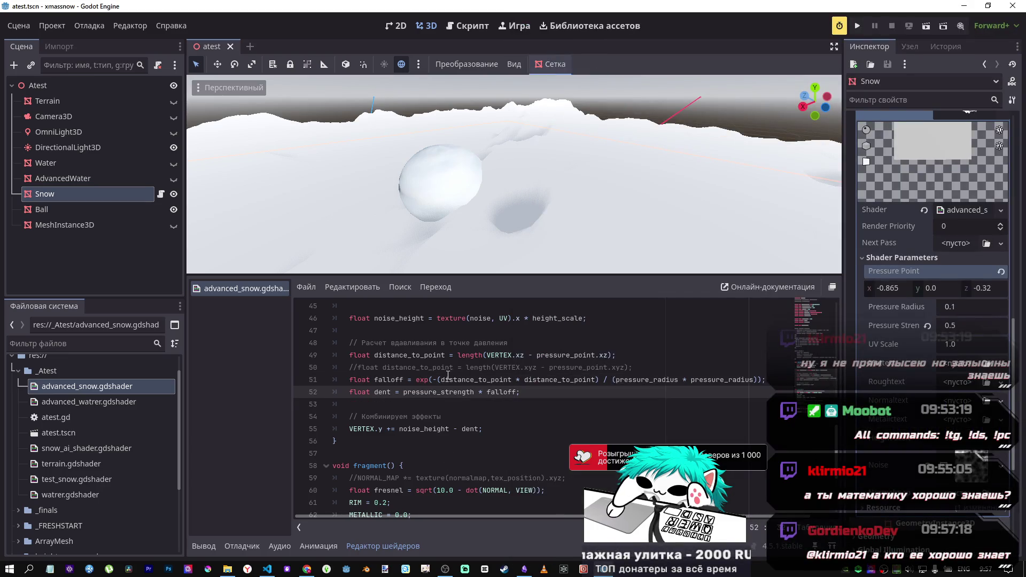
pyautogui.moveTo(433, 380); pyautogui.dragTo(601, 381)
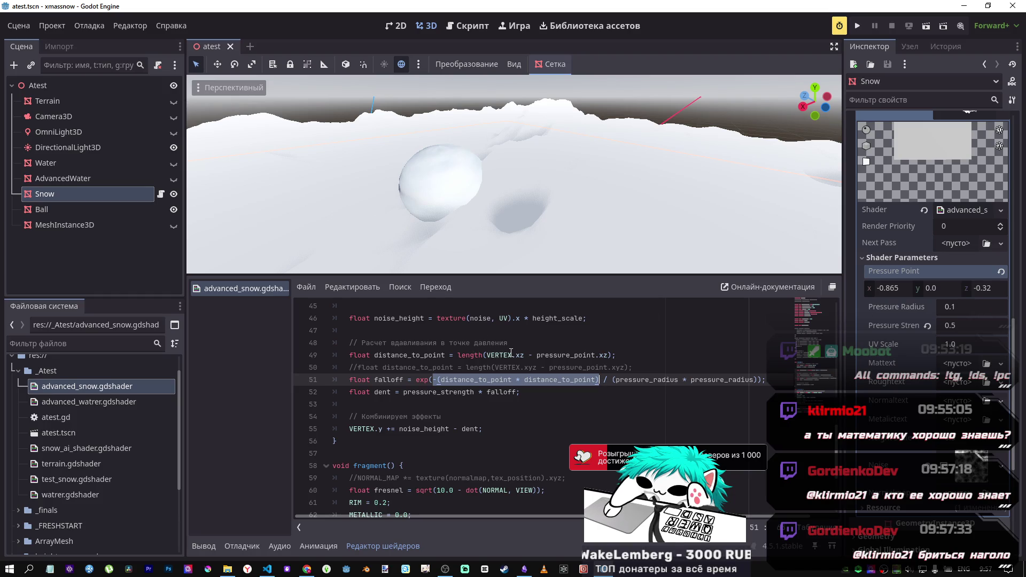
pyautogui.moveTo(441, 355); pyautogui.dragTo(578, 354)
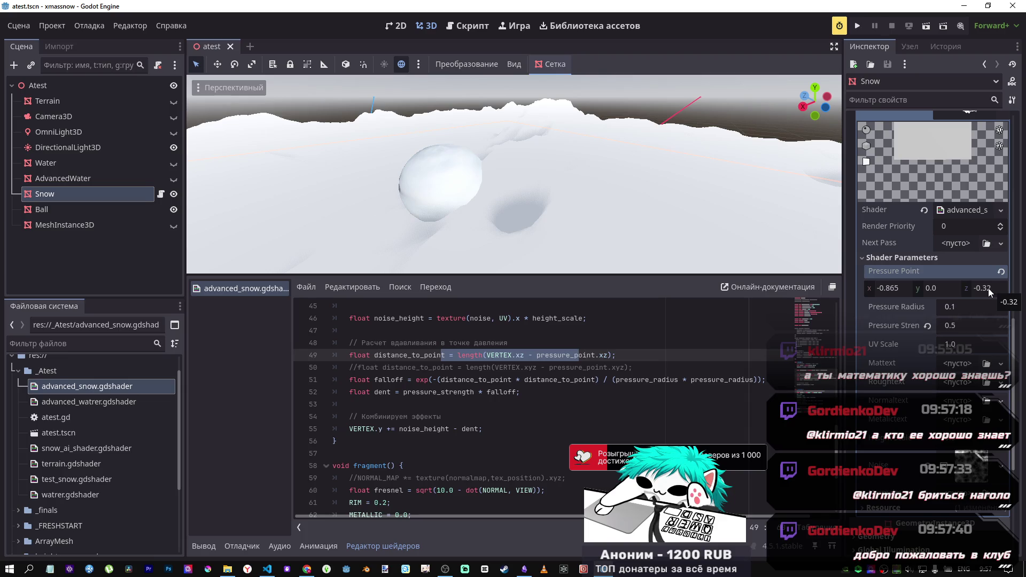
pyautogui.click(613, 354)
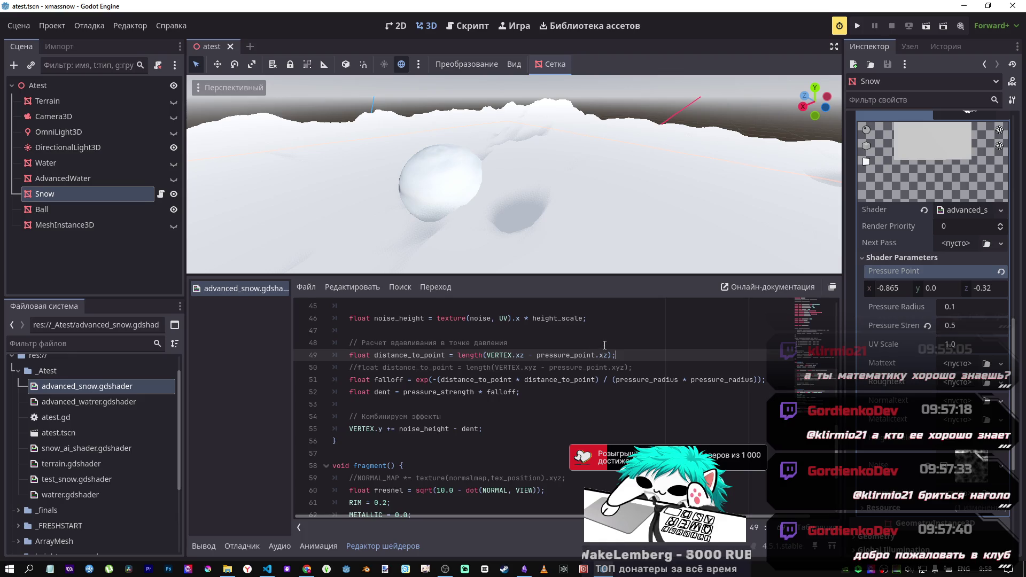
# Step: Review the snow shader code, stepping down to the commented-out distance line
pyautogui.scroll(-2, 642, 345)
pyautogui.scroll(1, 642, 345)
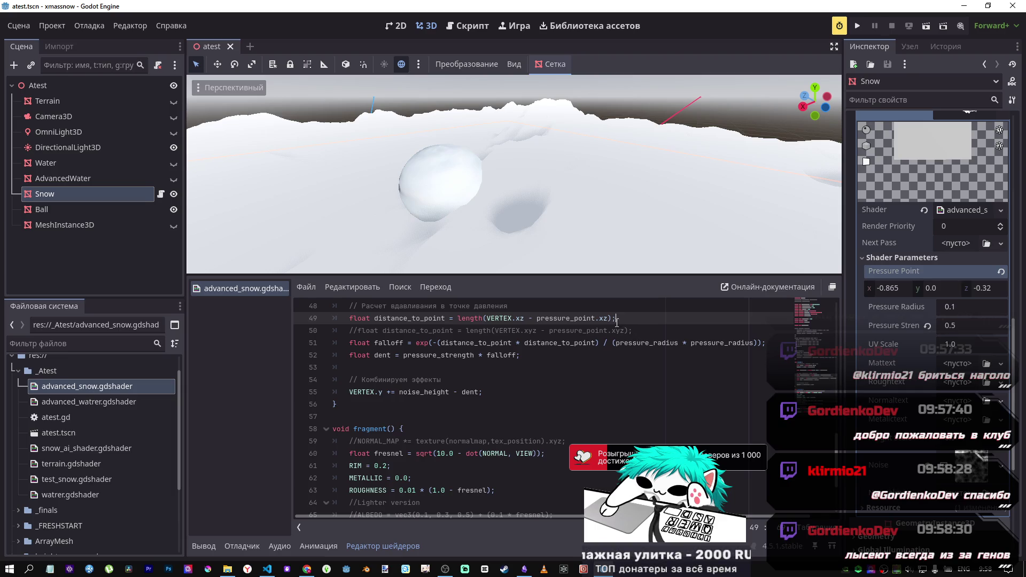
pyautogui.scroll(1, 618, 331)
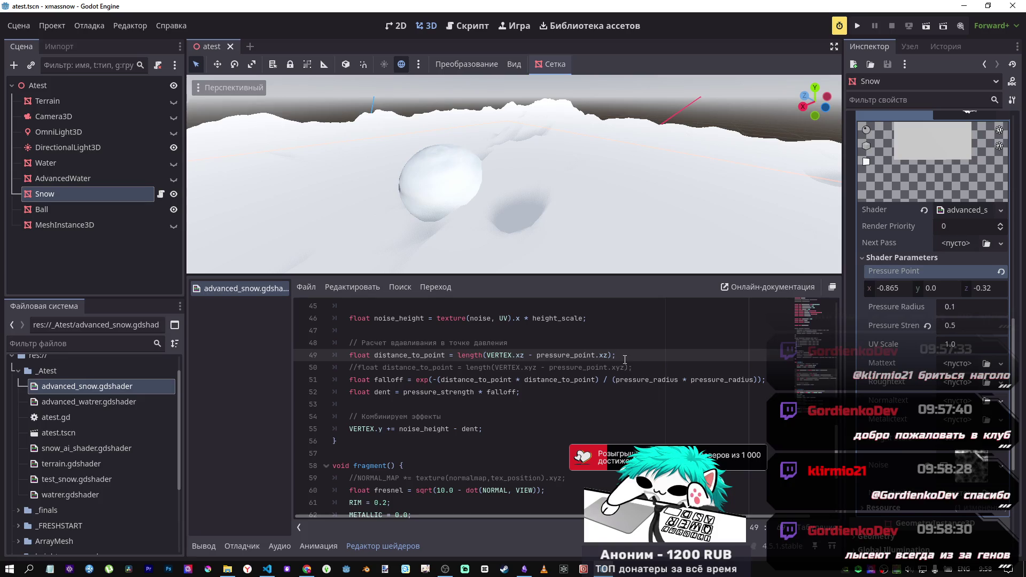
pyautogui.press('Down')
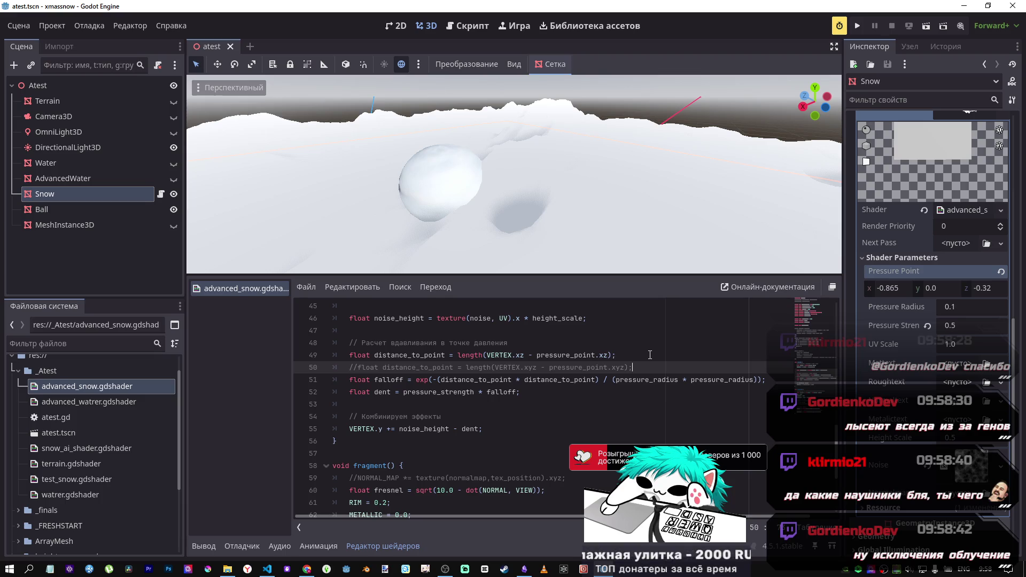
pyautogui.scroll(-1, 650, 352)
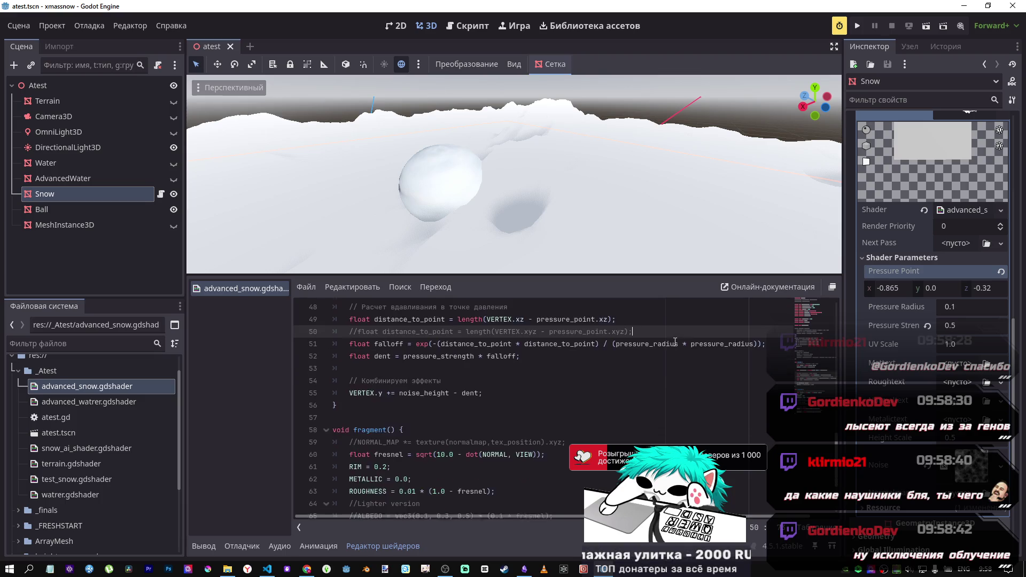
pyautogui.scroll(1, 649, 343)
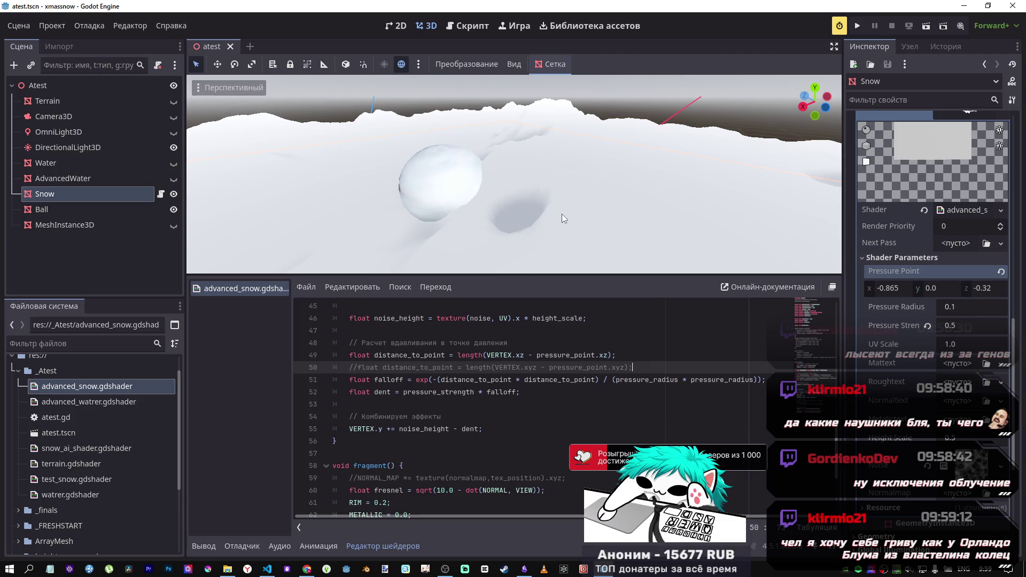
pyautogui.scroll(-5, 553, 216)
pyautogui.scroll(5, 543, 216)
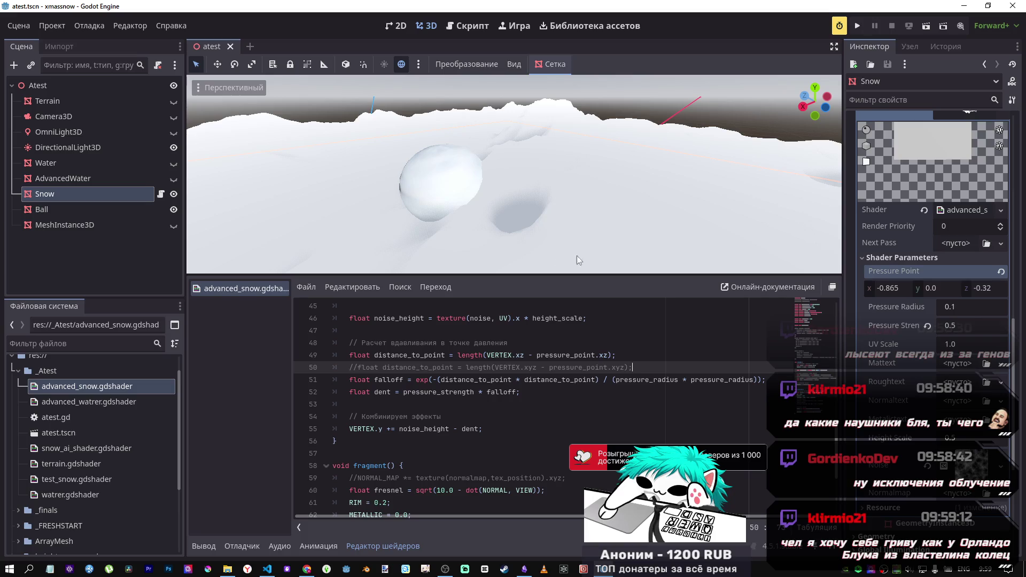
# Step: Switch to Chrome and open a fresh Google tab beside Desmos
pyautogui.scroll(-1, 648, 338)
pyautogui.scroll(1, 648, 337)
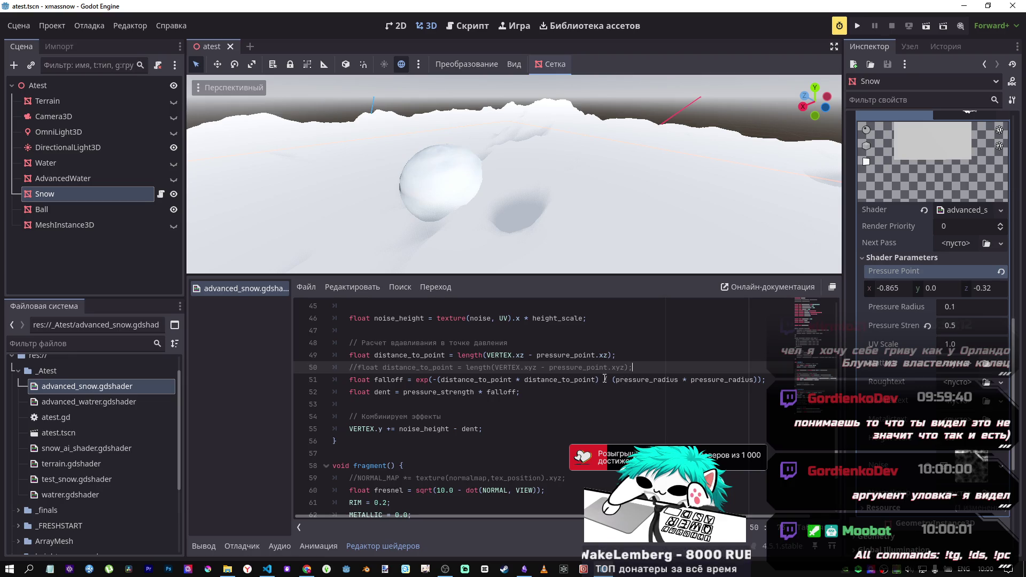
pyautogui.click(307, 569)
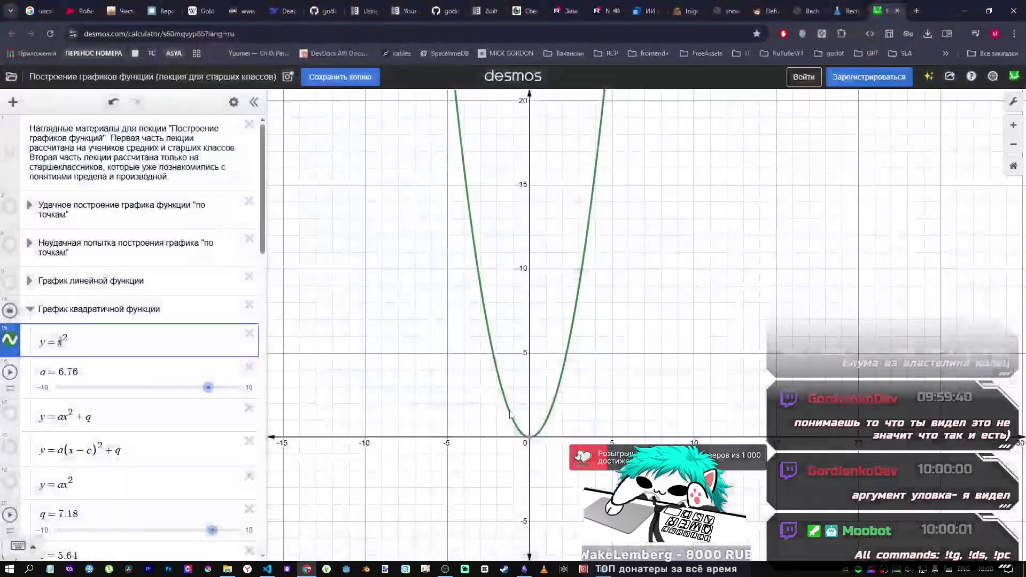
pyautogui.click(917, 10)
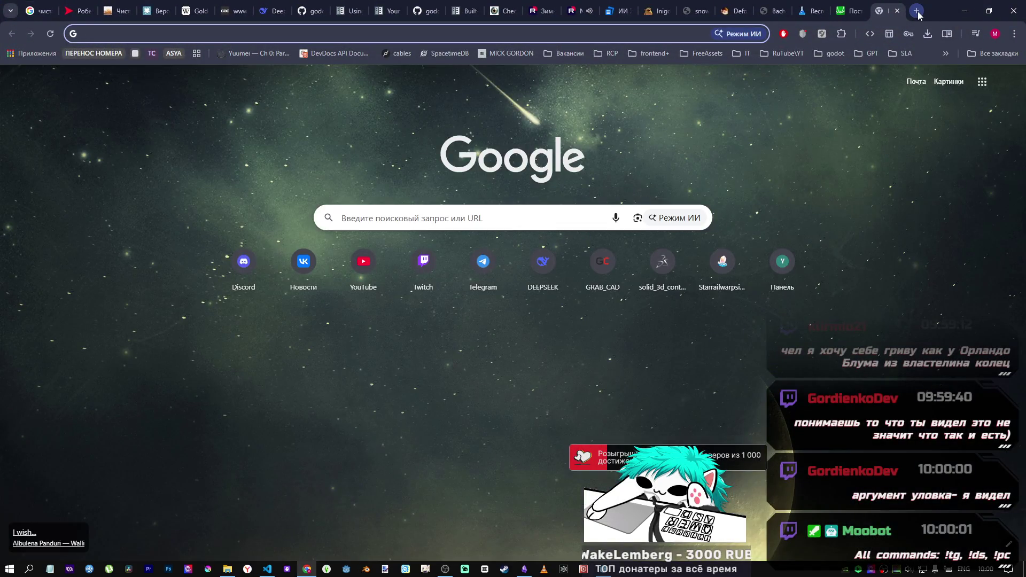
# Step: Search Google for a Lord of the Rings actor
pyautogui.write('jhkfylj ')
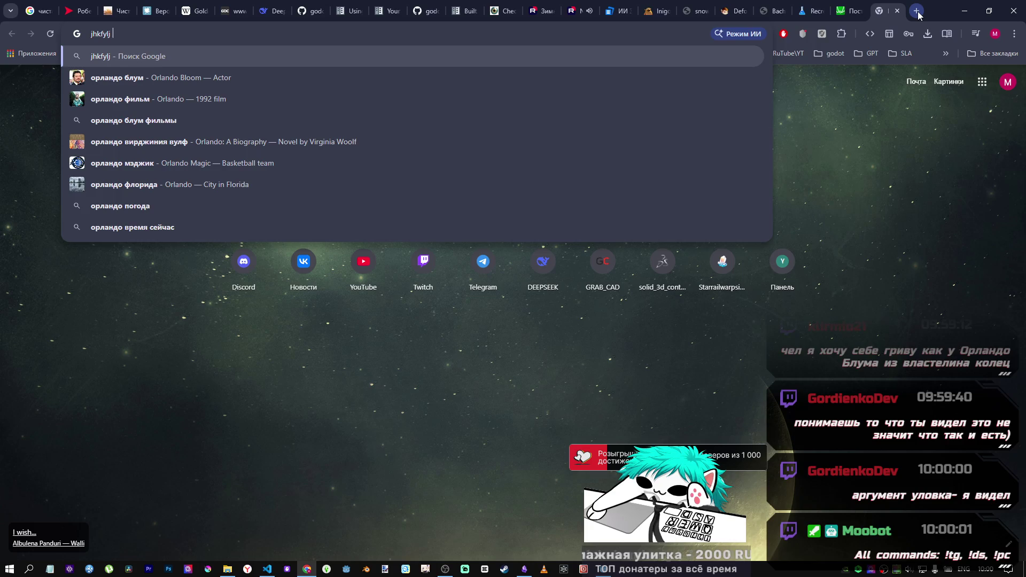
pyautogui.write('.kev')
pyautogui.press('Return')
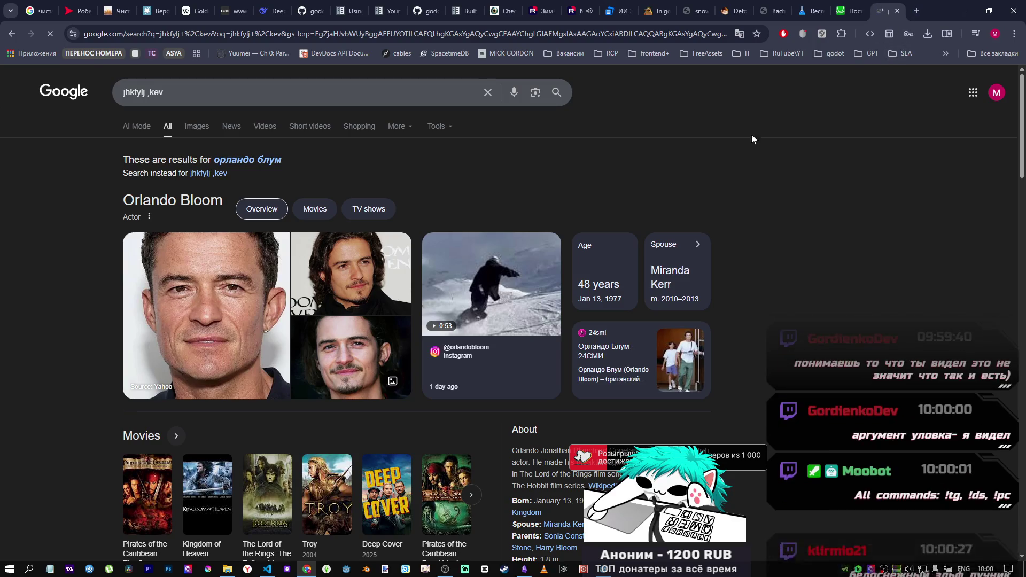
pyautogui.scroll(-4, 459, 377)
pyautogui.scroll(4, 460, 381)
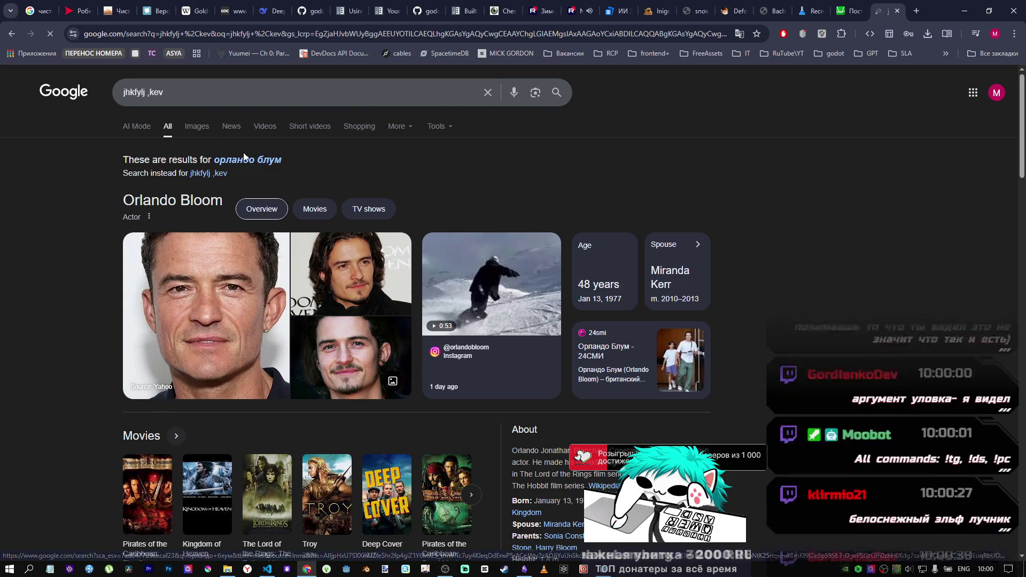
# Step: Refine the query with the 'властели' completion, then close the tab to return to Desmos
pyautogui.click(241, 94)
pyautogui.write('вла')
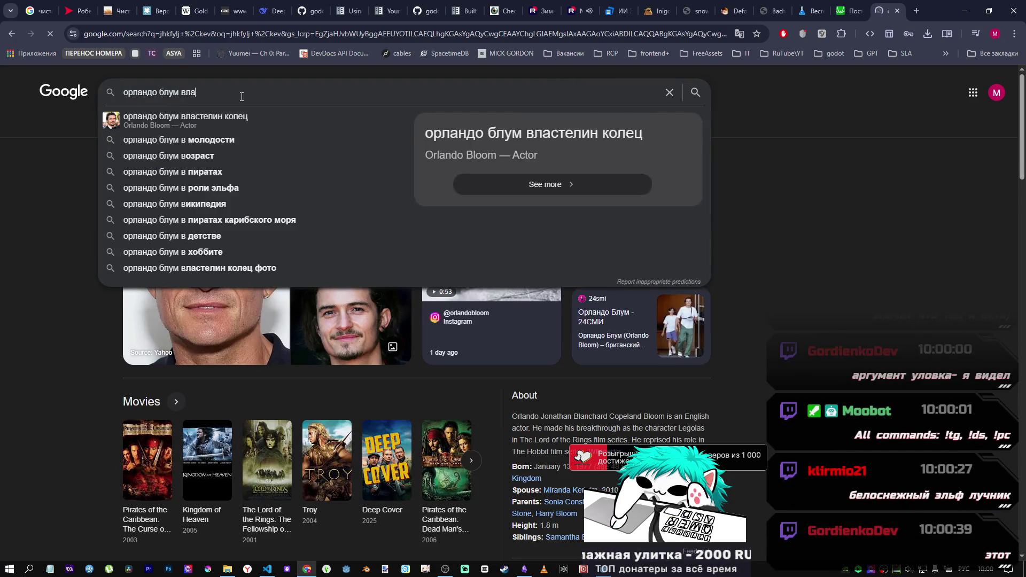
pyautogui.write('стели')
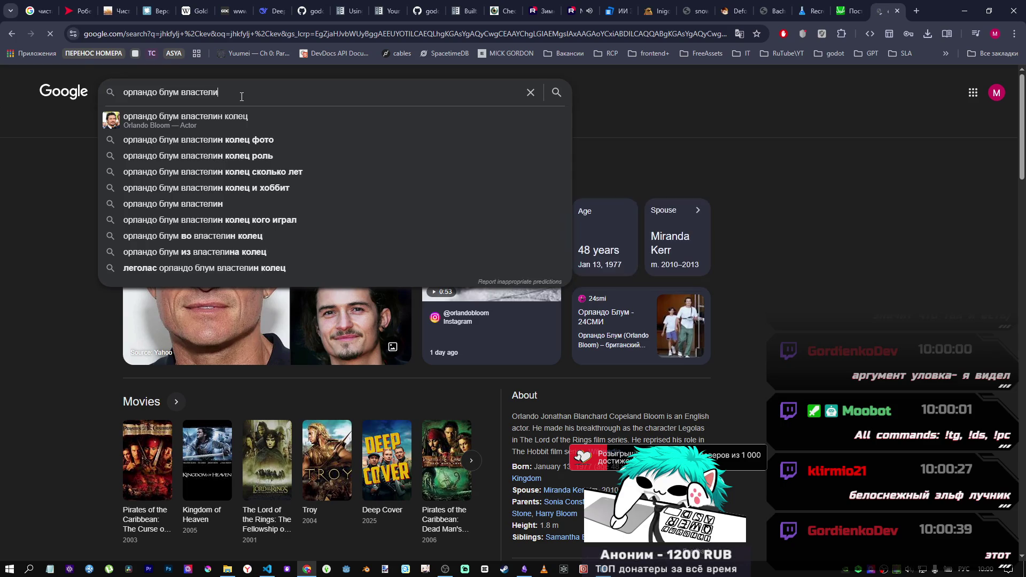
pyautogui.press('Down')
pyautogui.click(253, 116)
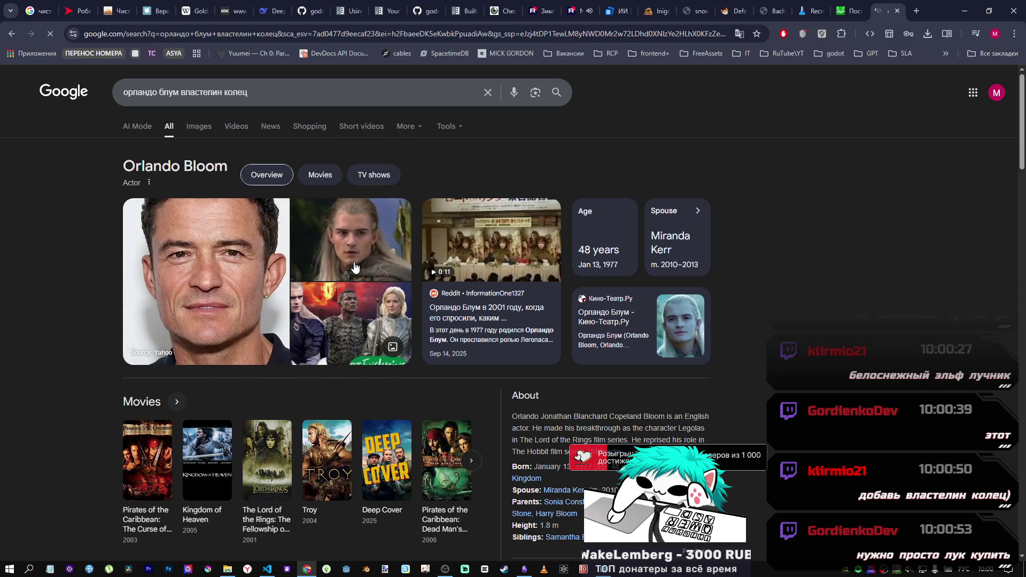
pyautogui.middleClick(882, 11)
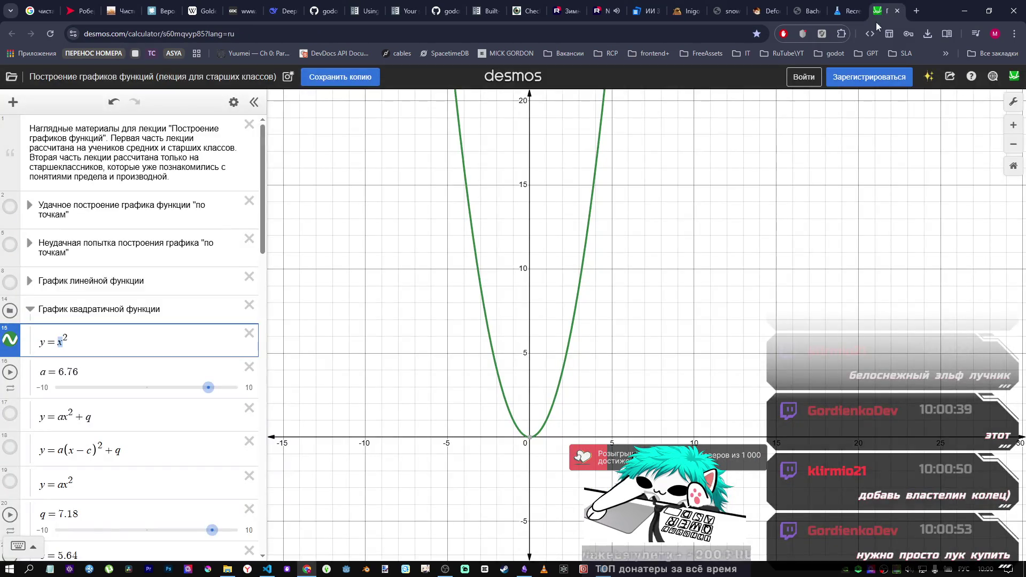
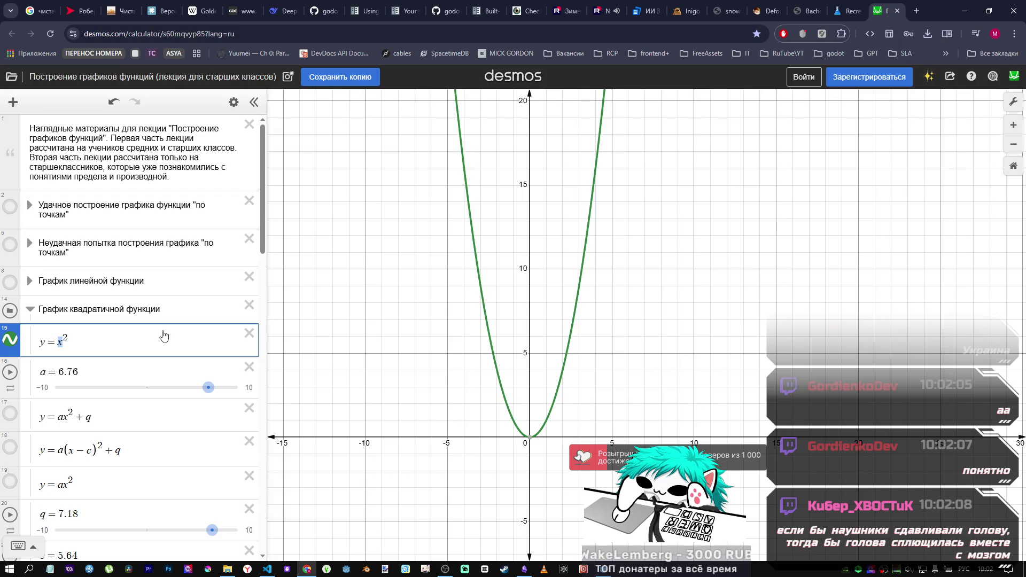
# Step: Zoom in and out on the graph to inspect the y=x² parabola
pyautogui.click(73, 343)
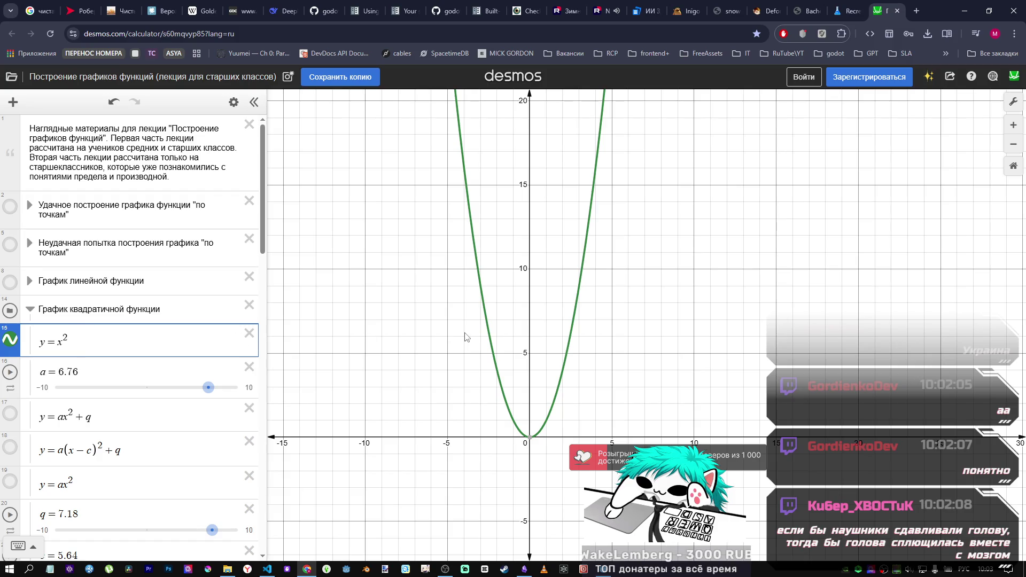
pyautogui.scroll(-4, 576, 309)
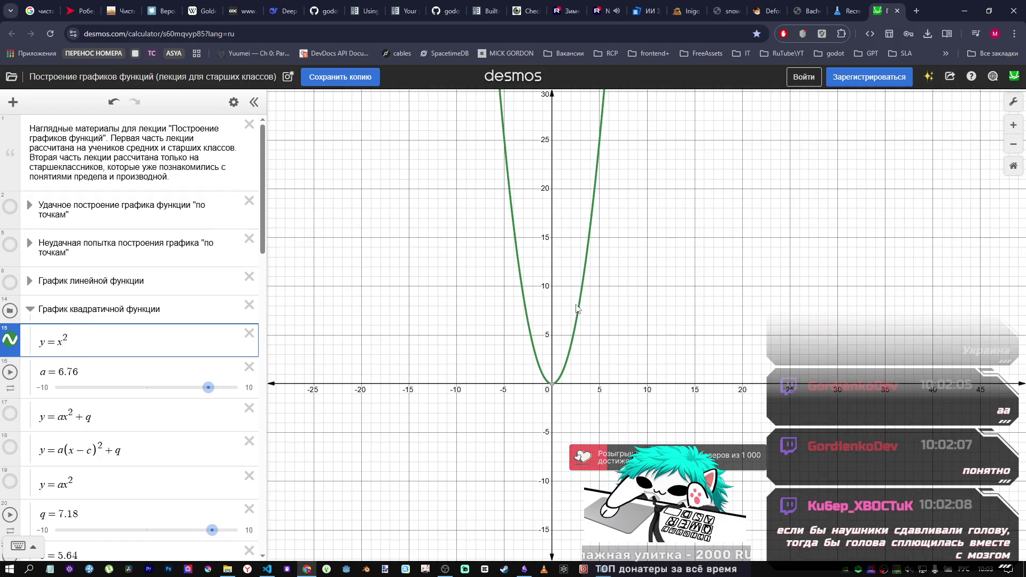
pyautogui.rightClick(567, 261)
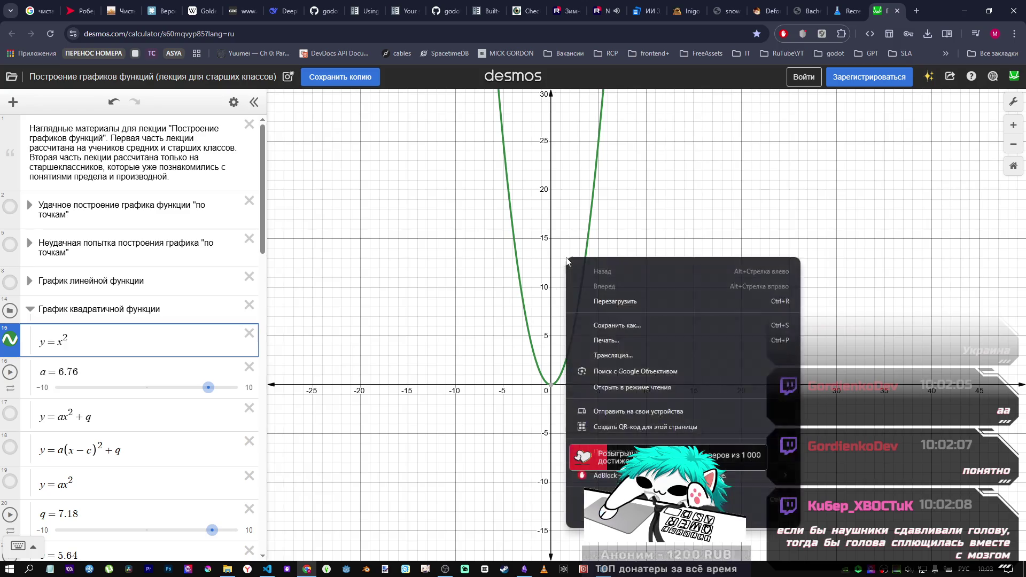
pyautogui.click(568, 235)
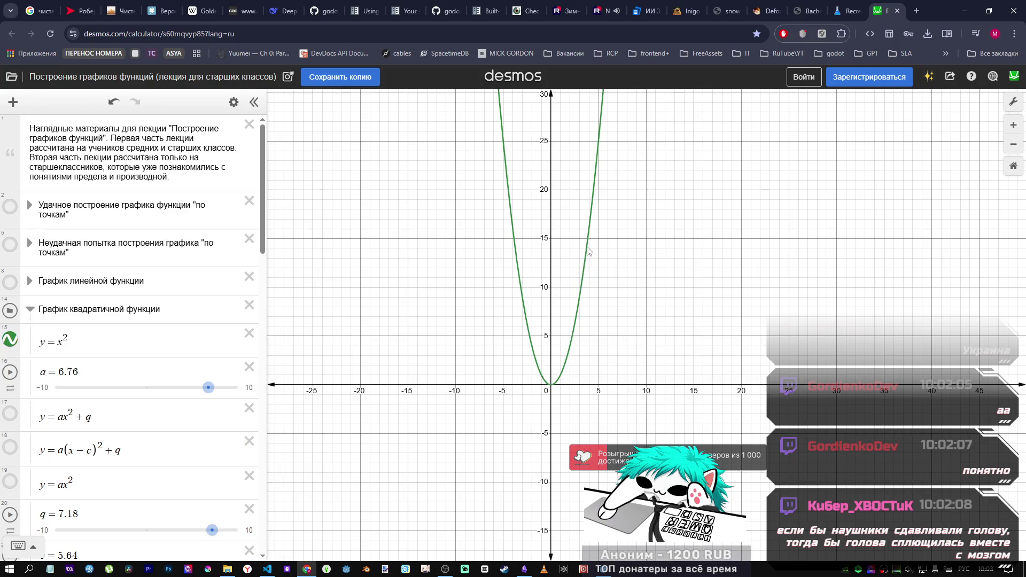
pyautogui.scroll(3, 588, 251)
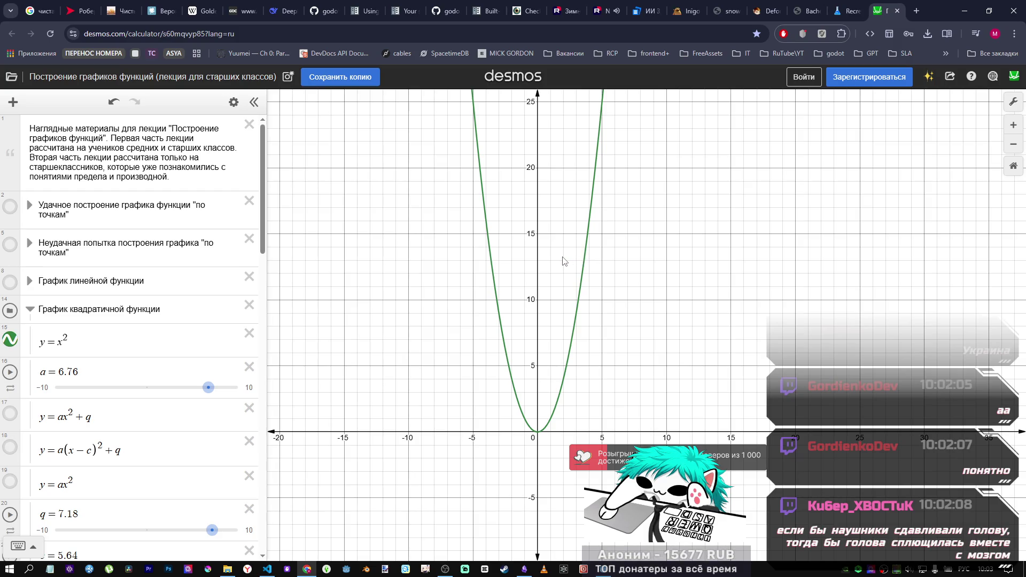
pyautogui.scroll(4, 563, 261)
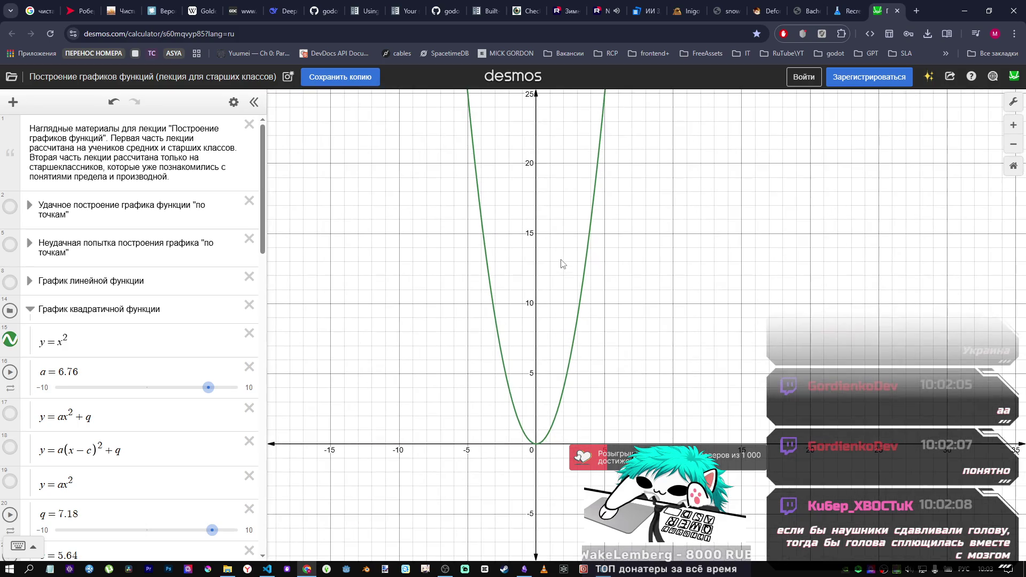
pyautogui.scroll(8, 575, 331)
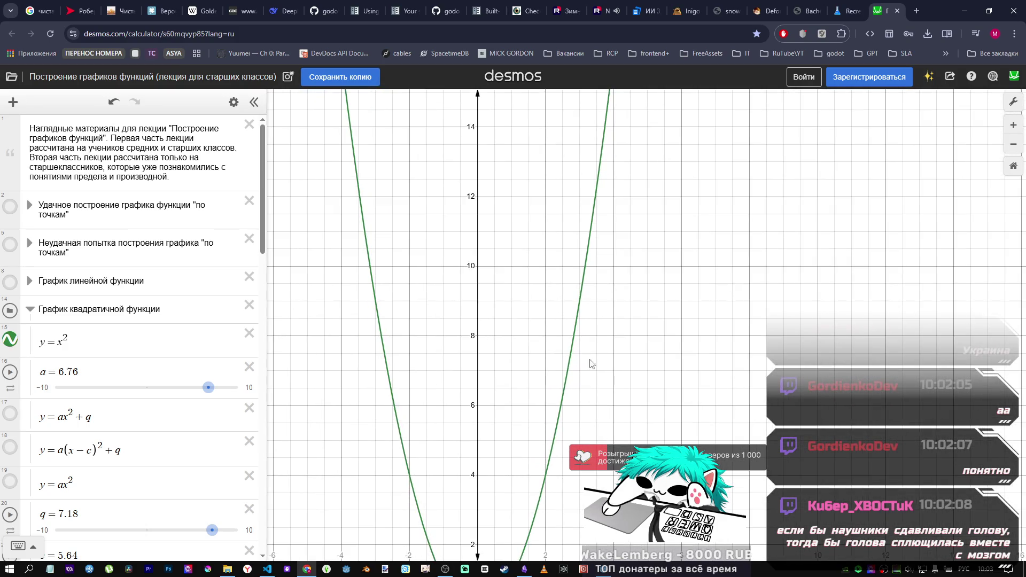
pyautogui.scroll(-2, 601, 316)
pyautogui.rightClick(569, 326)
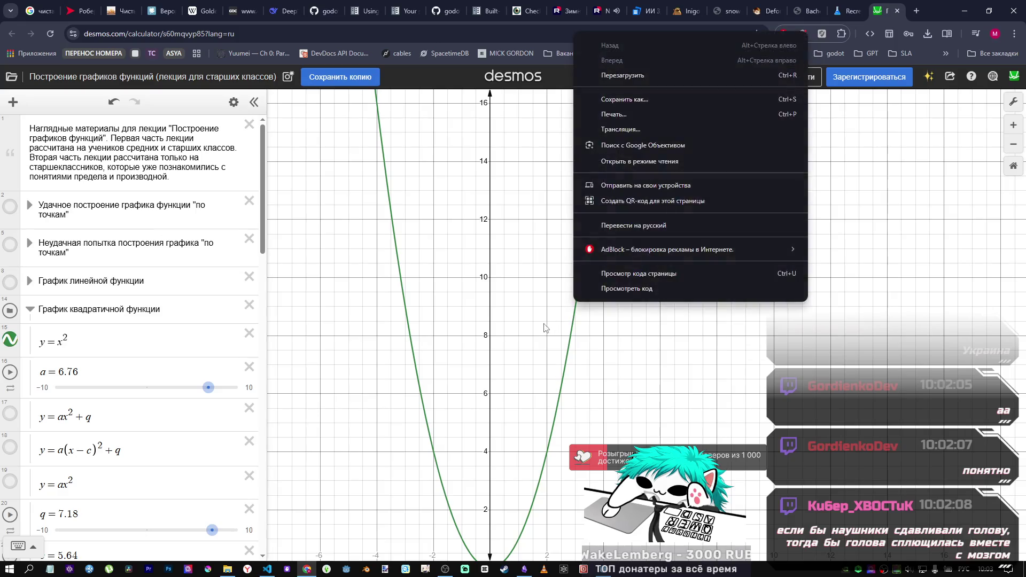
pyautogui.click(544, 327)
pyautogui.scroll(5, 524, 346)
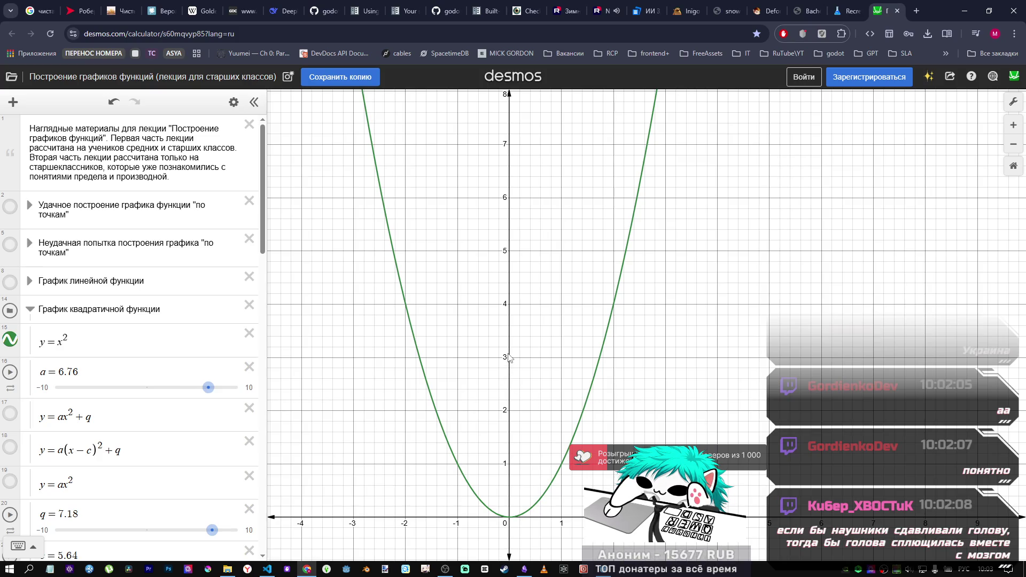
# Step: Recentre the parabola in view and lower parameter a from 6.76 to 5.6
pyautogui.moveTo(505, 356); pyautogui.dragTo(532, 312)
pyautogui.moveTo(533, 264); pyautogui.dragTo(536, 253)
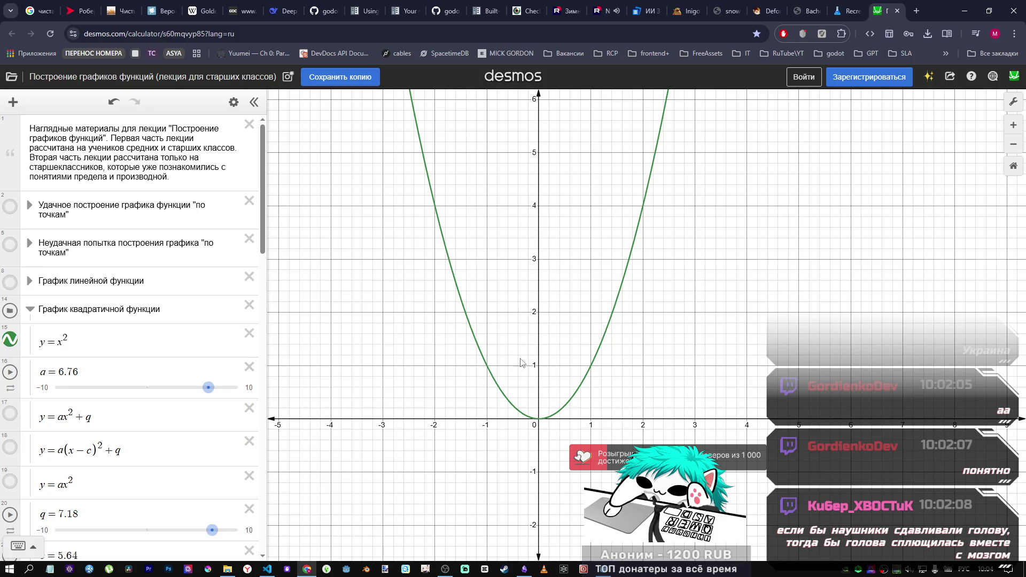
pyautogui.moveTo(526, 308)
pyautogui.mouseDown()
pyautogui.moveTo(529, 292)
pyautogui.moveTo(498, 327)
pyautogui.moveTo(497, 400)
pyautogui.mouseUp()
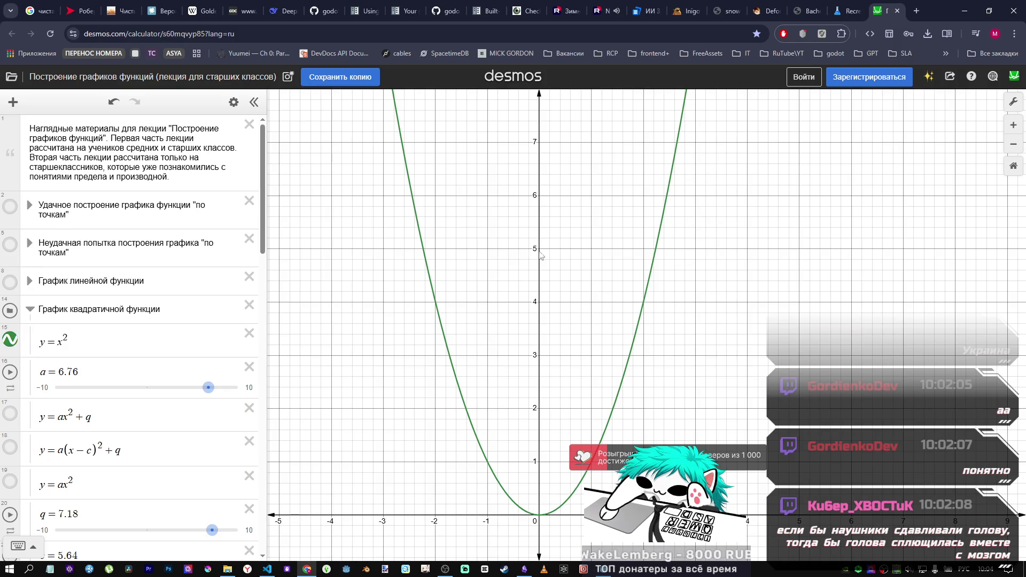
pyautogui.moveTo(209, 395); pyautogui.dragTo(198, 394)
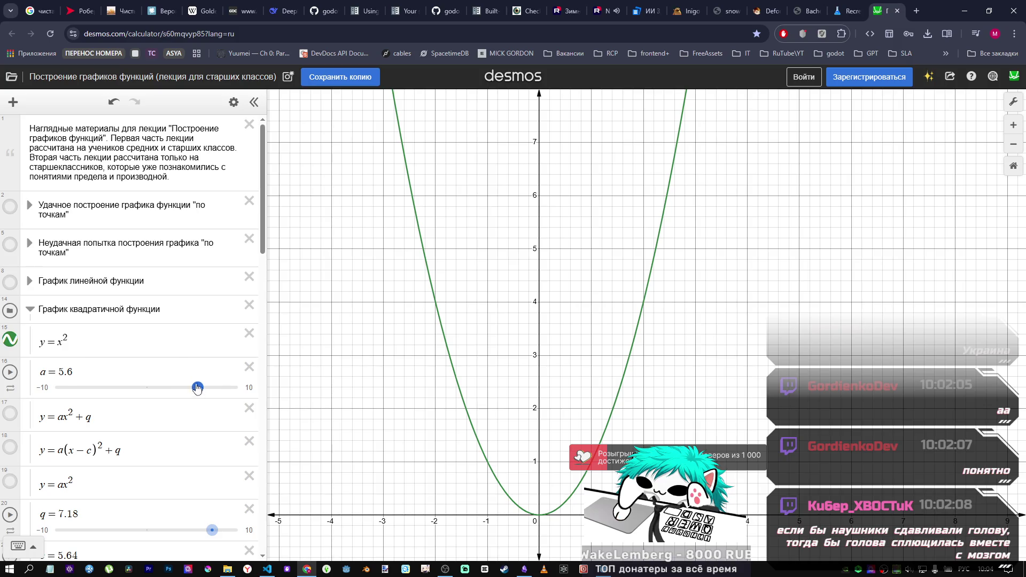
# Step: Briefly test y=x³, restore y=x², then switch over to the Godot Engine editor
pyautogui.click(59, 341)
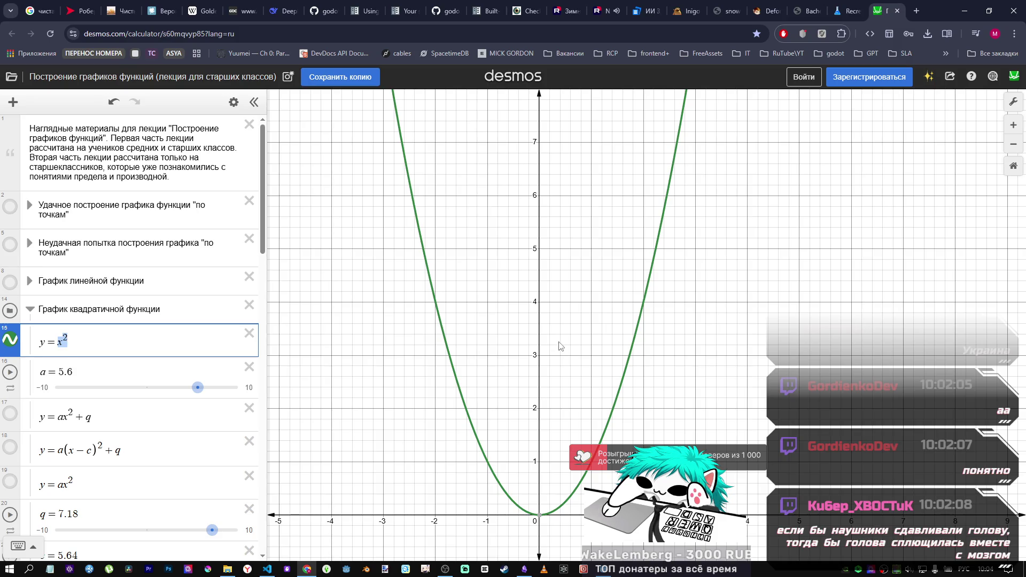
pyautogui.press('Left')
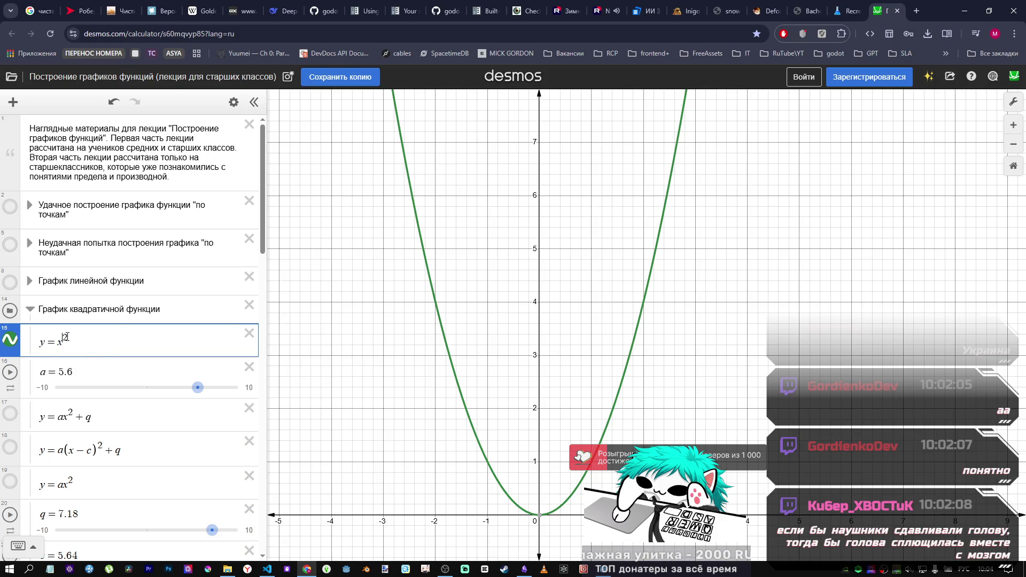
pyautogui.press('BackSpace')
pyautogui.write('3')
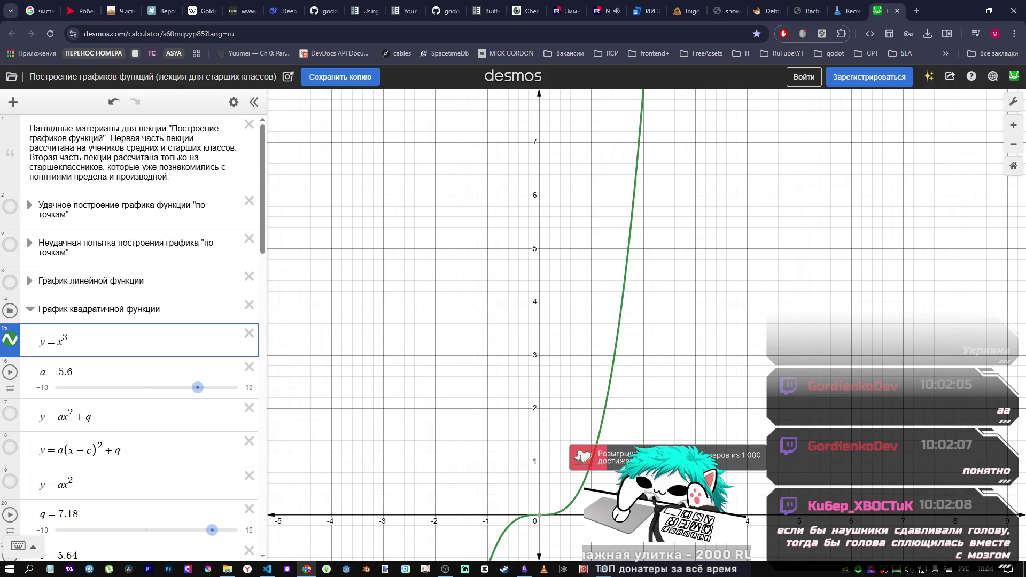
pyautogui.press('BackSpace')
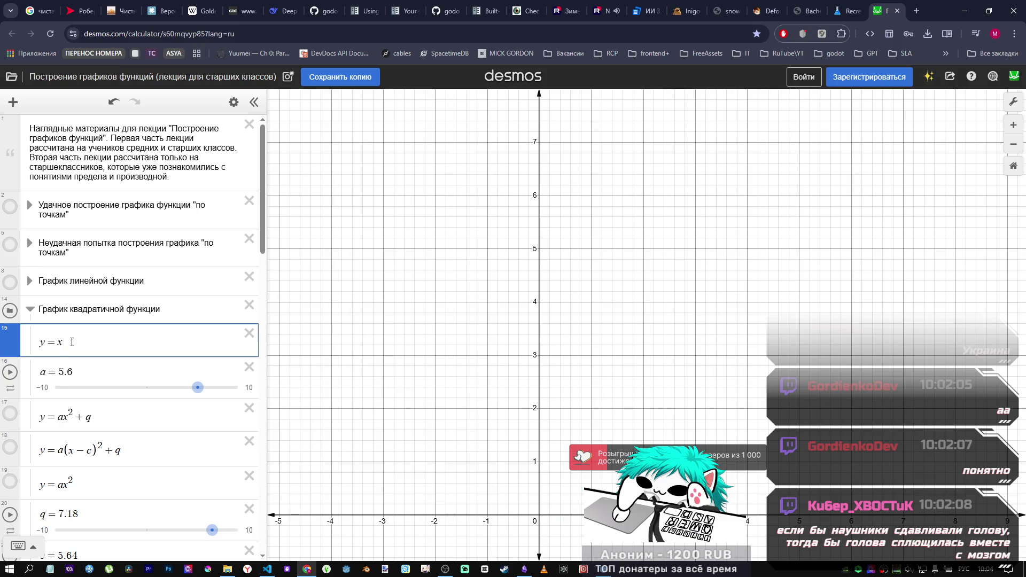
pyautogui.write('^2')
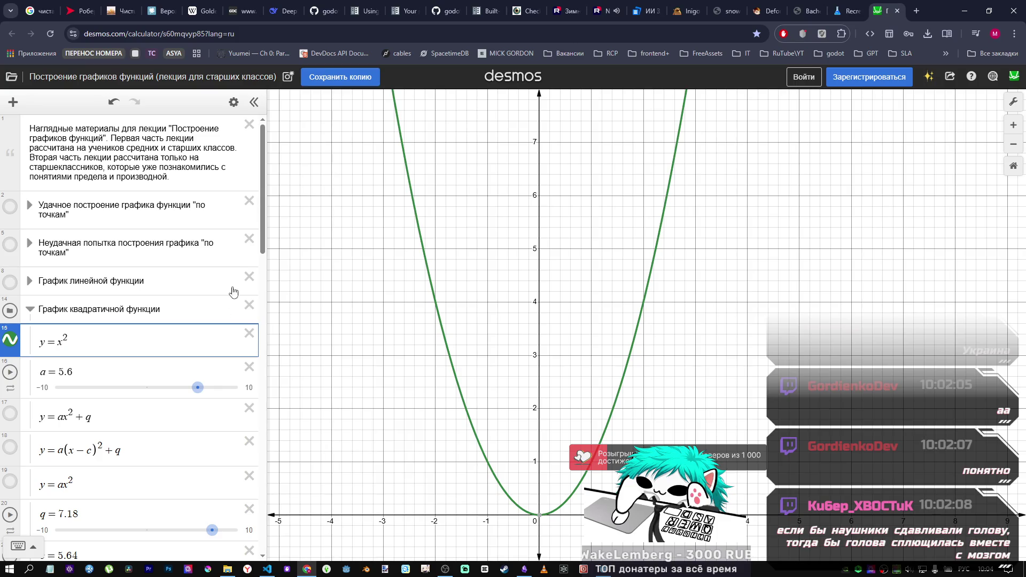
pyautogui.click(599, 570)
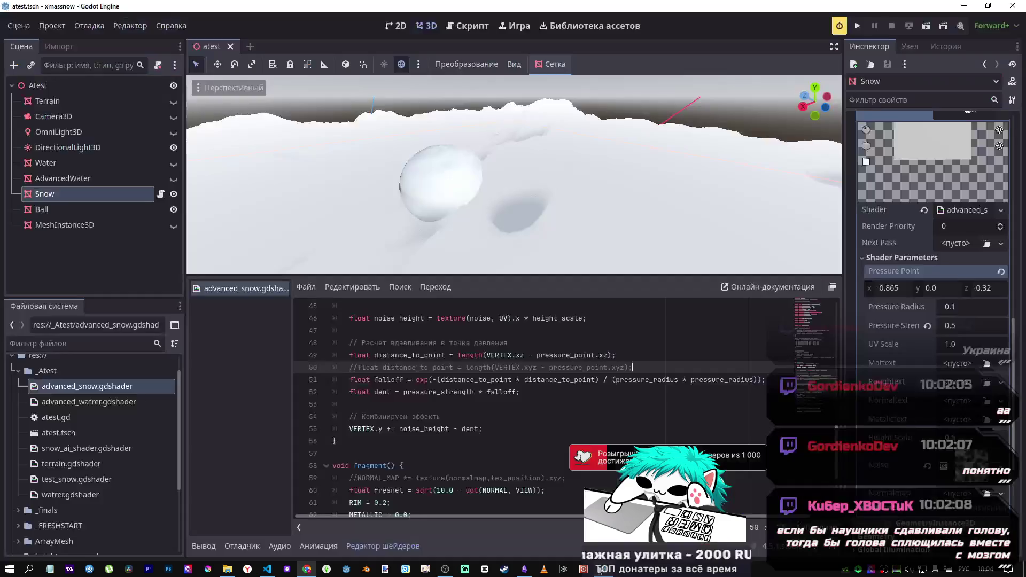
# Step: Append sin(distance_to_point) to the end of line 51's falloff expression in advanced_snow.gdshader
pyautogui.click(524, 568)
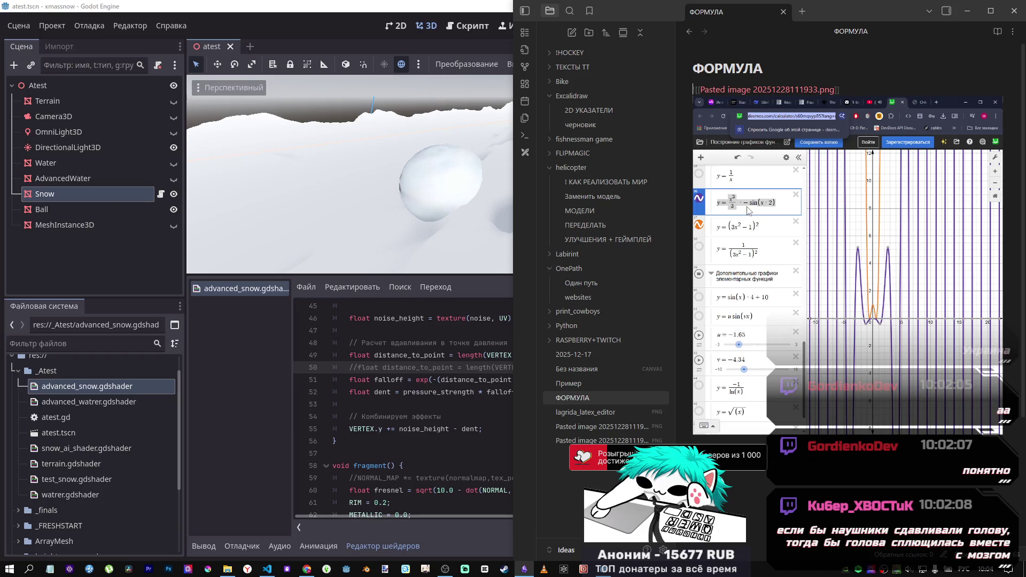
pyautogui.click(440, 380)
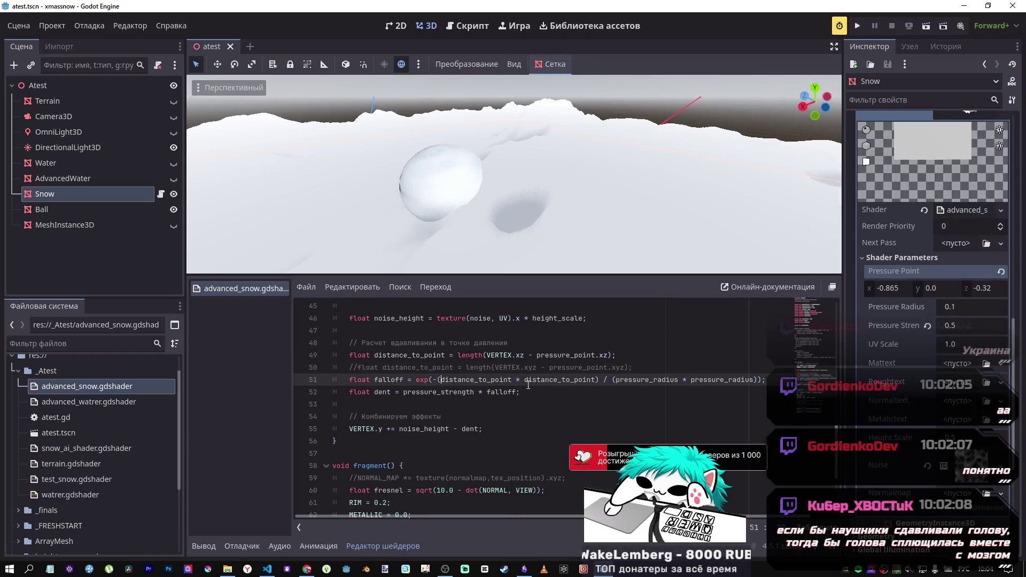
pyautogui.click(759, 380)
pyautogui.write(';')
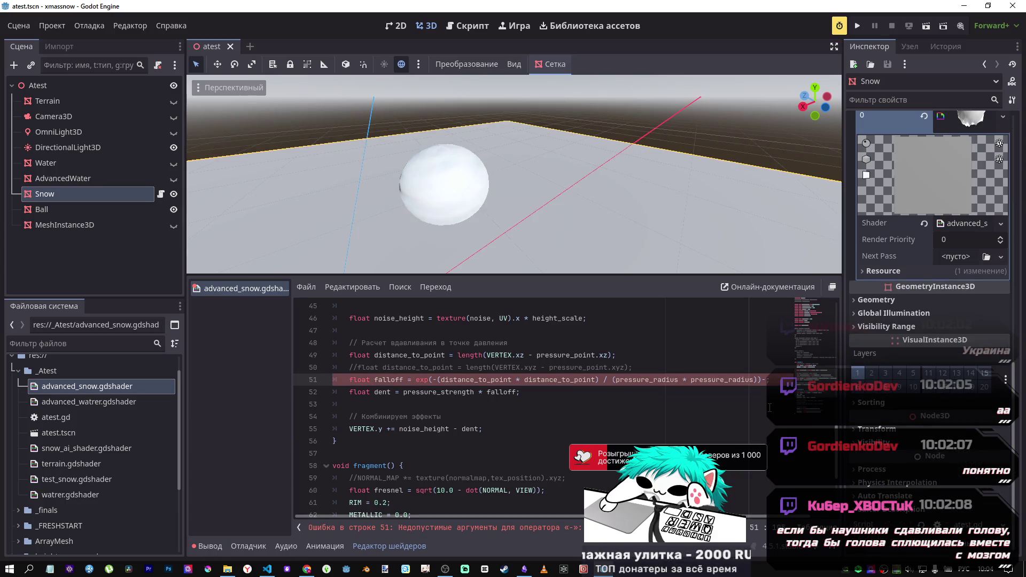
pyautogui.write('ышт(')
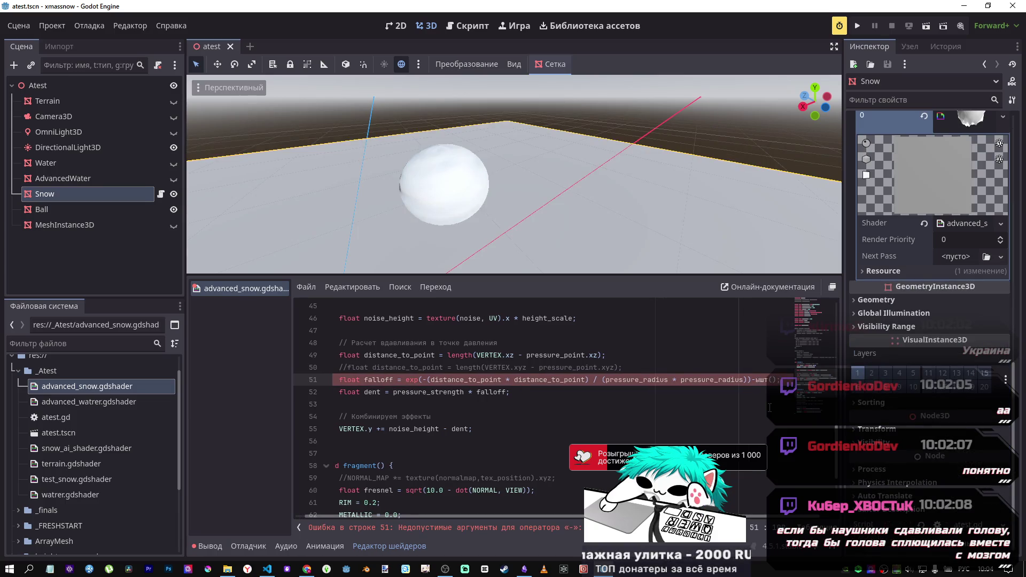
pyautogui.press('BackSpace')
pyautogui.press('BackSpace')
pyautogui.hotkey('alt', 'shift')
pyautogui.write('sin(')
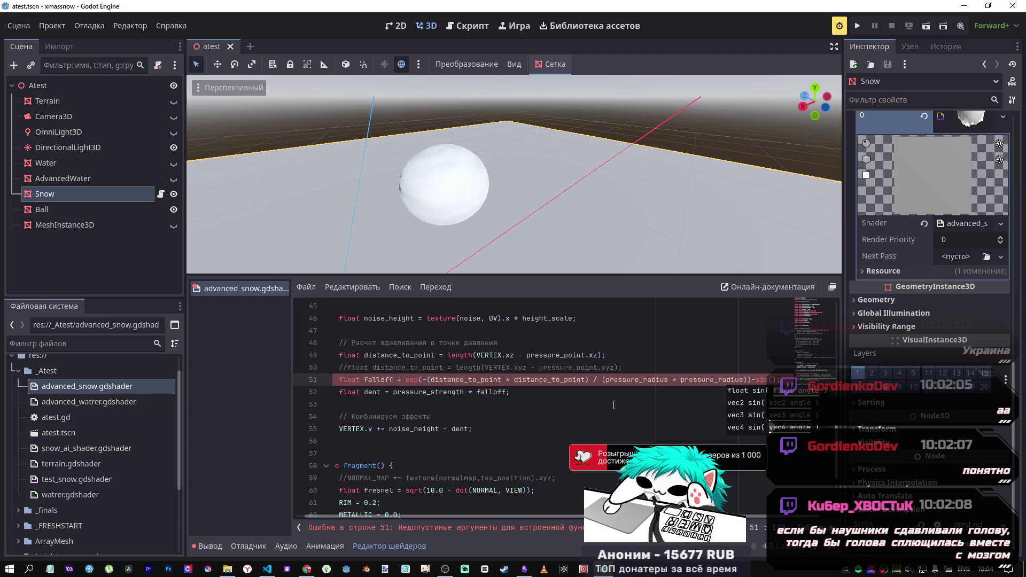
pyautogui.doubleClick(465, 379)
pyautogui.hotkey('ctrl', 'c')
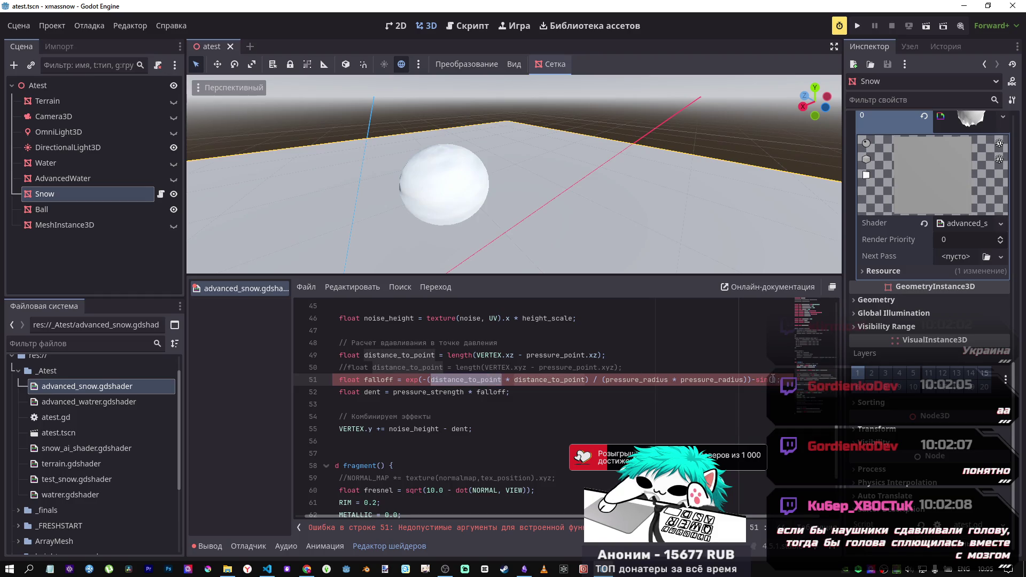
pyautogui.click(772, 380)
pyautogui.hotkey('ctrl', 'v')
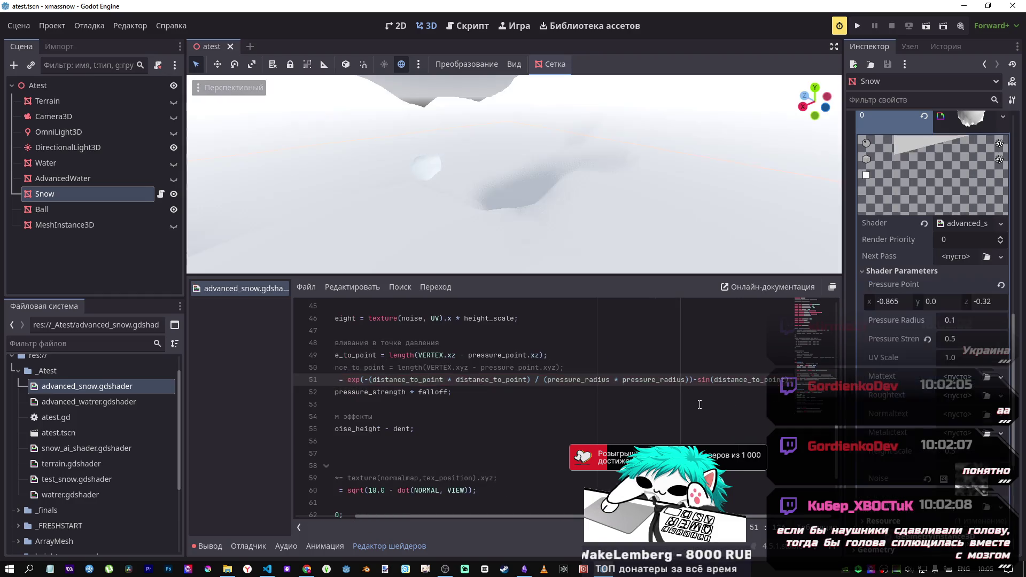
# Step: Compare the snow with and without the sine term, then delete -sin(distance_to_point) from line 51
pyautogui.moveTo(569, 241)
pyautogui.mouseDown()
pyautogui.moveTo(577, 214)
pyautogui.moveTo(567, 203)
pyautogui.moveTo(550, 229)
pyautogui.moveTo(529, 209)
pyautogui.moveTo(562, 231)
pyautogui.mouseUp()
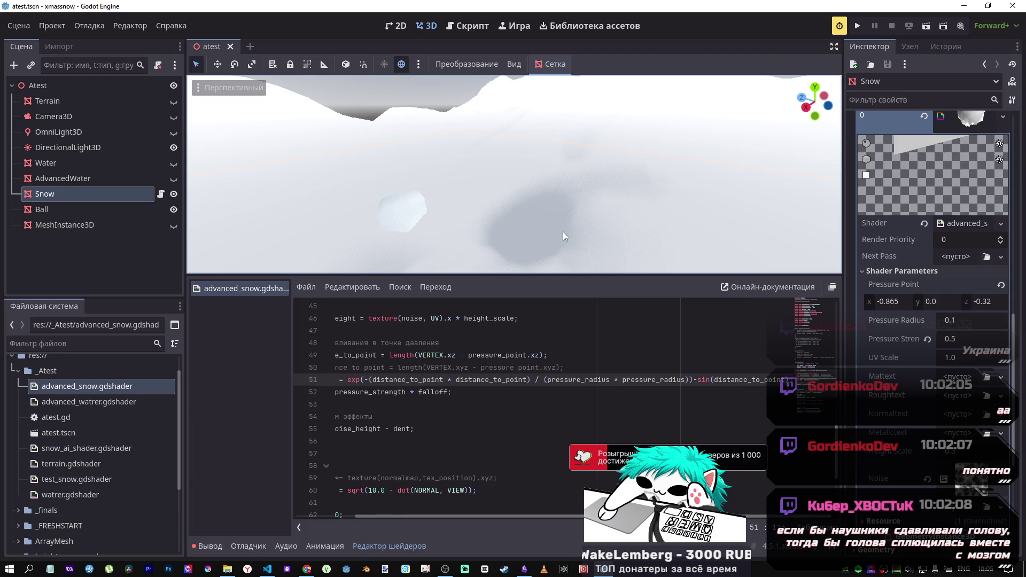
pyautogui.moveTo(562, 232); pyautogui.dragTo(535, 232)
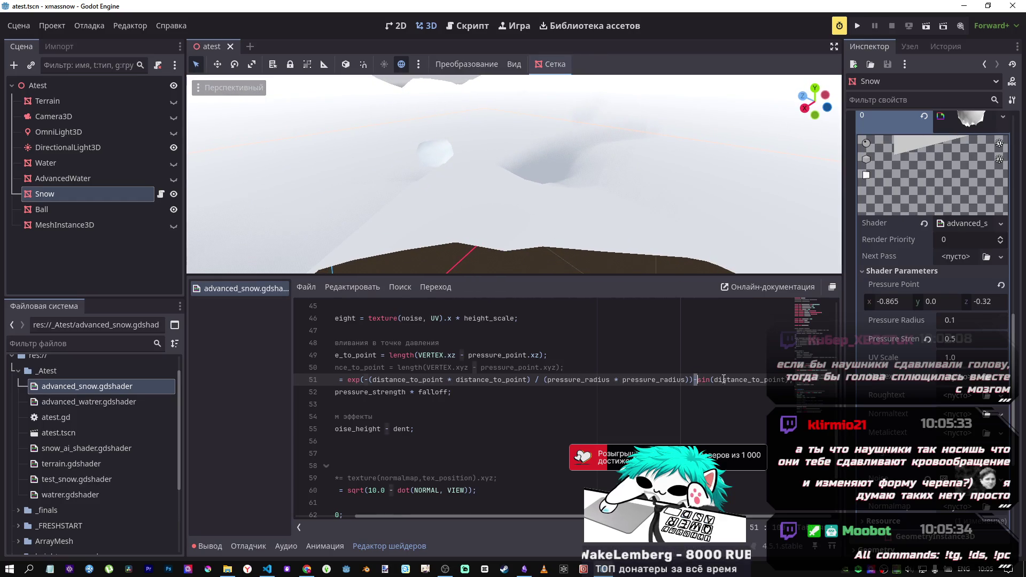
pyautogui.moveTo(694, 380); pyautogui.dragTo(790, 381)
pyautogui.press('BackSpace')
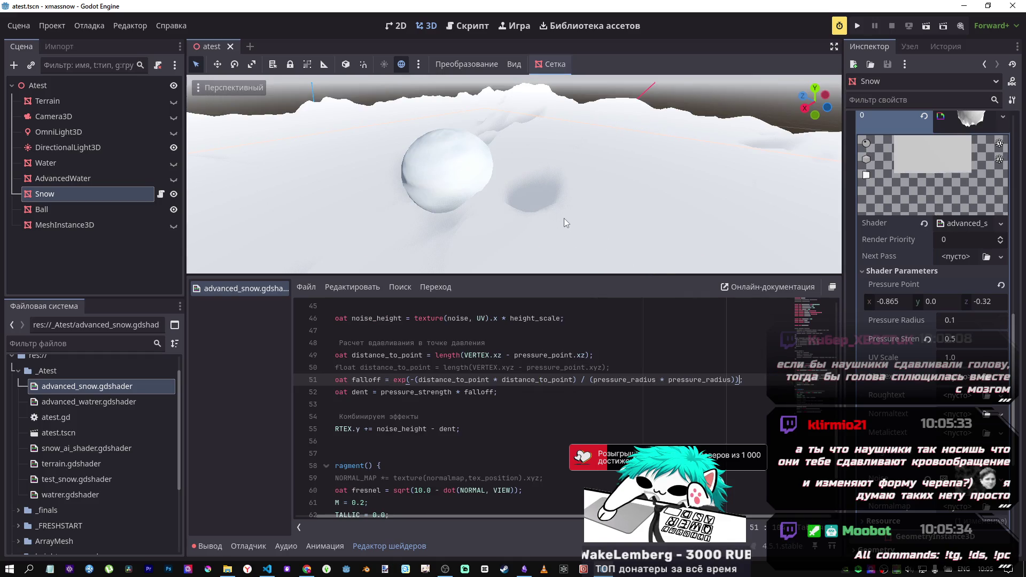
pyautogui.hotkey('ctrl', 'z')
pyautogui.hotkey('ctrl', 's')
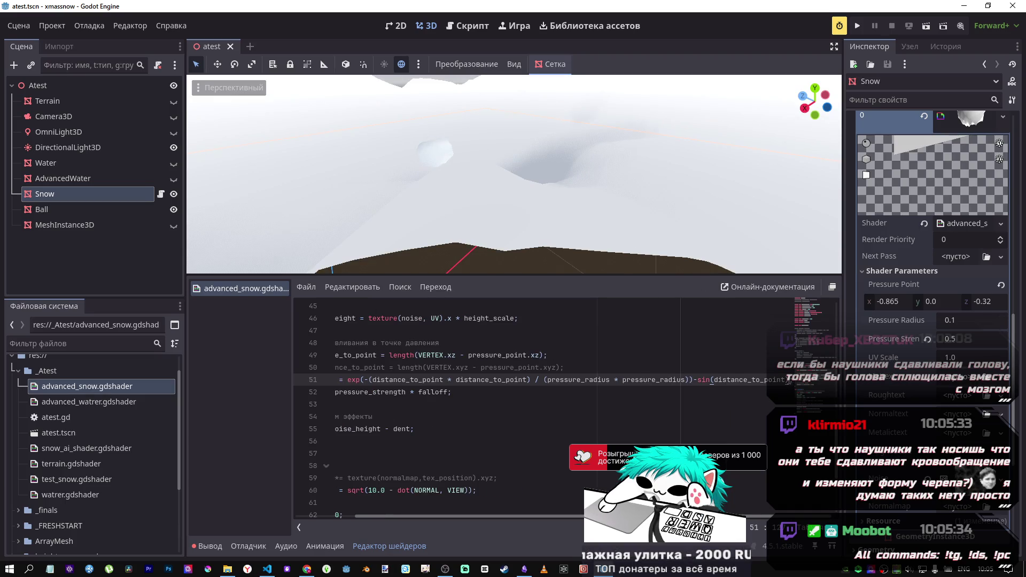
pyautogui.moveTo(788, 381); pyautogui.dragTo(698, 380)
pyautogui.hotkey('ctrl', 'c')
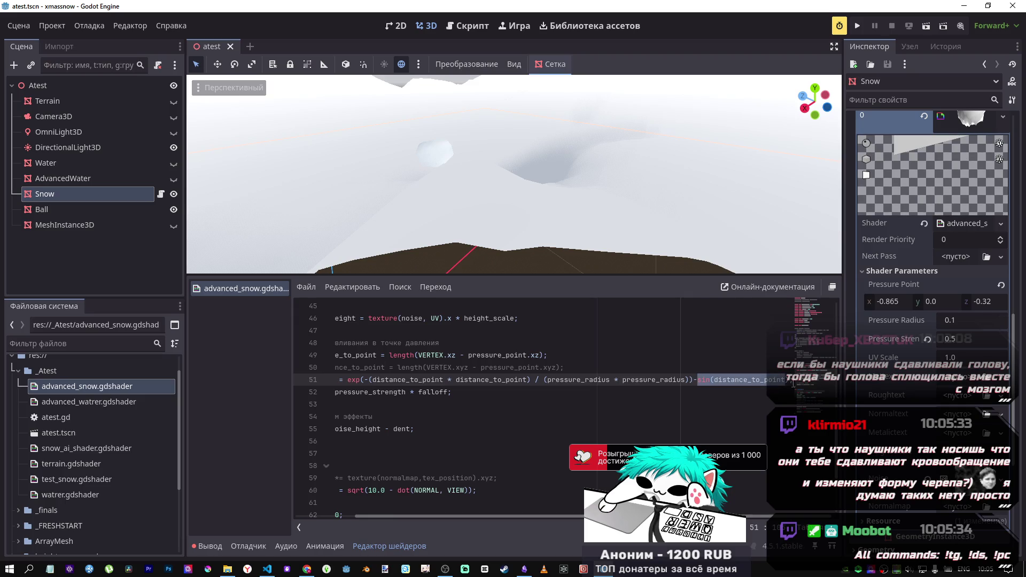
pyautogui.moveTo(790, 381); pyautogui.dragTo(694, 379)
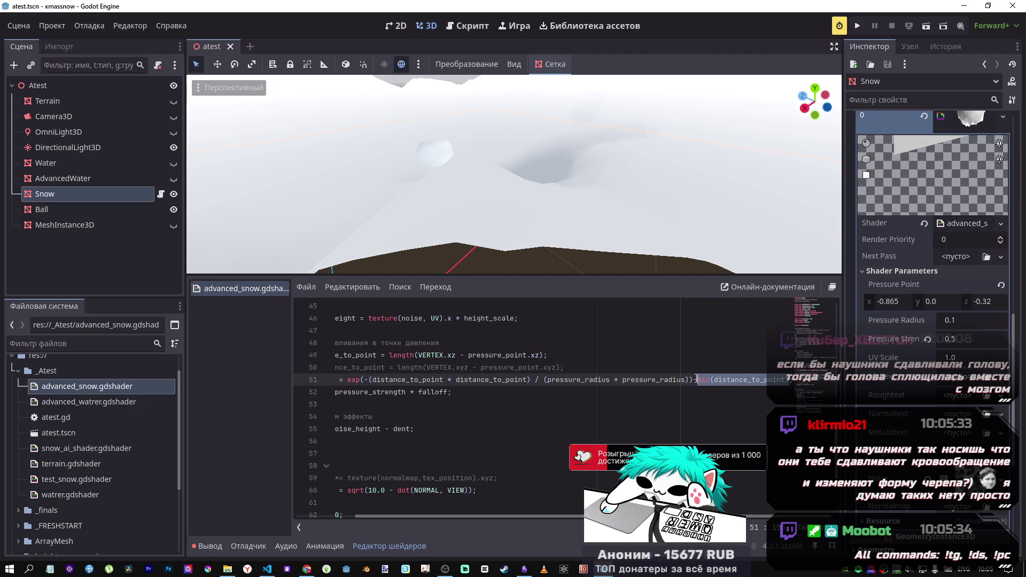
pyautogui.press('Delete')
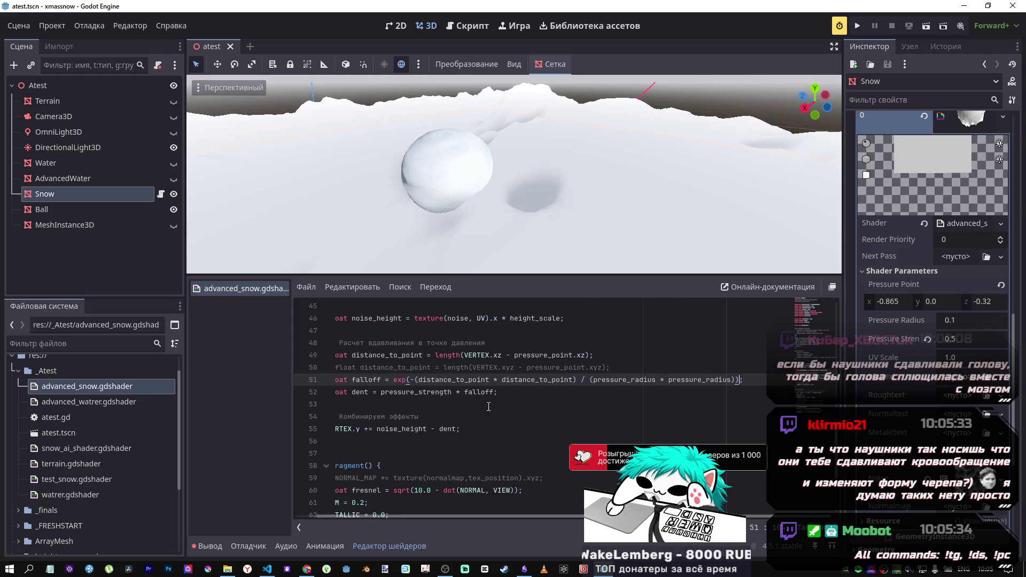
# Step: Try -sin(distance_to_point) after falloff on line 52, view the snow, then delete it
pyautogui.click(493, 392)
pyautogui.hotkey('ctrl', 'v')
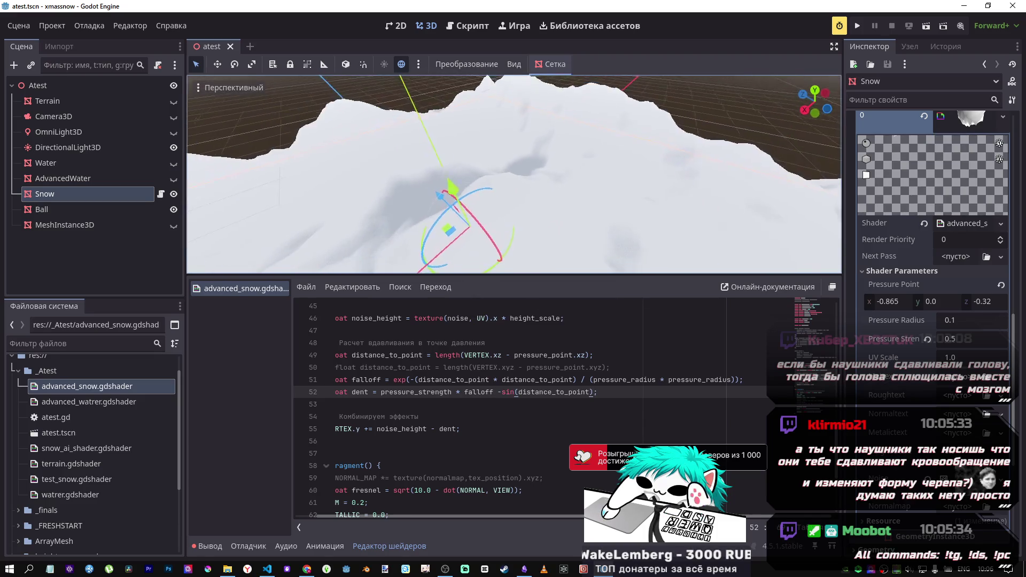
pyautogui.moveTo(513, 176); pyautogui.dragTo(406, 200)
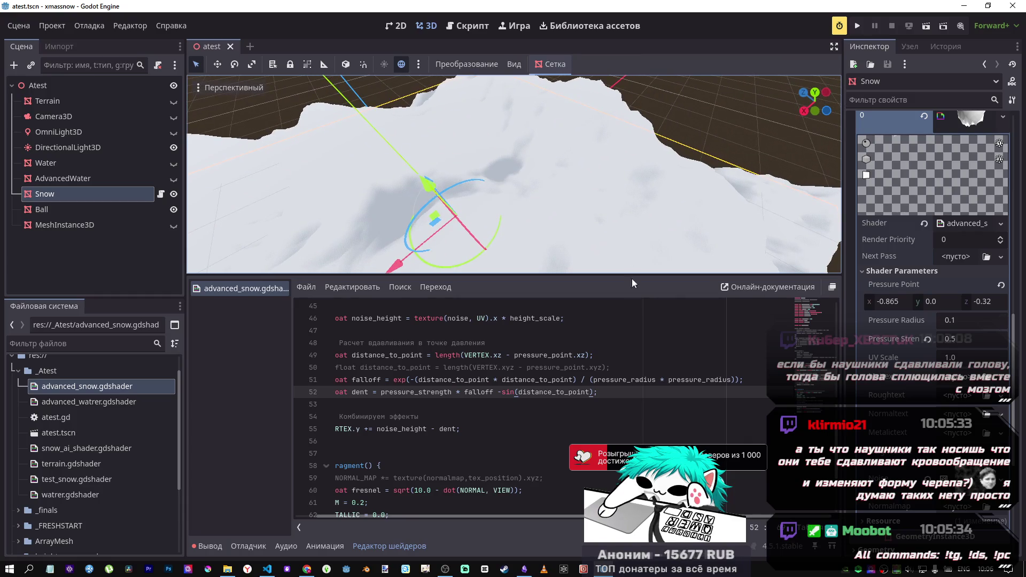
pyautogui.moveTo(592, 392); pyautogui.dragTo(498, 393)
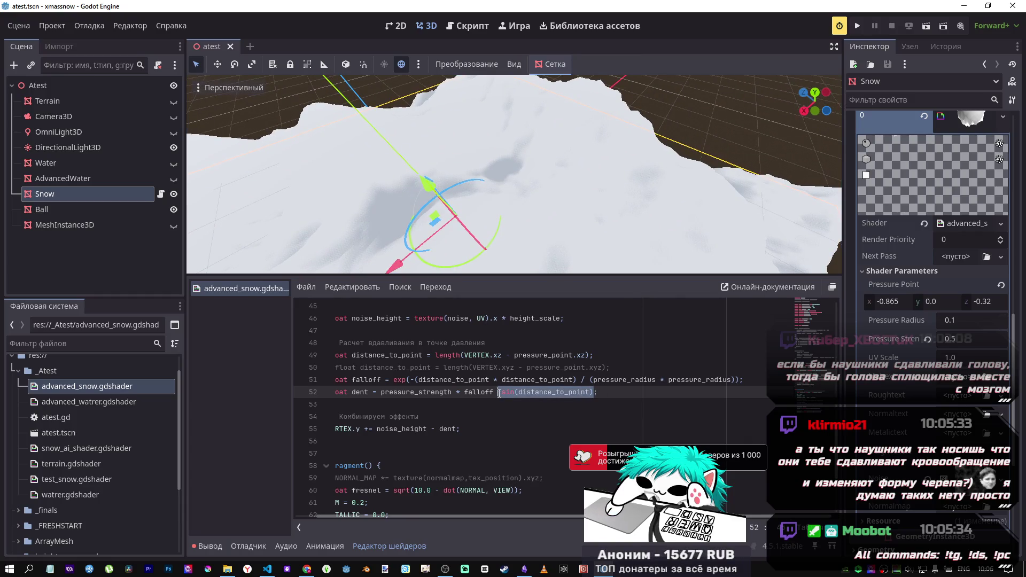
pyautogui.press('BackSpace')
pyautogui.press('BackSpace')
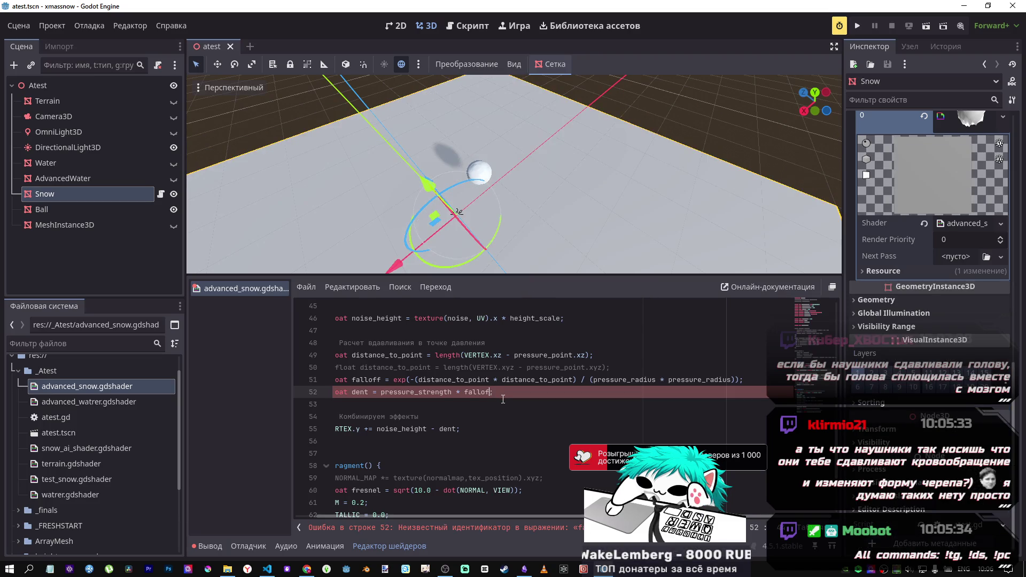
# Step: Restore 'falloff' on line 52 and add -sin(distance_to_point) inside line 51's exp, then save
pyautogui.write('f')
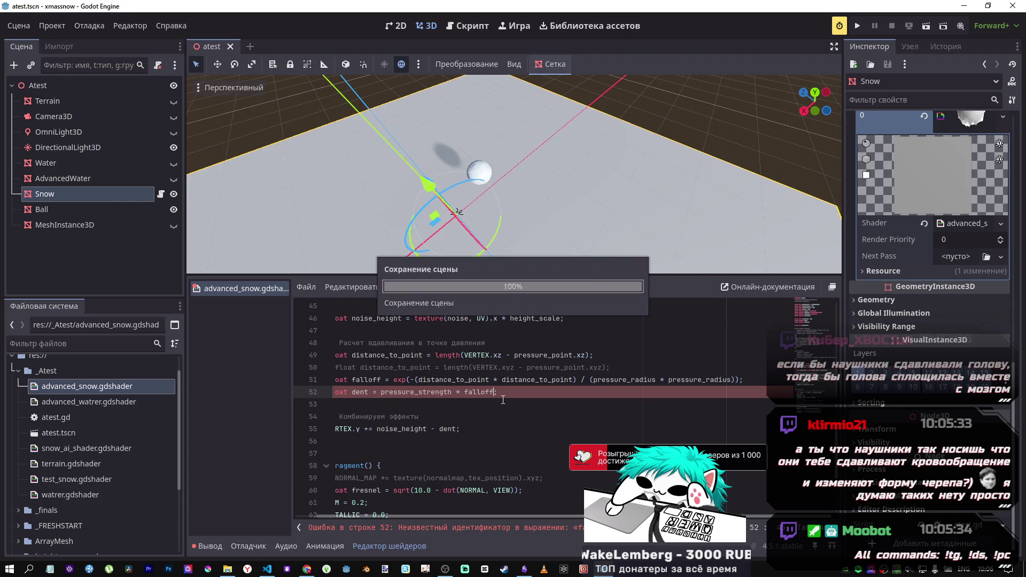
pyautogui.hotkey('ctrl', 's')
pyautogui.click(413, 380)
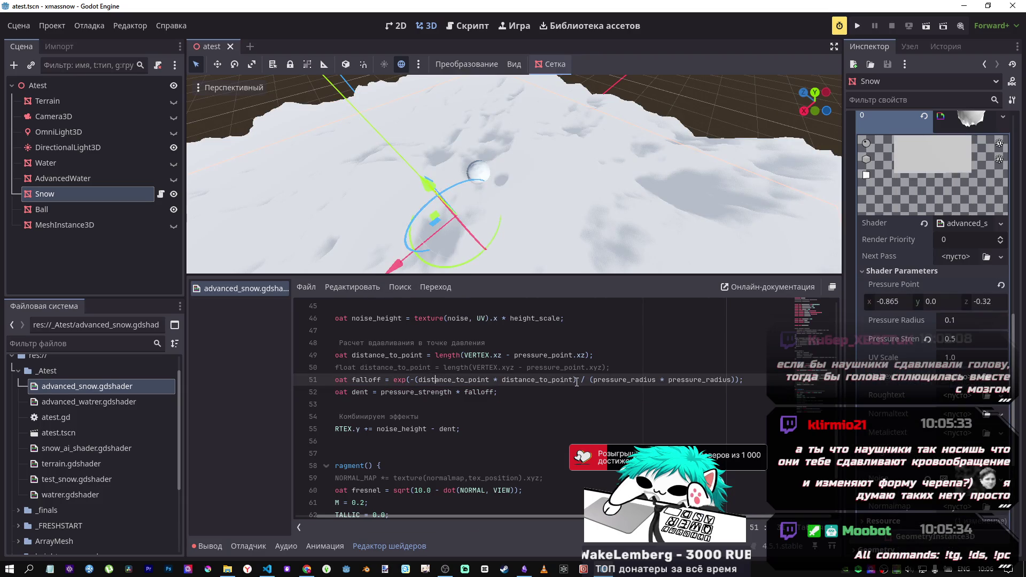
pyautogui.click(736, 380)
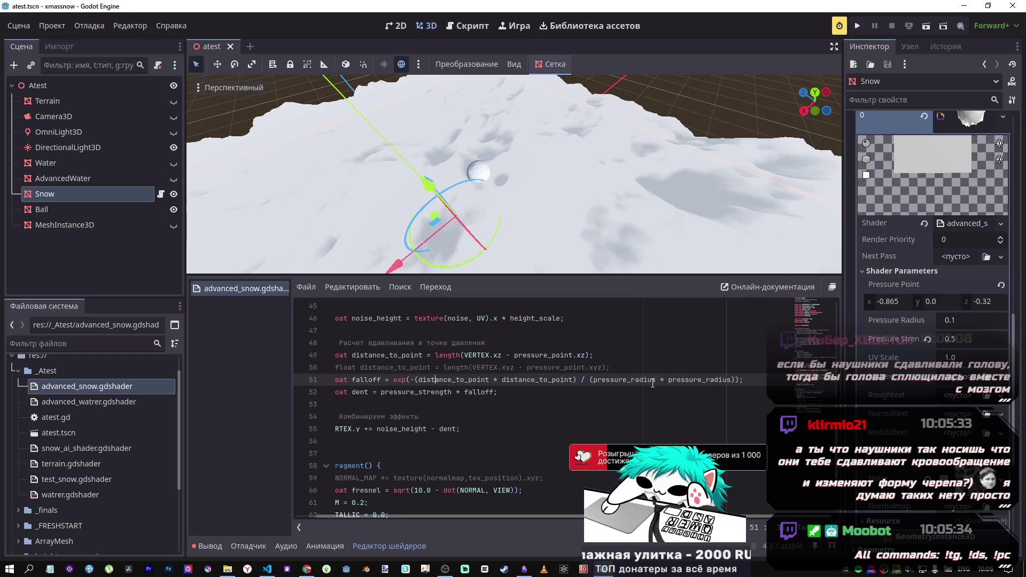
pyautogui.press('BackSpace')
pyautogui.write('-sin(distance_to_point')
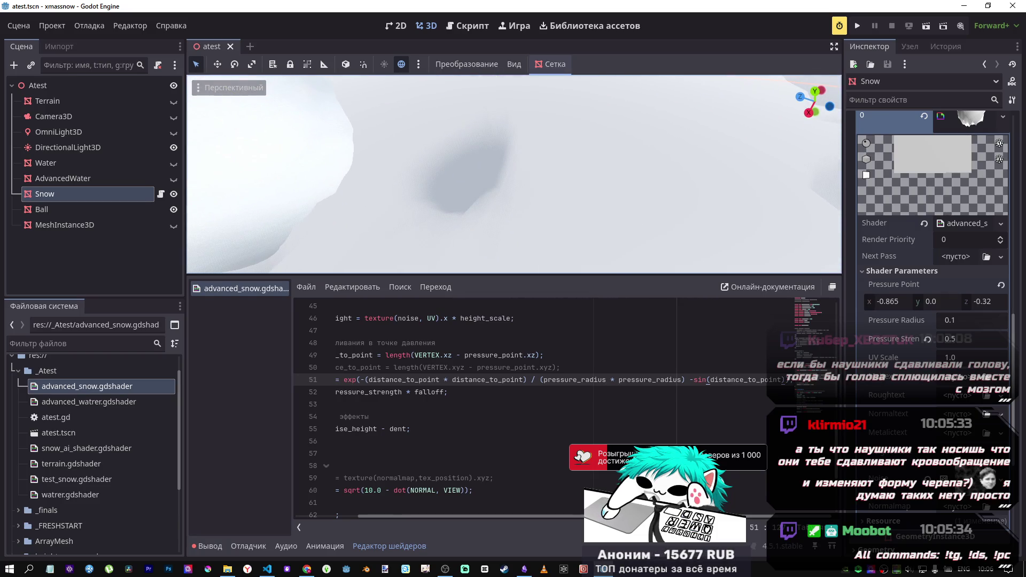
pyautogui.moveTo(785, 380); pyautogui.dragTo(689, 379)
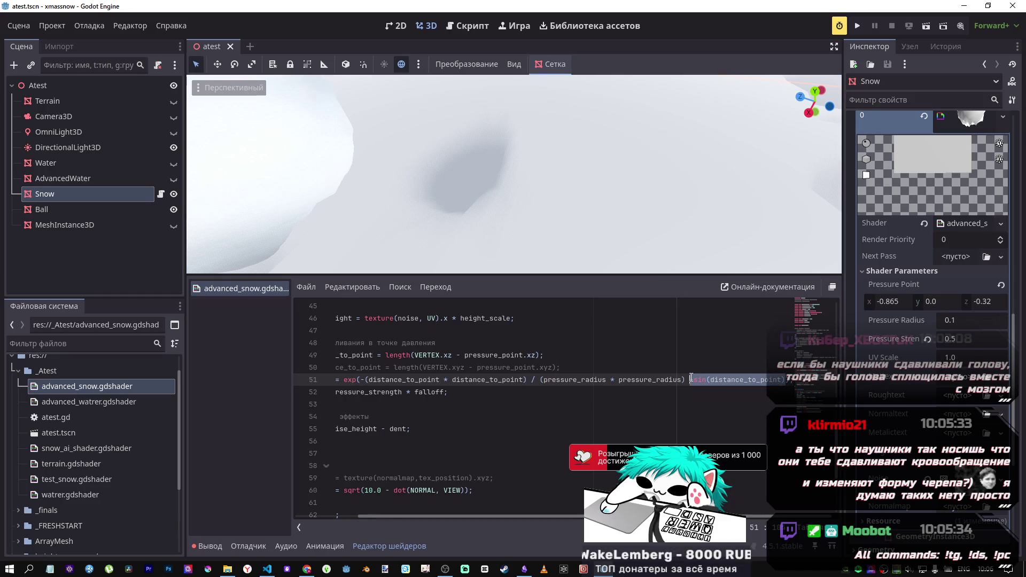
pyautogui.hotkey('ctrl', 's')
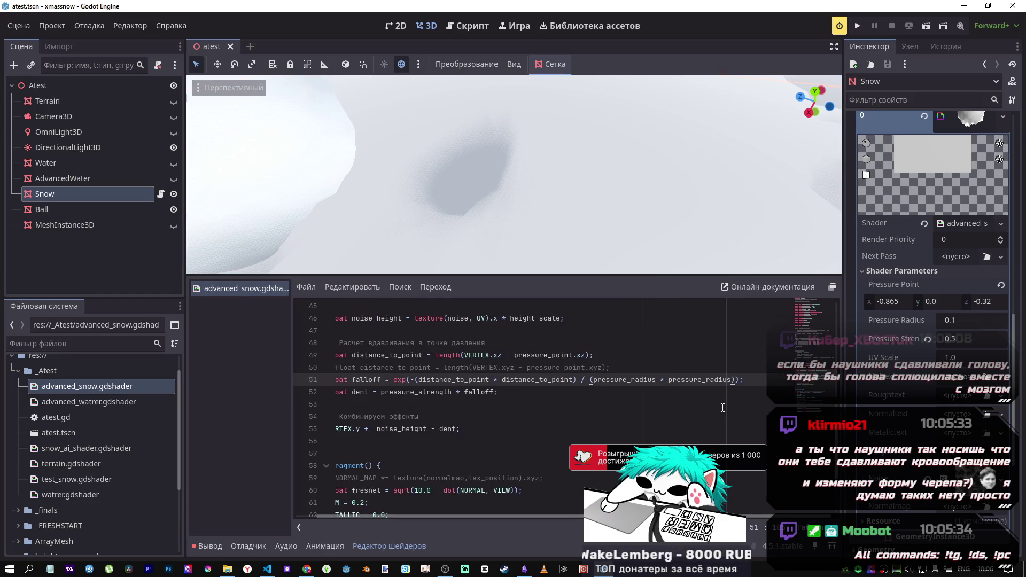
pyautogui.hotkey('ctrl', 's')
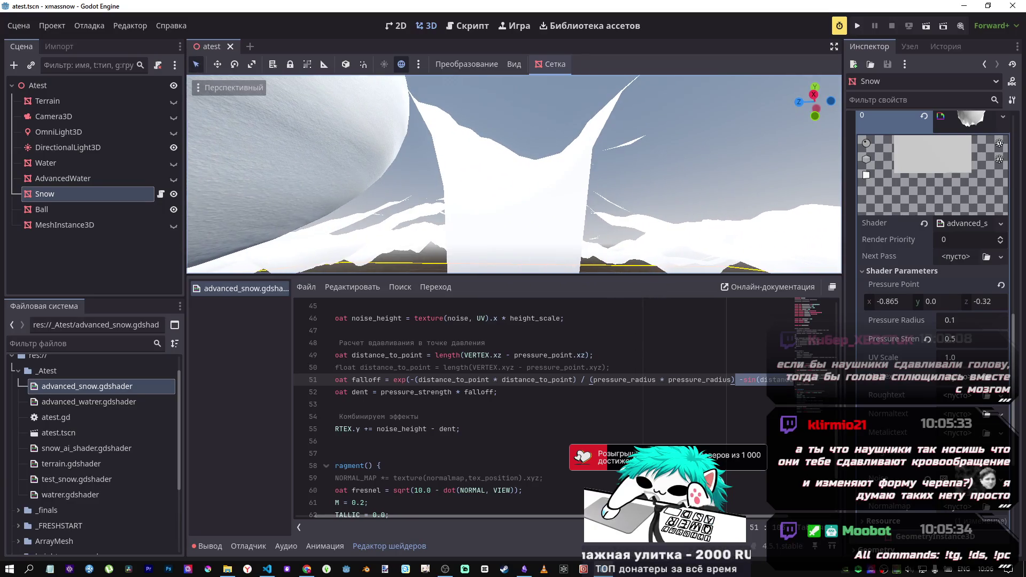
# Step: Undo the accidental Snow node deletion and toggle line 51's sin term with undo/redo
pyautogui.press('Delete')
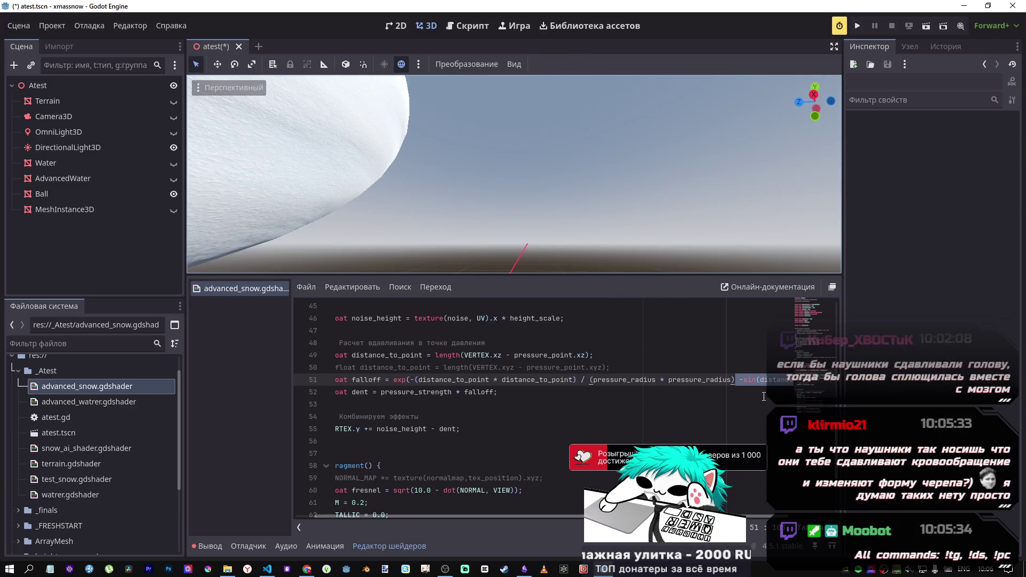
pyautogui.hotkey('ctrl', 'z')
pyautogui.click(754, 380)
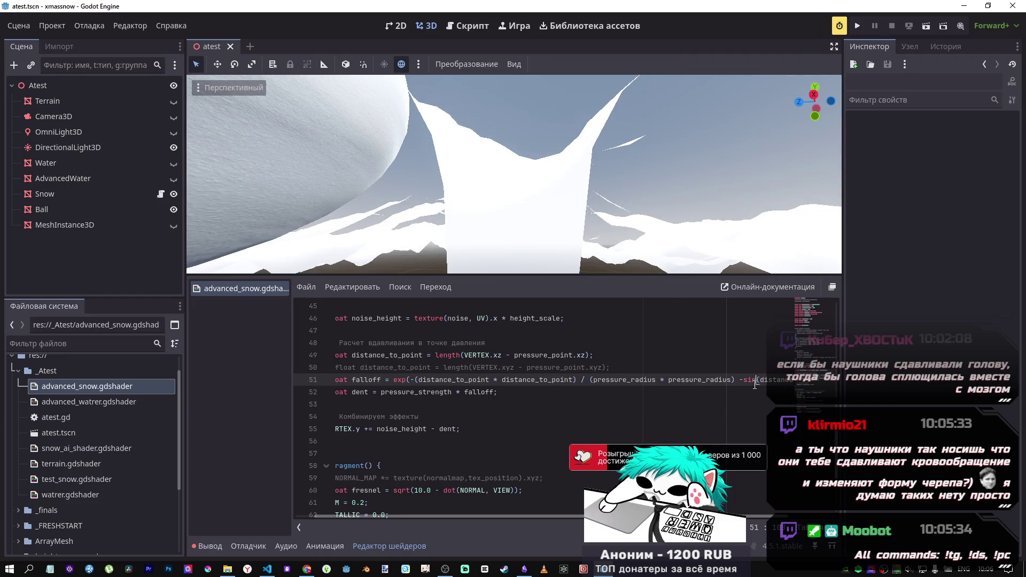
pyautogui.moveTo(736, 380); pyautogui.dragTo(787, 383)
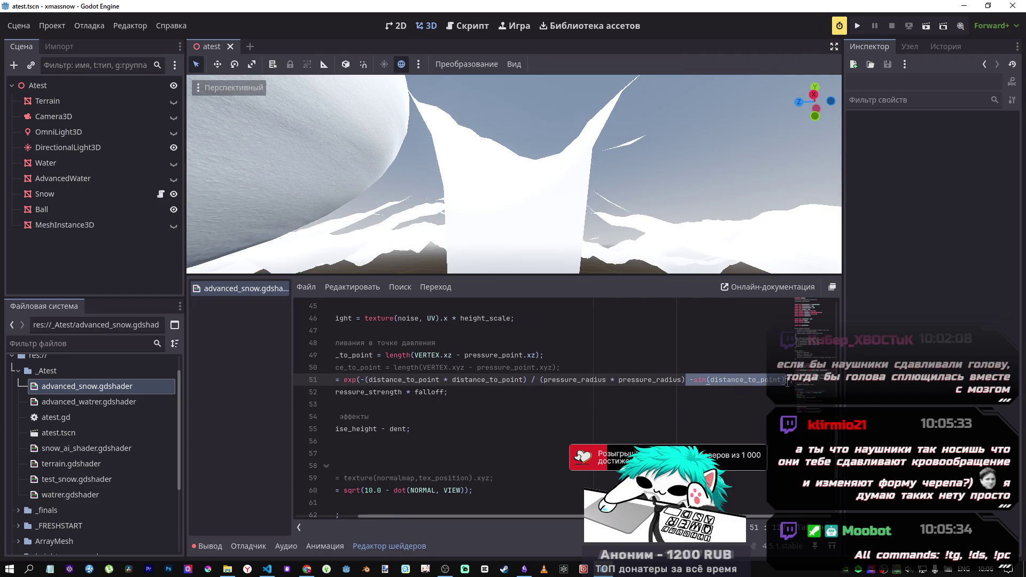
pyautogui.press('BackSpace')
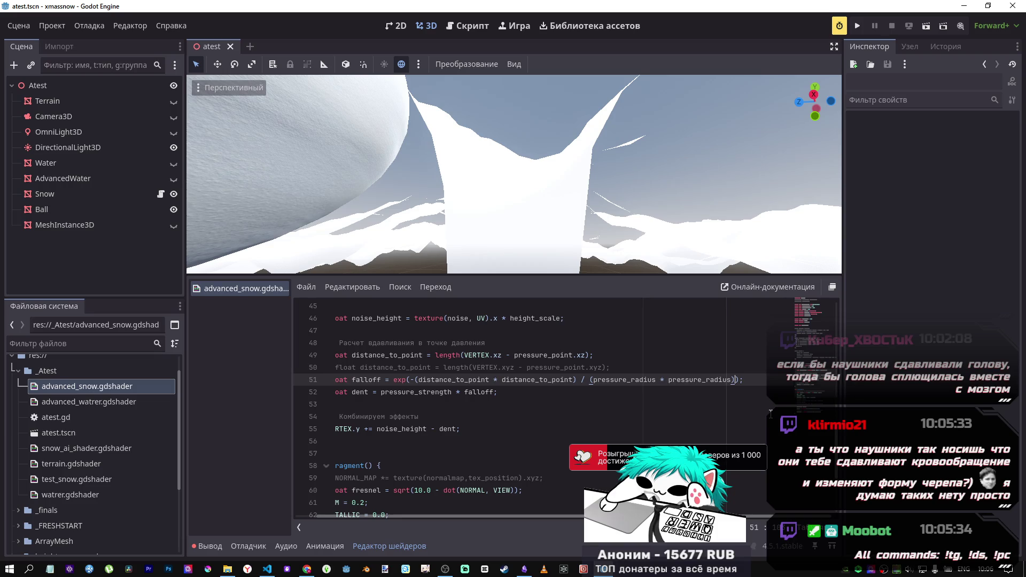
pyautogui.write(')')
pyautogui.hotkey('ctrl', 'z')
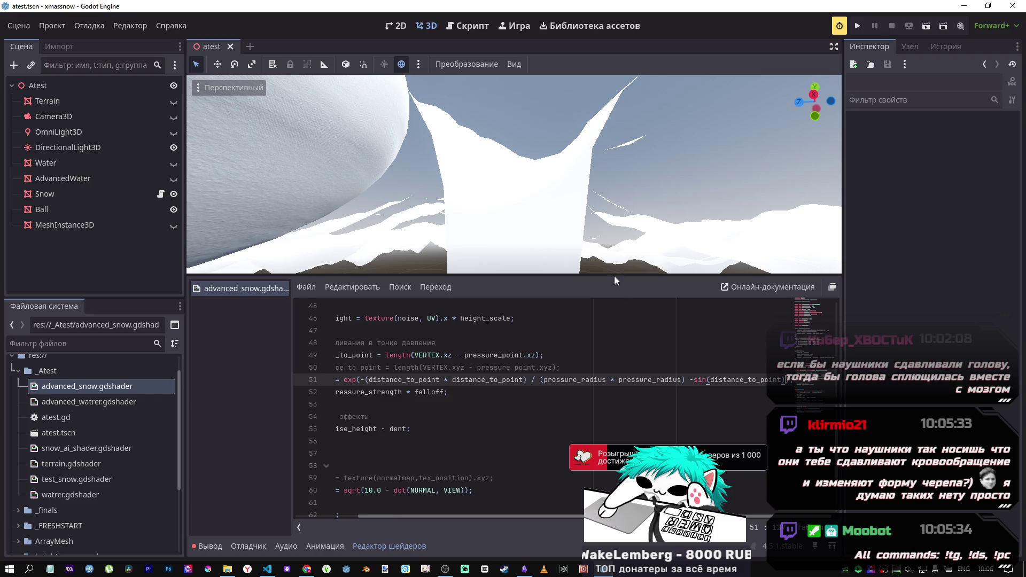
pyautogui.hotkey('ctrl', 'y')
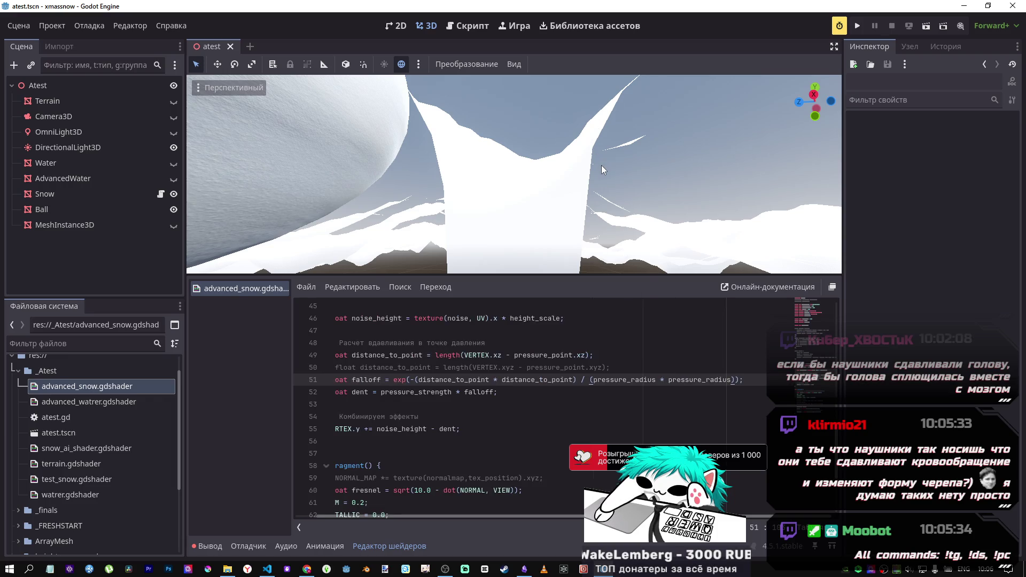
pyautogui.hotkey('ctrl', 'y')
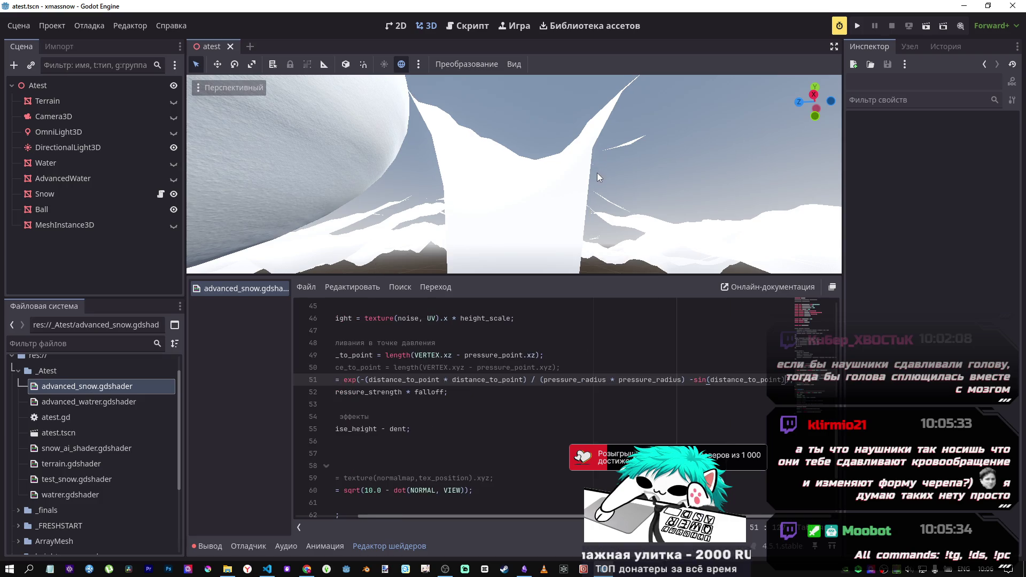
pyautogui.hotkey('ctrl', 'z')
pyautogui.hotkey('ctrl', 'y')
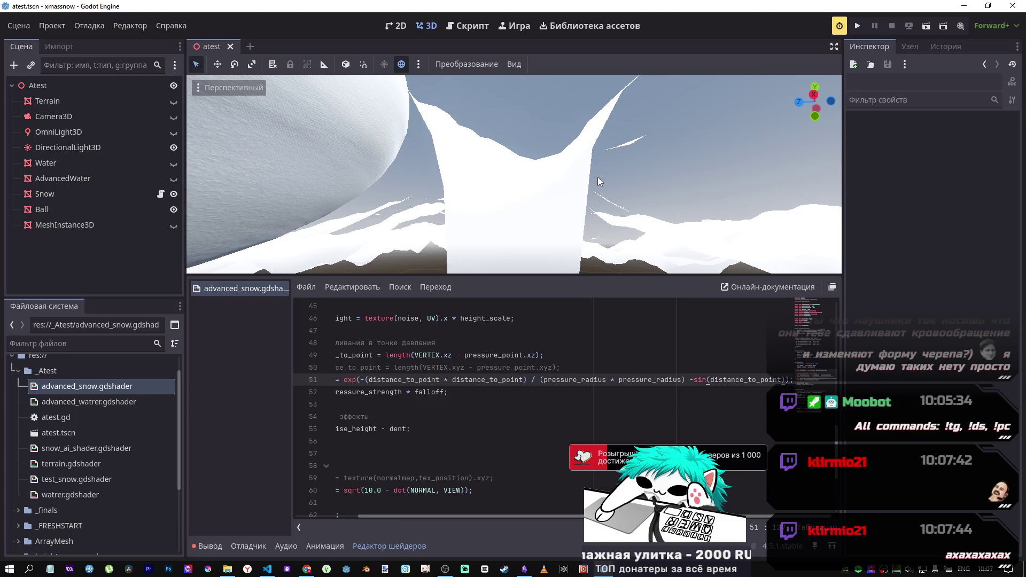
# Step: Add the missing ')' before the semicolon on line 51 to close the exp call
pyautogui.write(')')
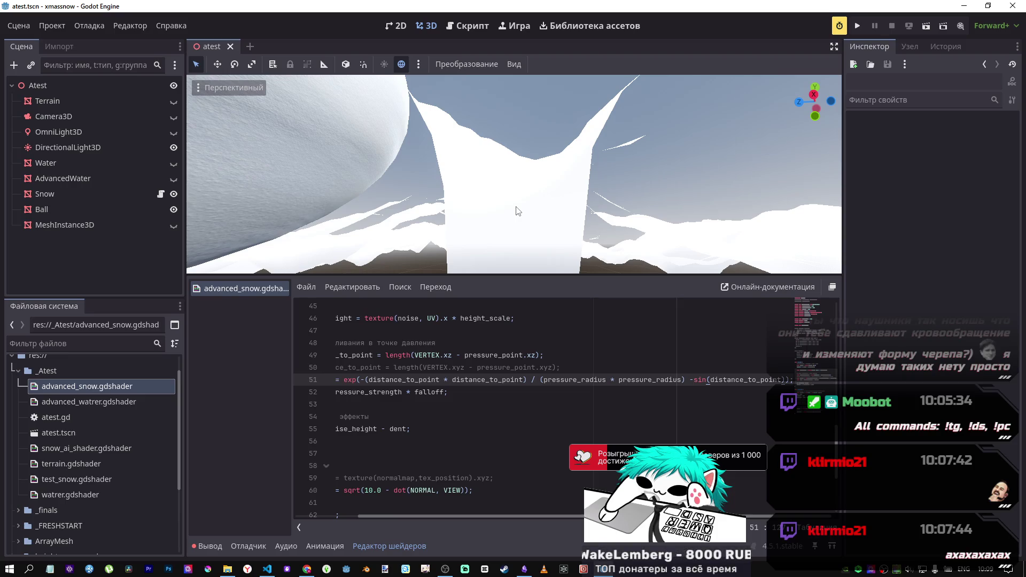
pyautogui.write(')')
pyautogui.write(')')
pyautogui.moveTo(784, 380); pyautogui.dragTo(685, 380)
pyautogui.press('BackSpace')
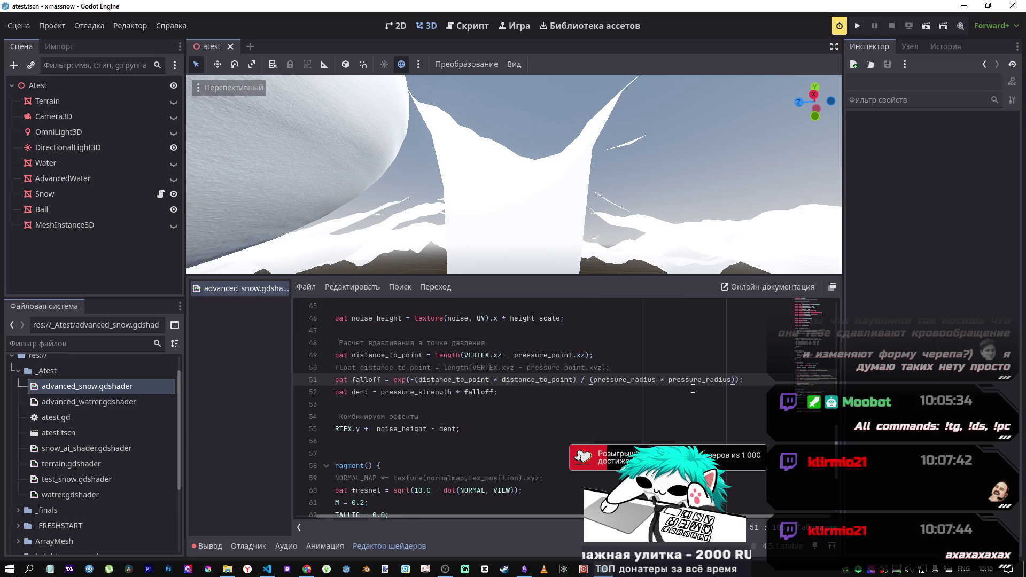
pyautogui.hotkey('ctrl', 'z')
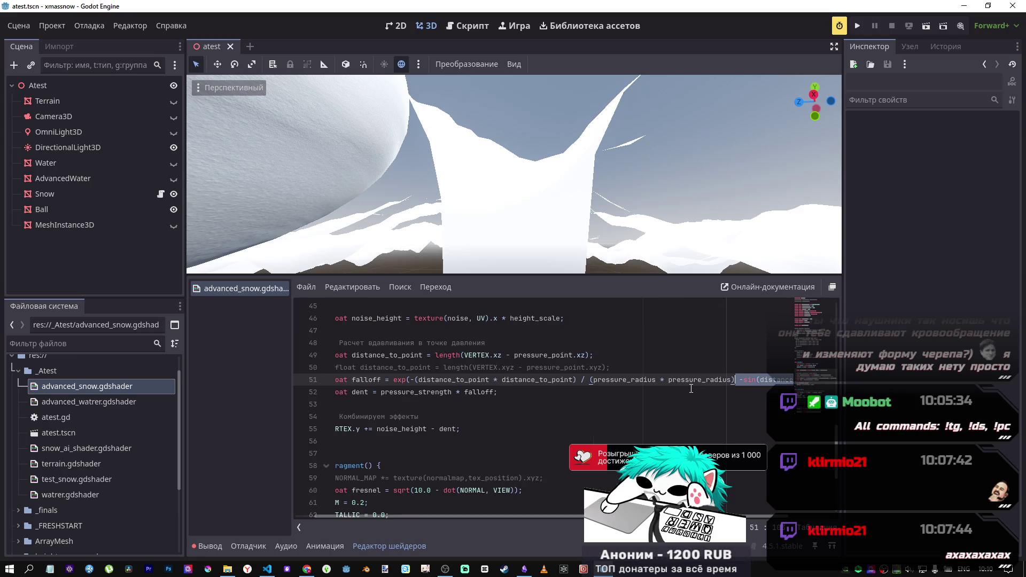
pyautogui.hotkey('ctrl', 's')
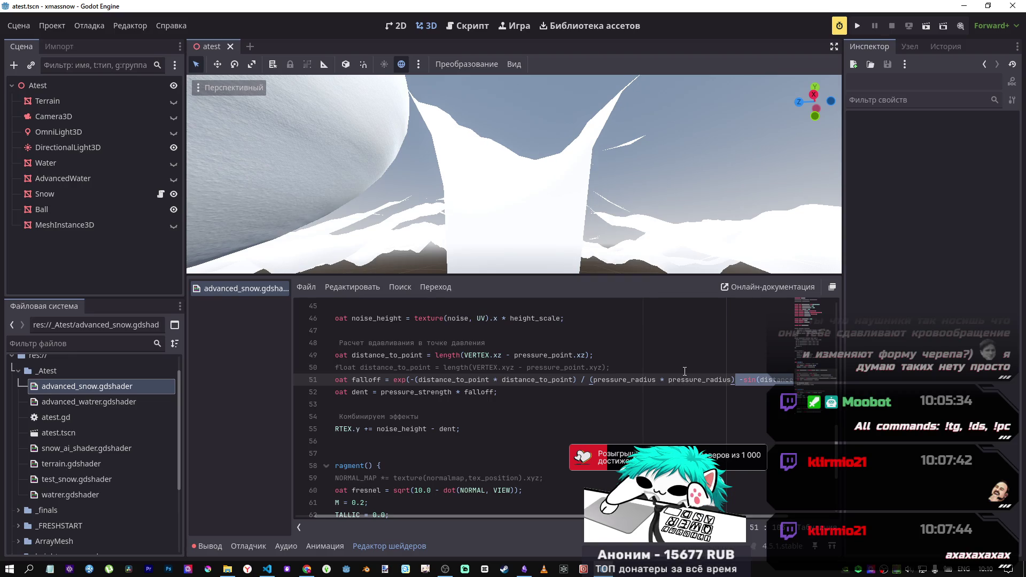
pyautogui.click(736, 379)
pyautogui.moveTo(736, 379); pyautogui.dragTo(785, 380)
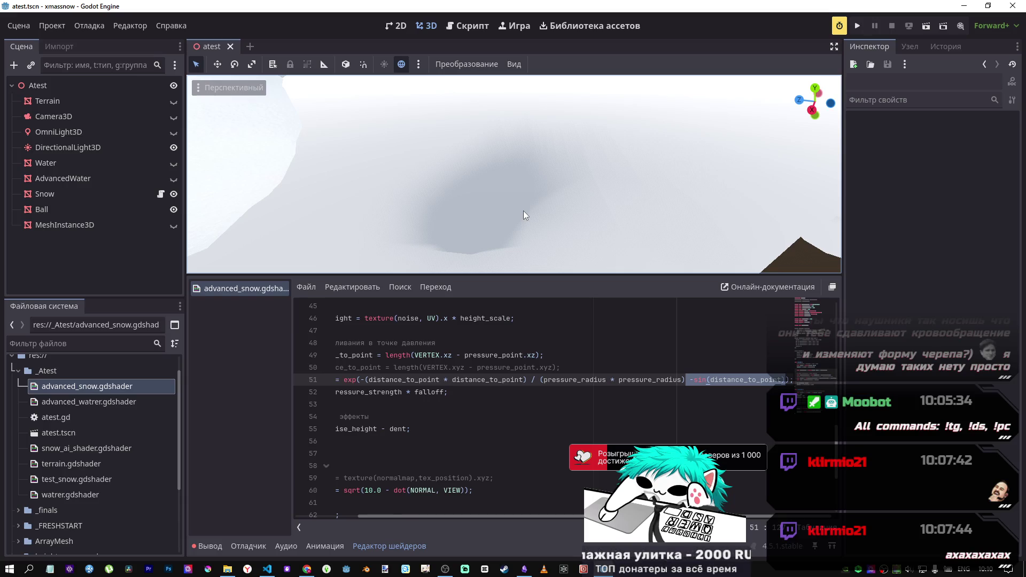
# Step: Save the scene, then delete the -sin(distance_to_point) term from line 51's falloff
pyautogui.moveTo(511, 204); pyautogui.dragTo(470, 213)
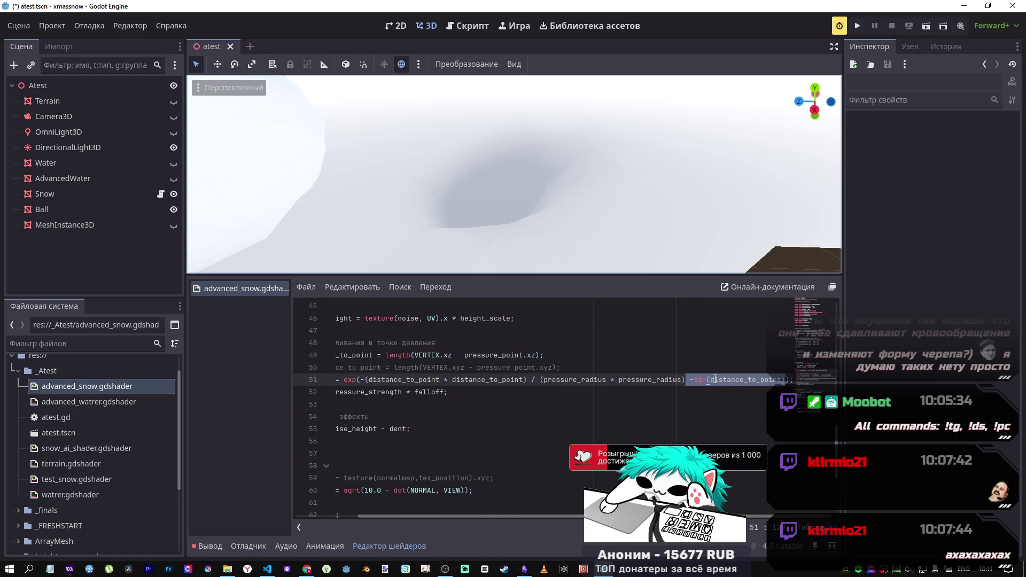
pyautogui.hotkey('ctrl', 's')
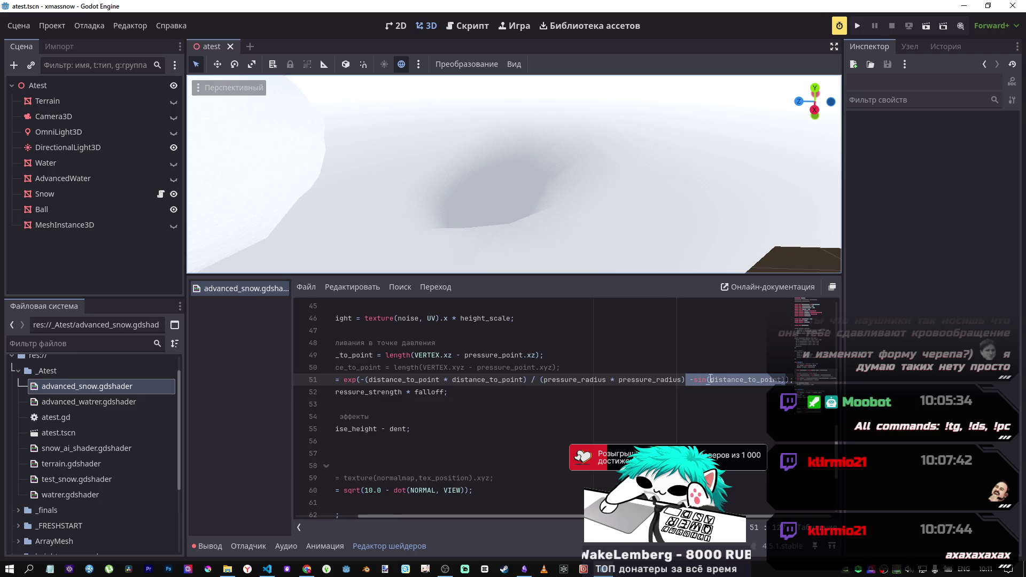
pyautogui.click(716, 383)
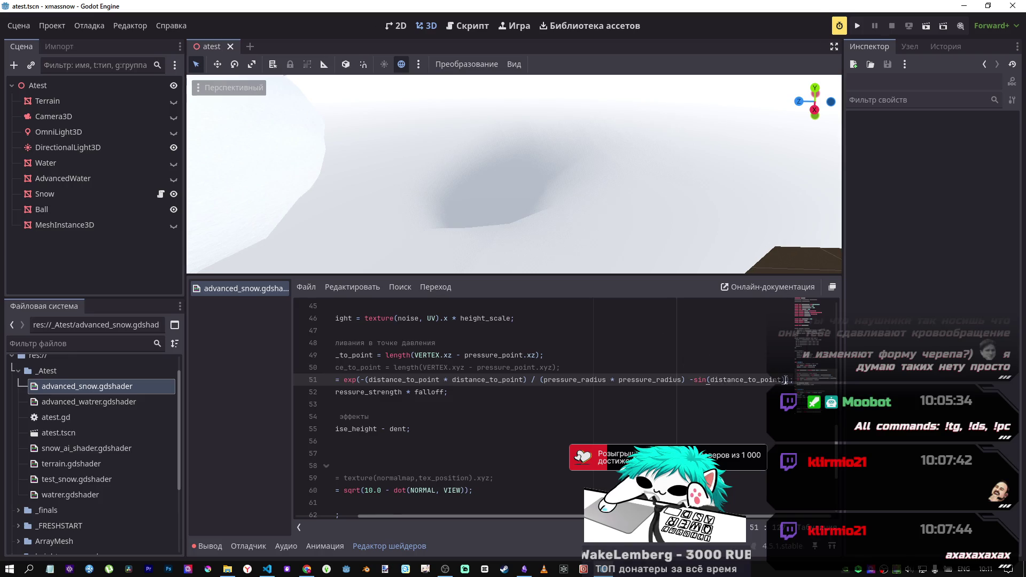
pyautogui.moveTo(785, 379); pyautogui.dragTo(690, 379)
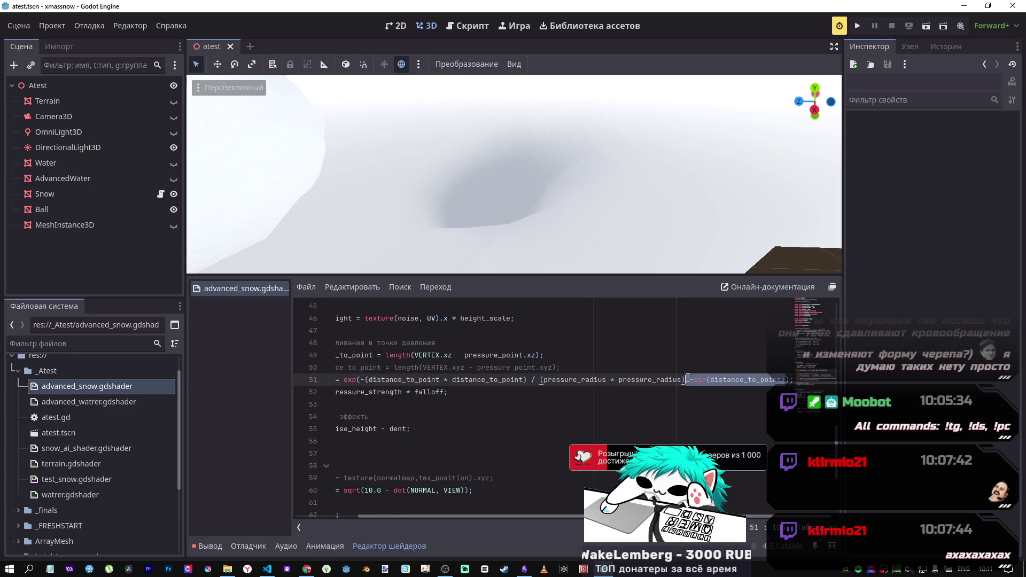
pyautogui.hscroll(-2, 694, 390)
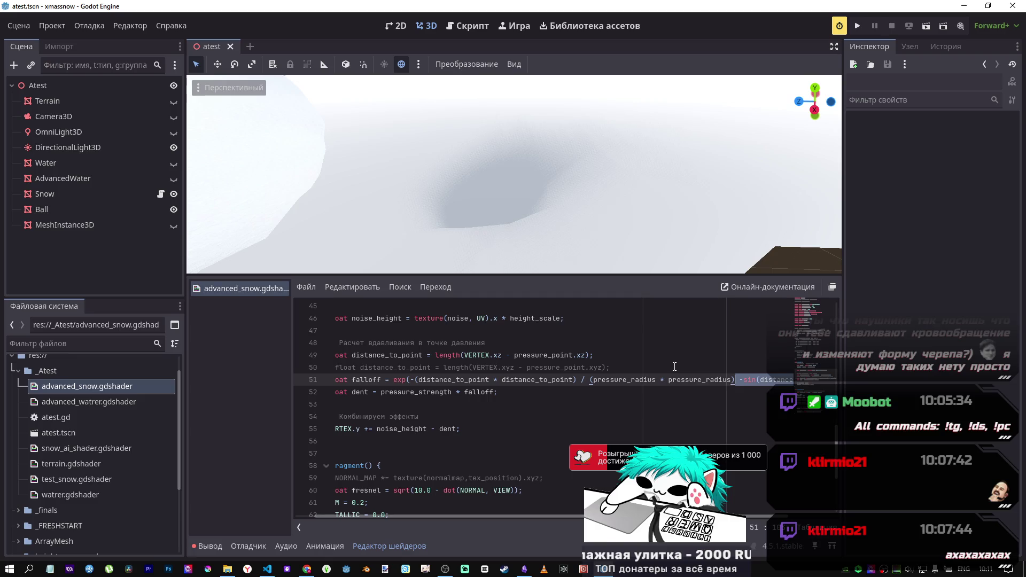
pyautogui.press('Delete')
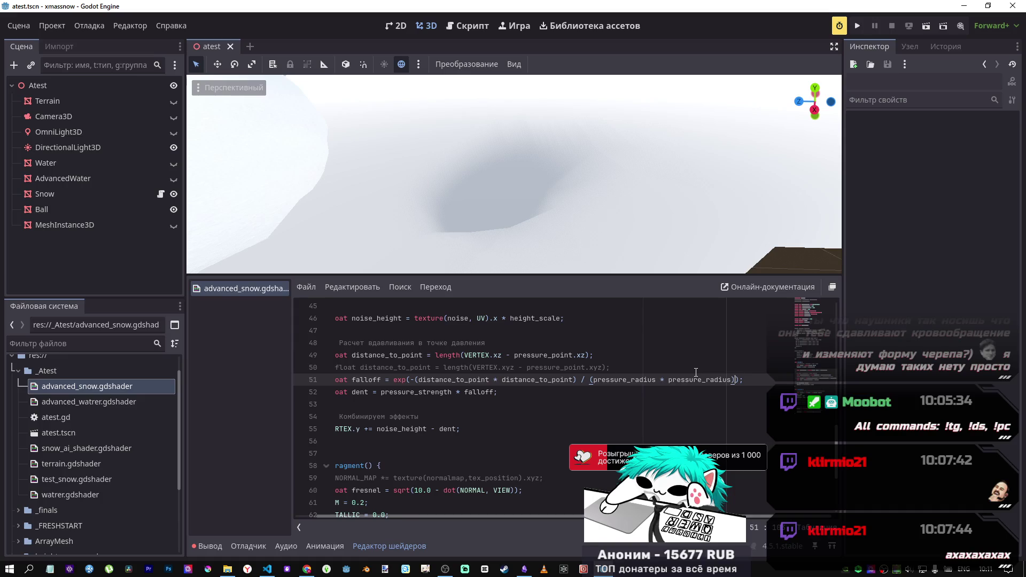
# Step: Test -sin(distance_to_point) after falloff on line 52, save to preview, then delete it
pyautogui.click(422, 391)
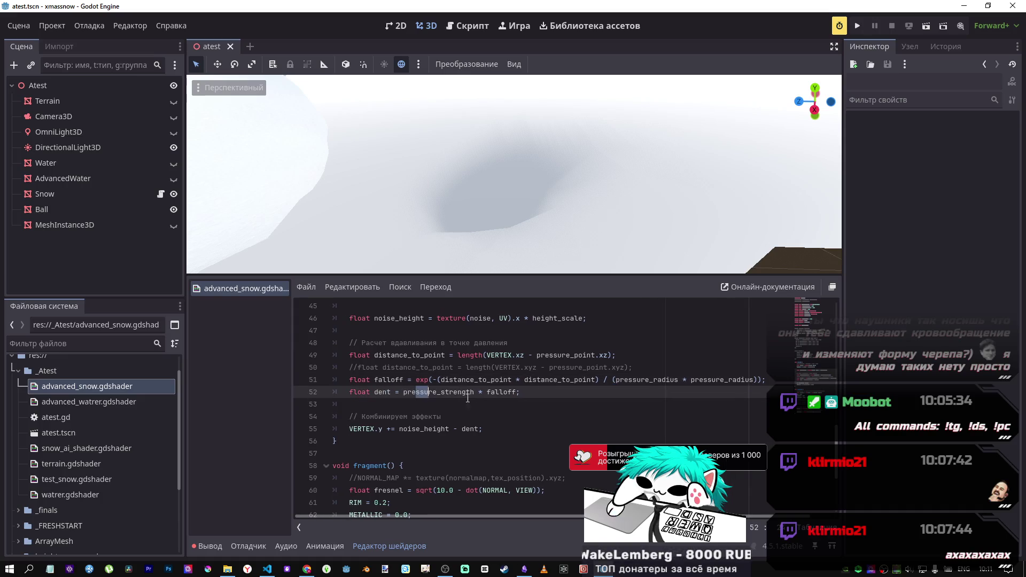
pyautogui.click(508, 393)
pyautogui.write('(')
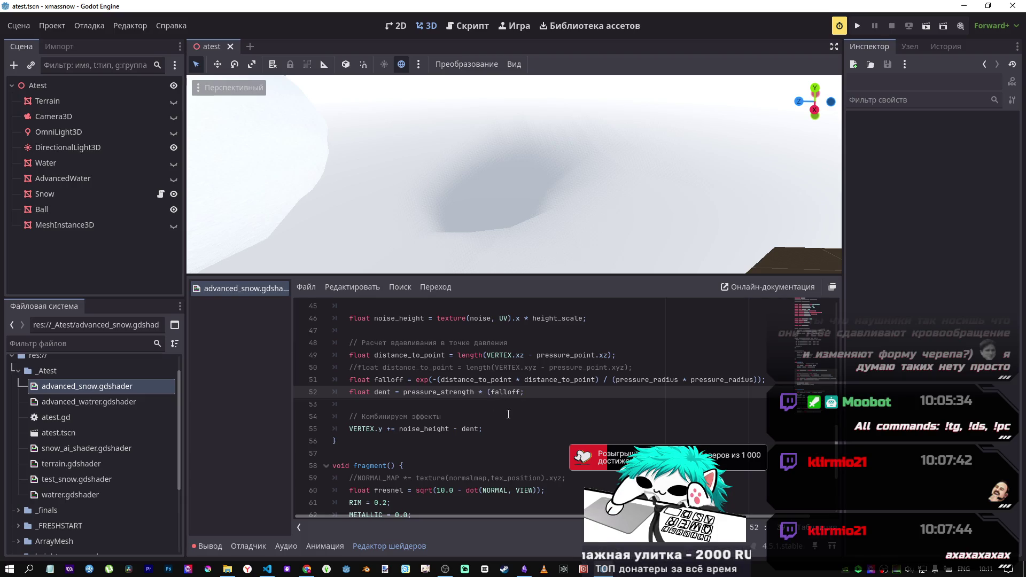
pyautogui.write(';')
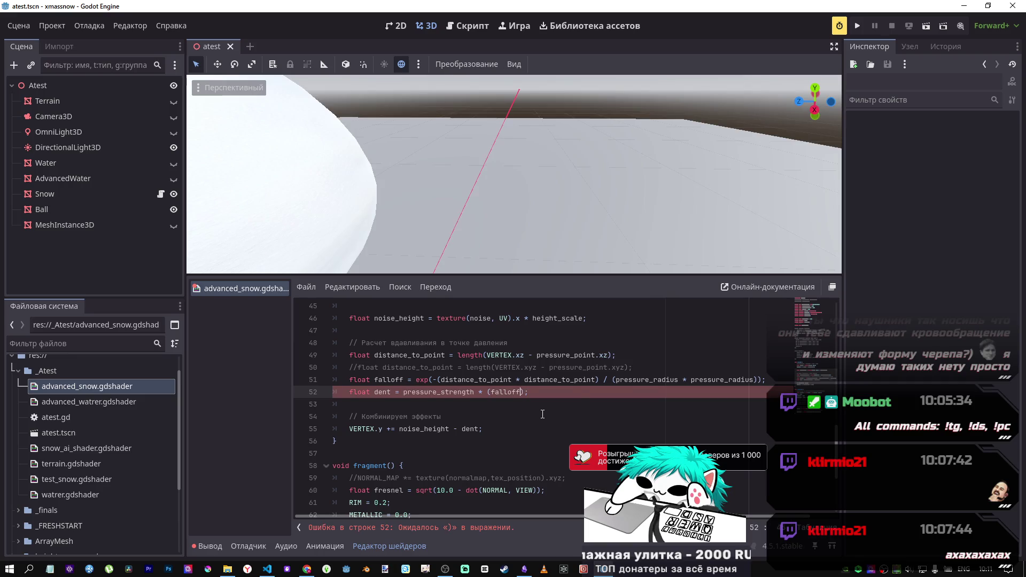
pyautogui.hotkey('ctrl', 'z')
pyautogui.hotkey('ctrl', 's')
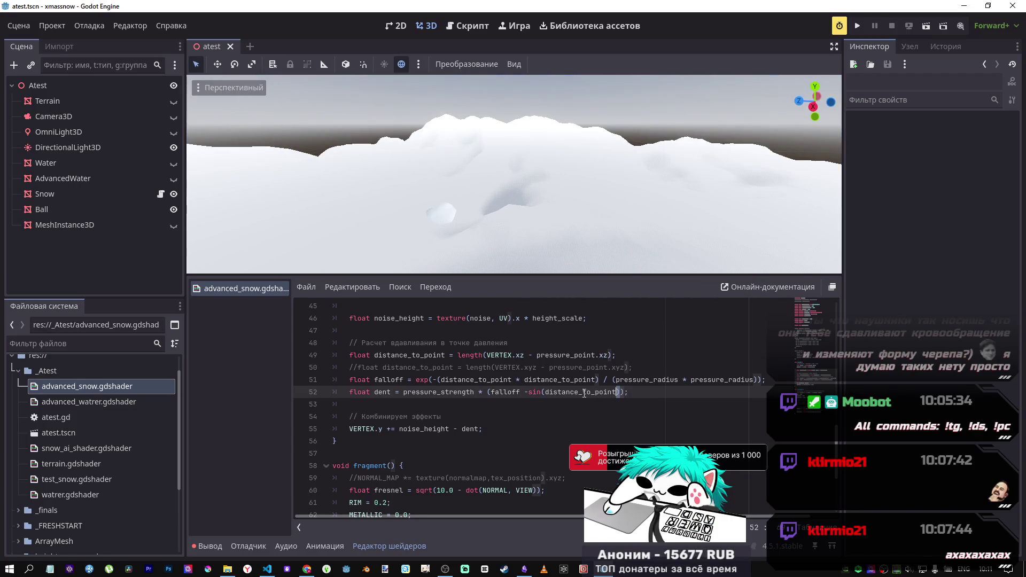
pyautogui.moveTo(619, 395); pyautogui.dragTo(523, 393)
pyautogui.hotkey('ctrl', 's')
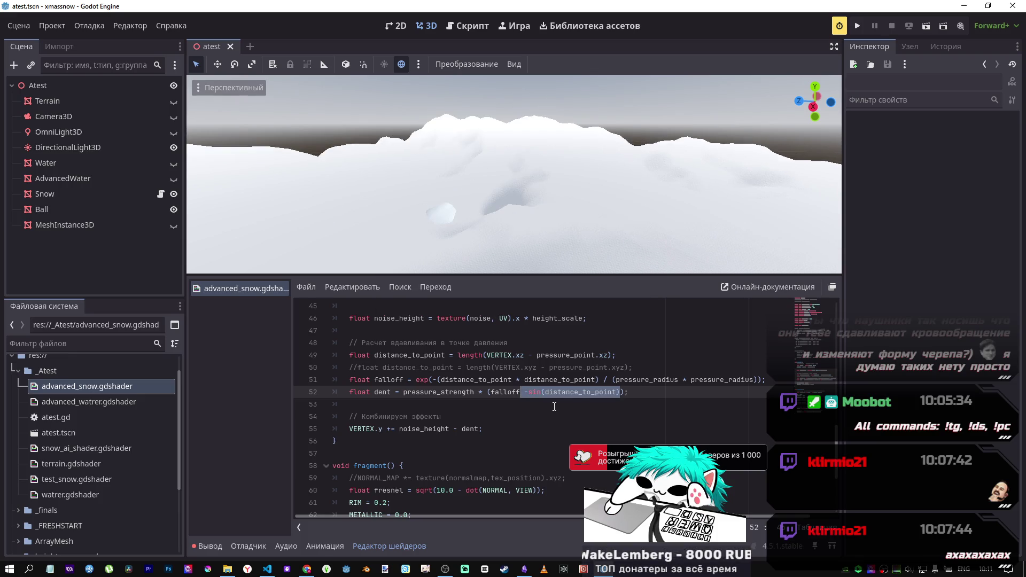
pyautogui.press('BackSpace')
pyautogui.press('Right')
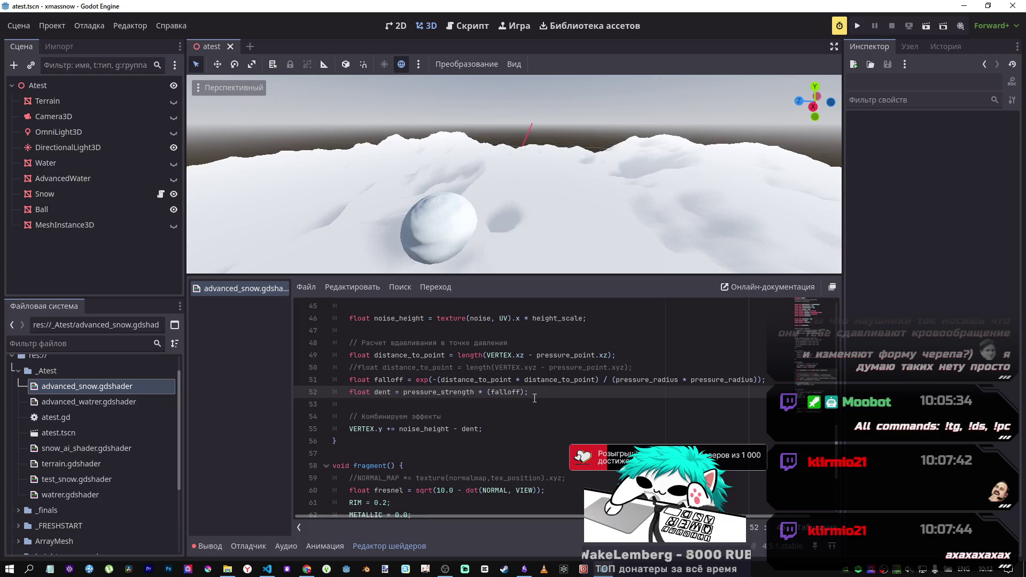
# Step: Remove the extra parenthesis before falloff on line 52 and fly the camera close to the snow dent
pyautogui.click(490, 393)
pyautogui.press('BackSpace')
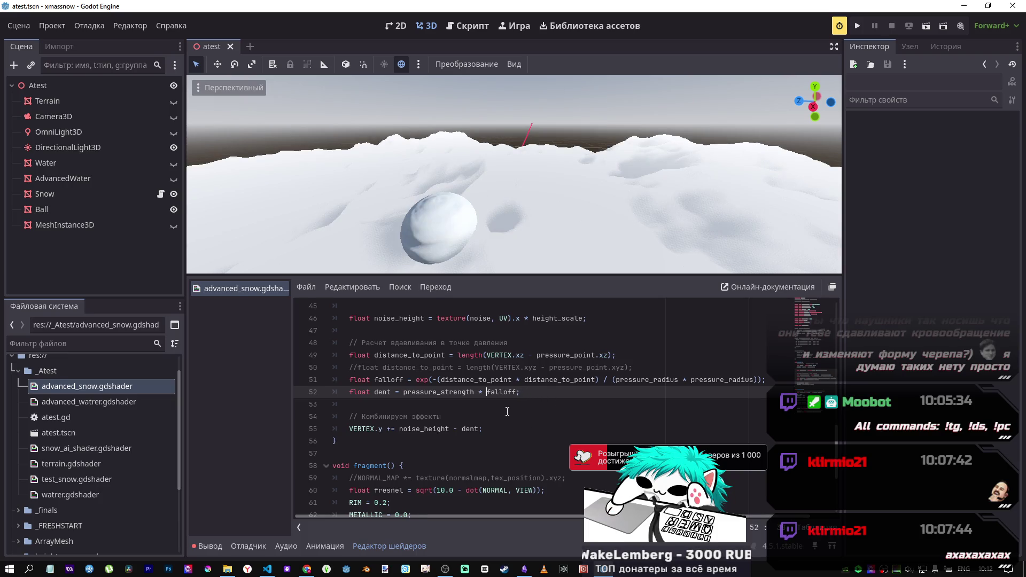
pyautogui.click(425, 379)
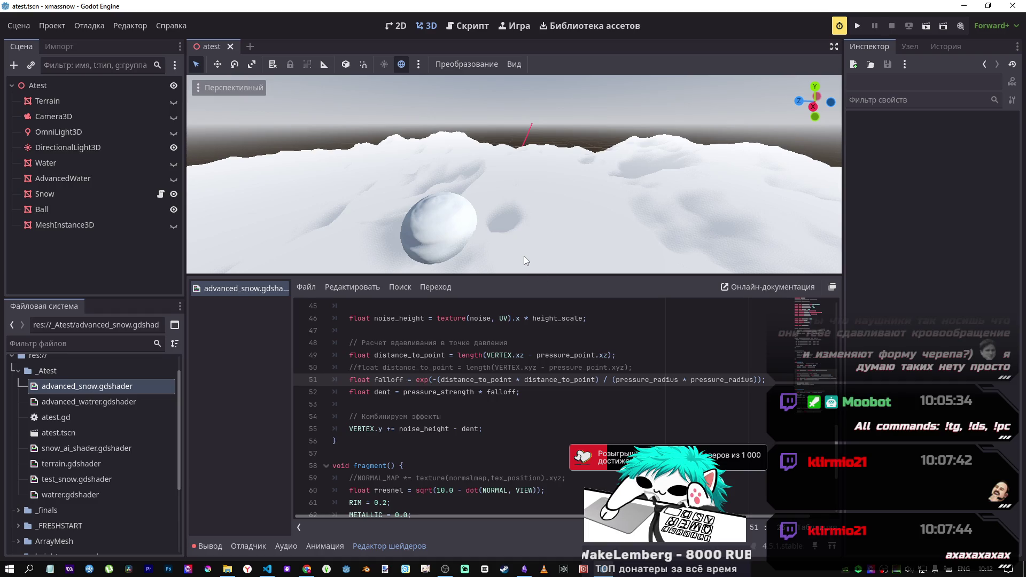
pyautogui.moveTo(524, 254)
pyautogui.mouseDown()
pyautogui.moveTo(526, 277)
pyautogui.moveTo(521, 256)
pyautogui.moveTo(526, 270)
pyautogui.moveTo(540, 213)
pyautogui.mouseUp()
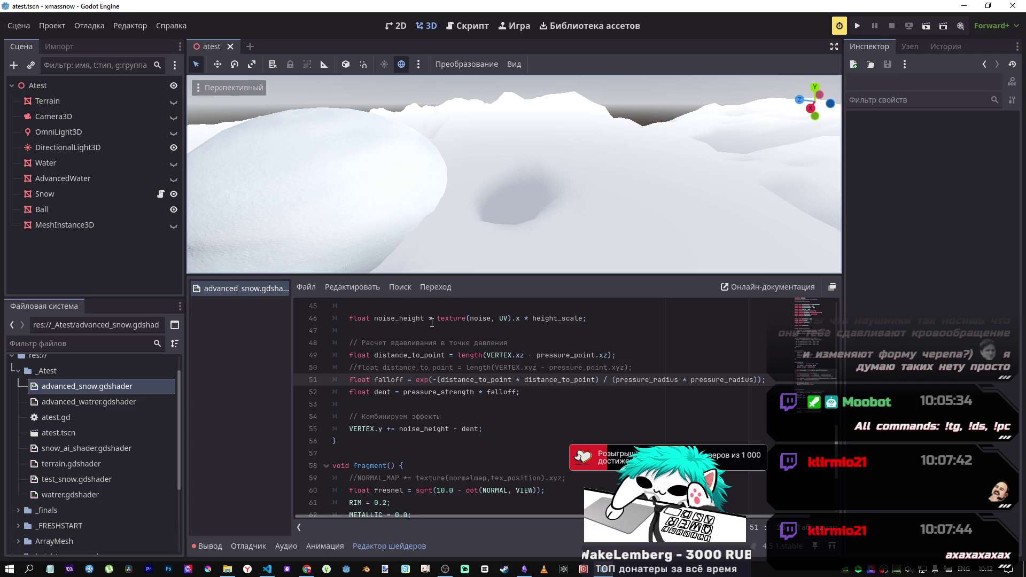
pyautogui.click(603, 369)
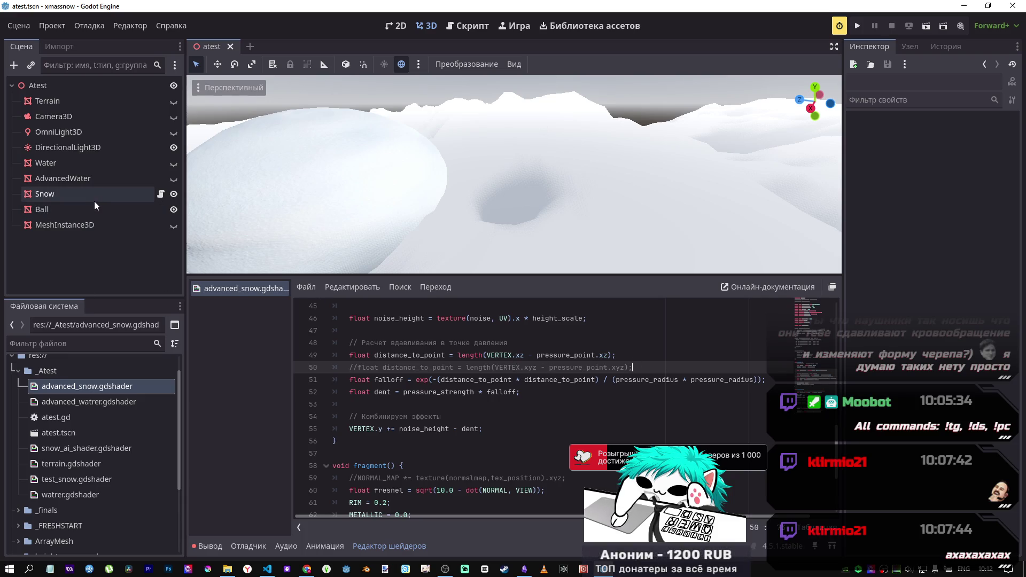
pyautogui.moveTo(466, 190); pyautogui.dragTo(466, 190)
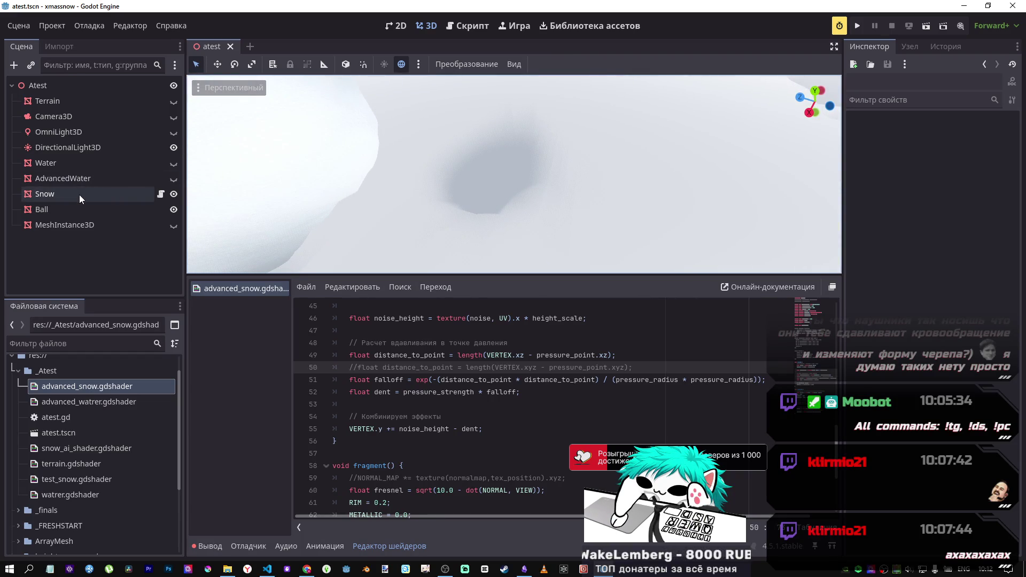
# Step: Select the Snow node and expand its surface material to view pressure radius 0.1 and strength 0.5
pyautogui.click(110, 199)
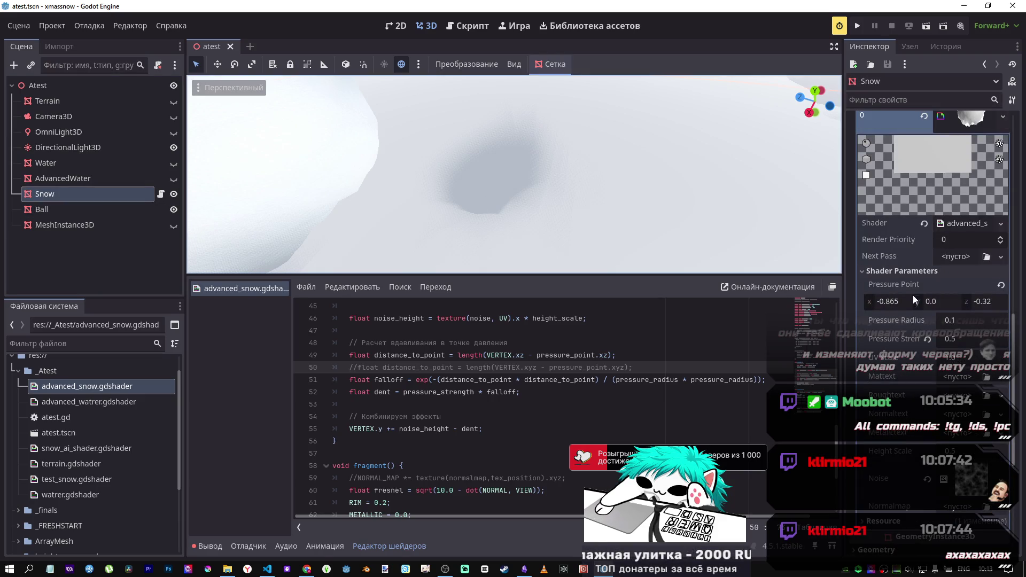
pyautogui.scroll(5, 912, 297)
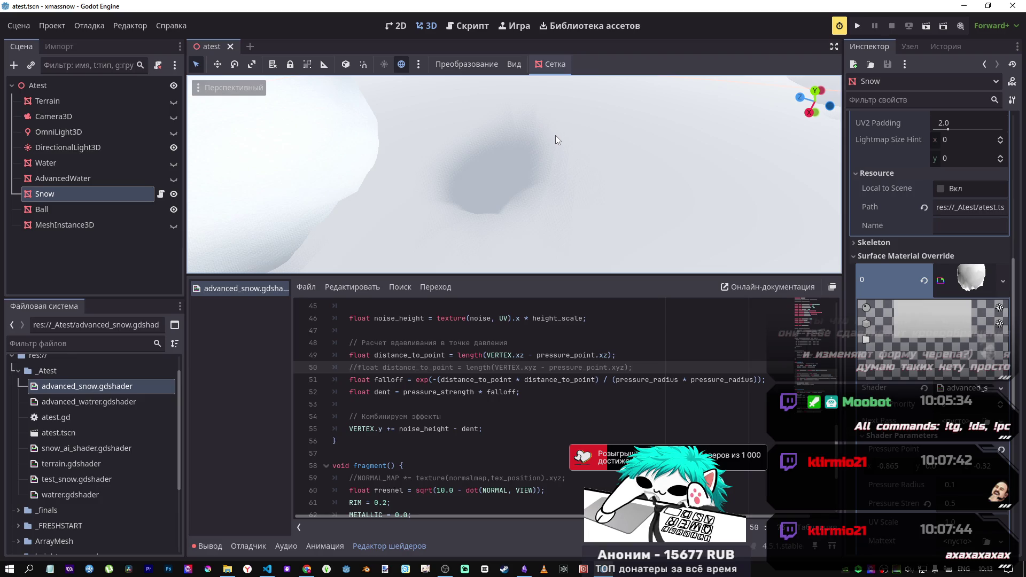
pyautogui.click(981, 289)
pyautogui.click(980, 289)
pyautogui.scroll(-4, 949, 372)
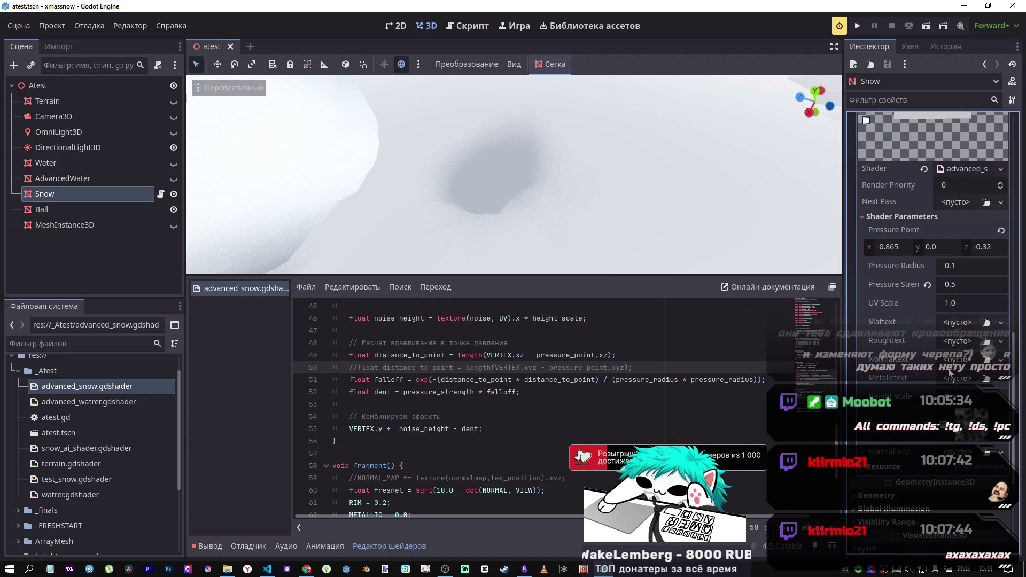
pyautogui.scroll(2, 916, 354)
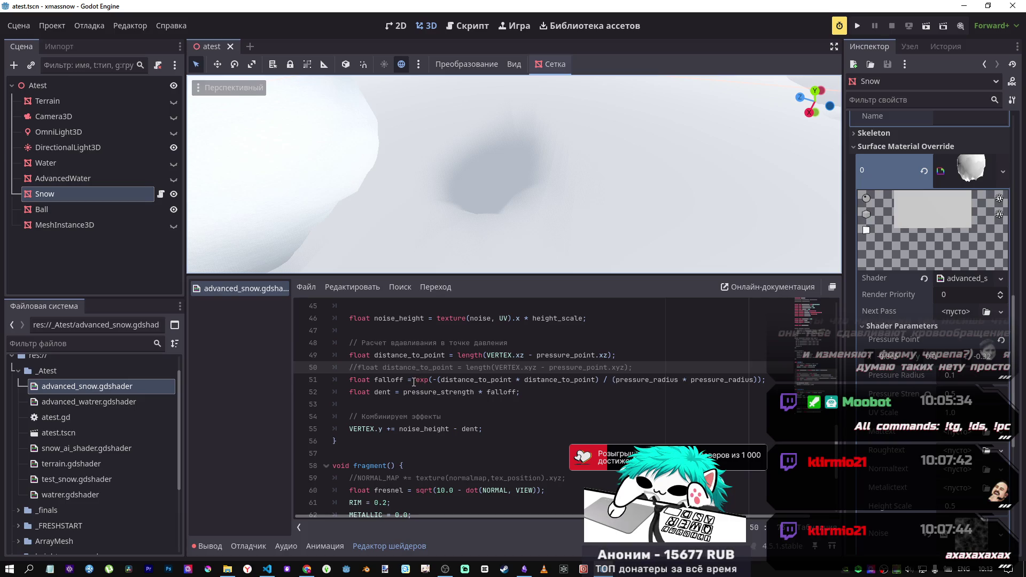
# Step: Multiply line 51's exponential falloff by sin(distance_to_point) and save the shader
pyautogui.click(415, 382)
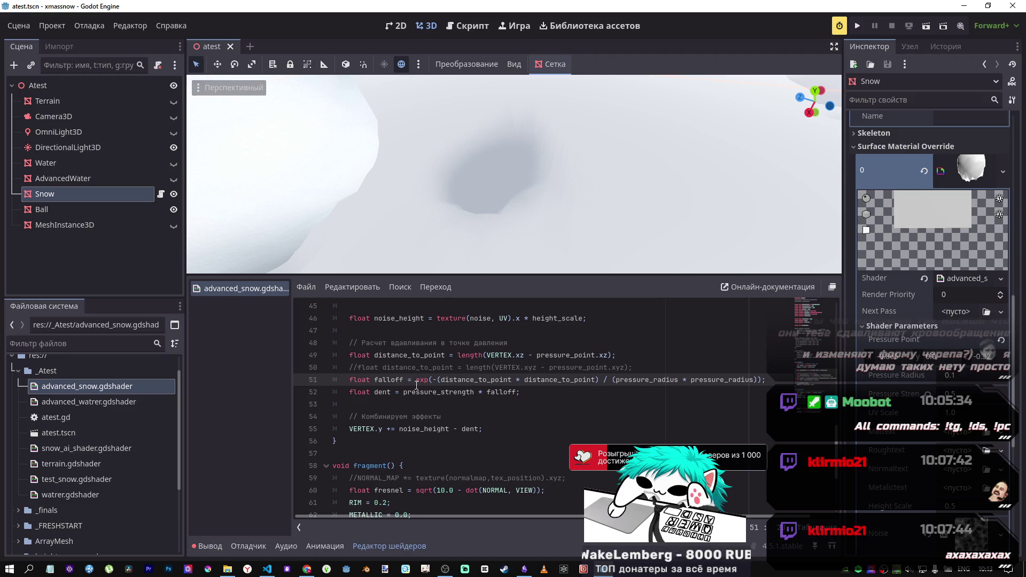
pyautogui.click(763, 380)
pyautogui.write(';')
pyautogui.write(' -sin(distance_to_point)')
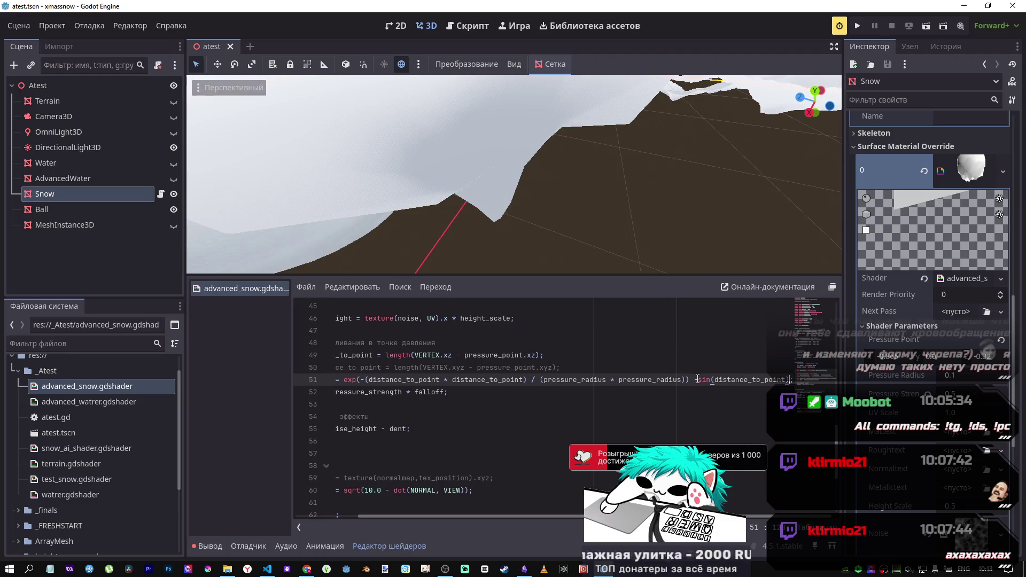
pyautogui.moveTo(698, 380); pyautogui.dragTo(693, 379)
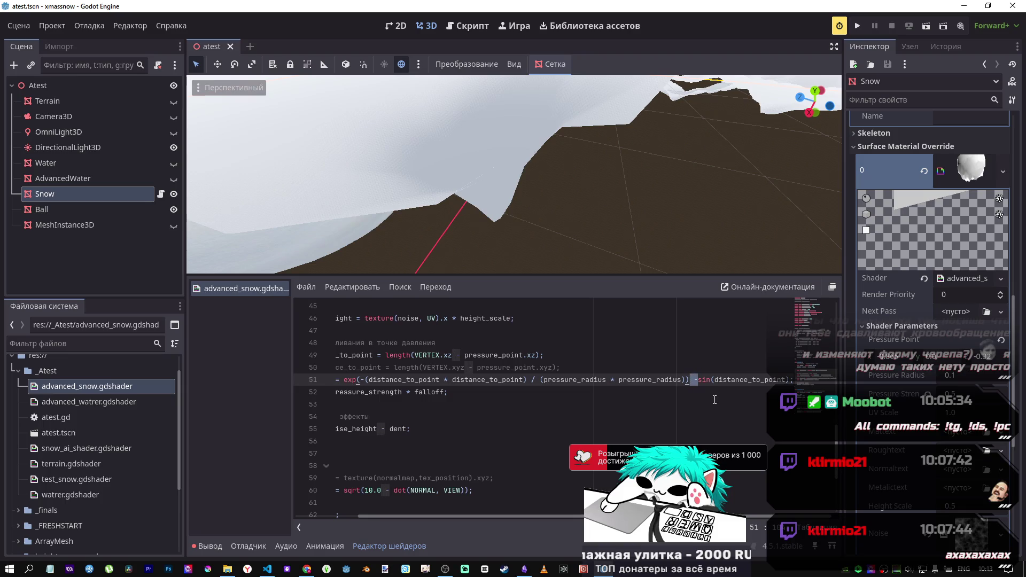
pyautogui.write('*')
pyautogui.hotkey('ctrl', 's')
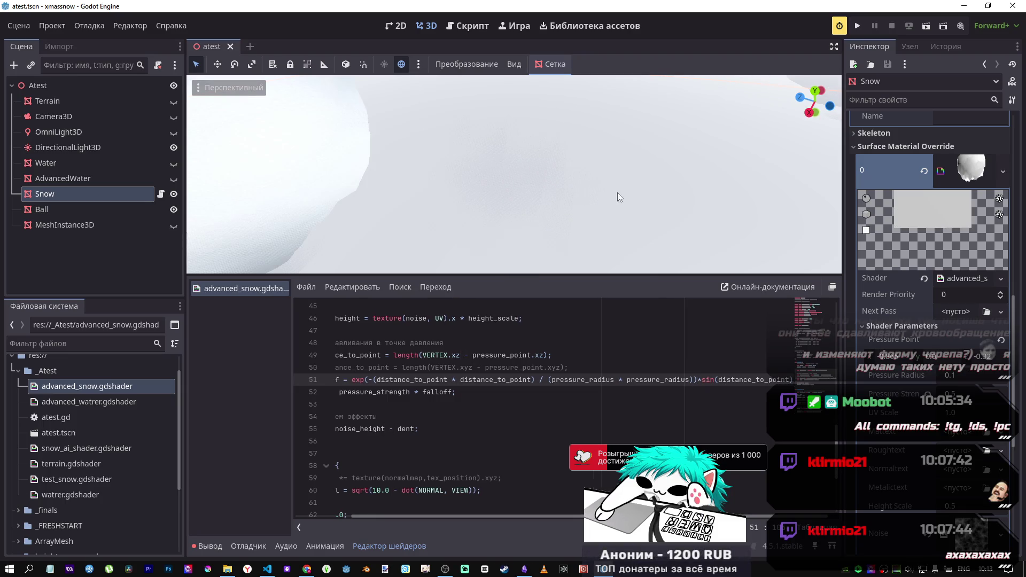
pyautogui.scroll(-5, 617, 192)
pyautogui.scroll(3, 617, 192)
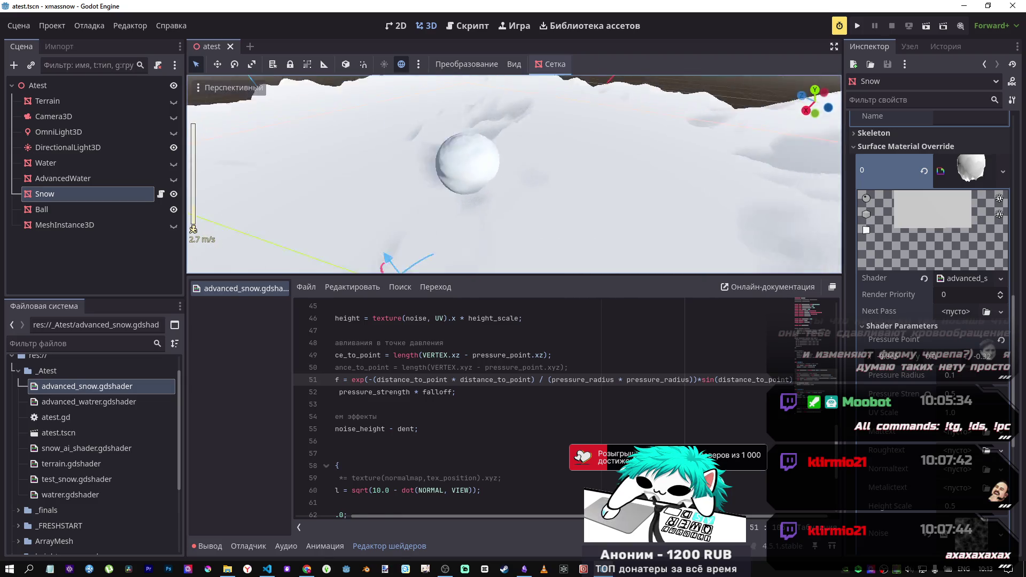
pyautogui.press('w')
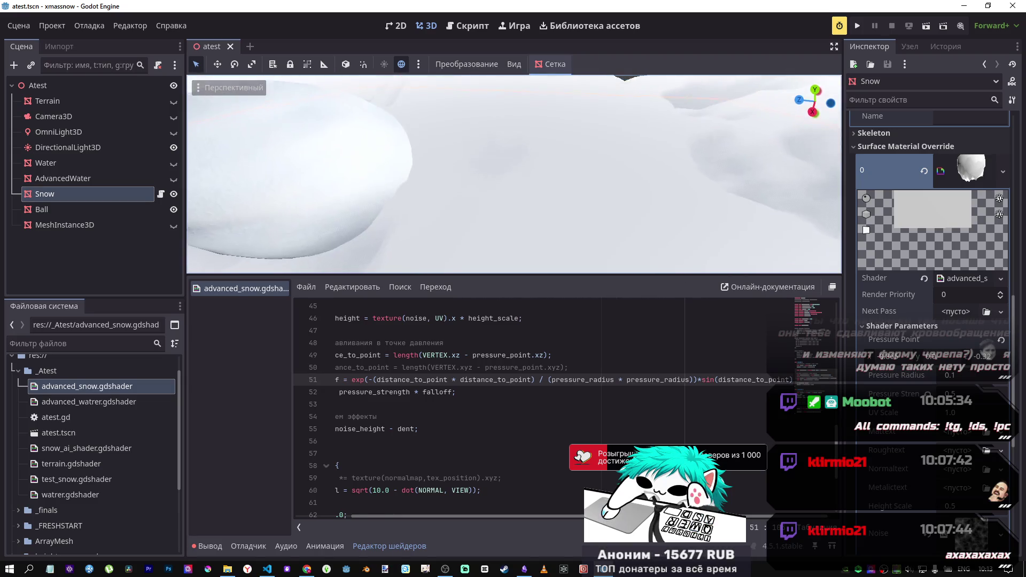
pyautogui.press('s')
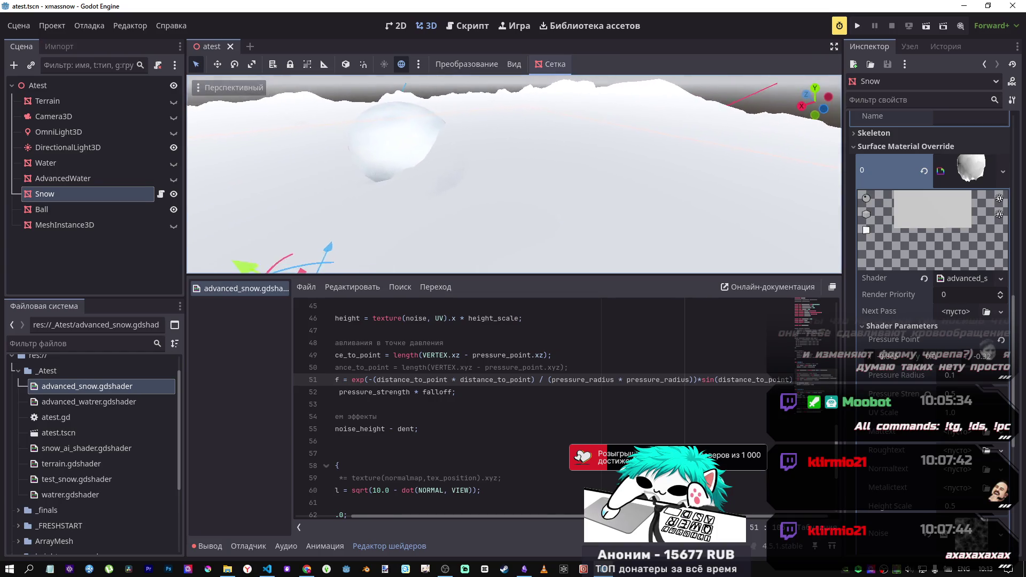
pyautogui.press('q')
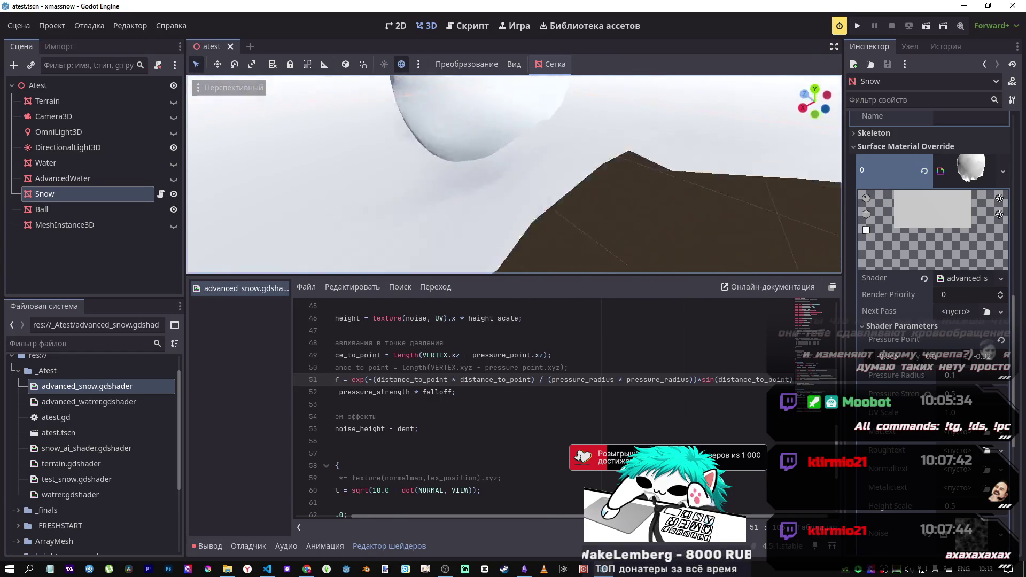
pyautogui.press('e')
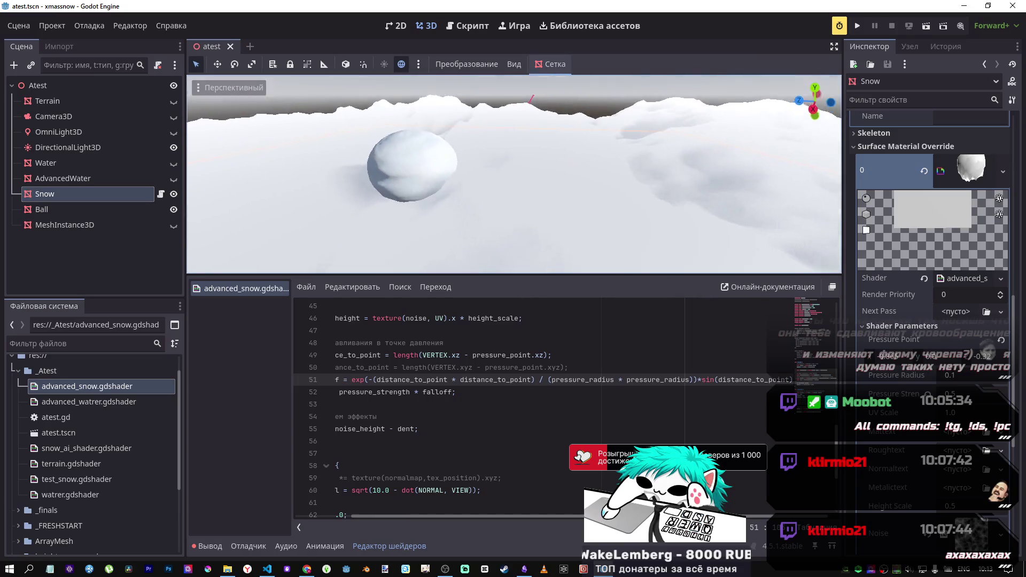
pyautogui.press('w')
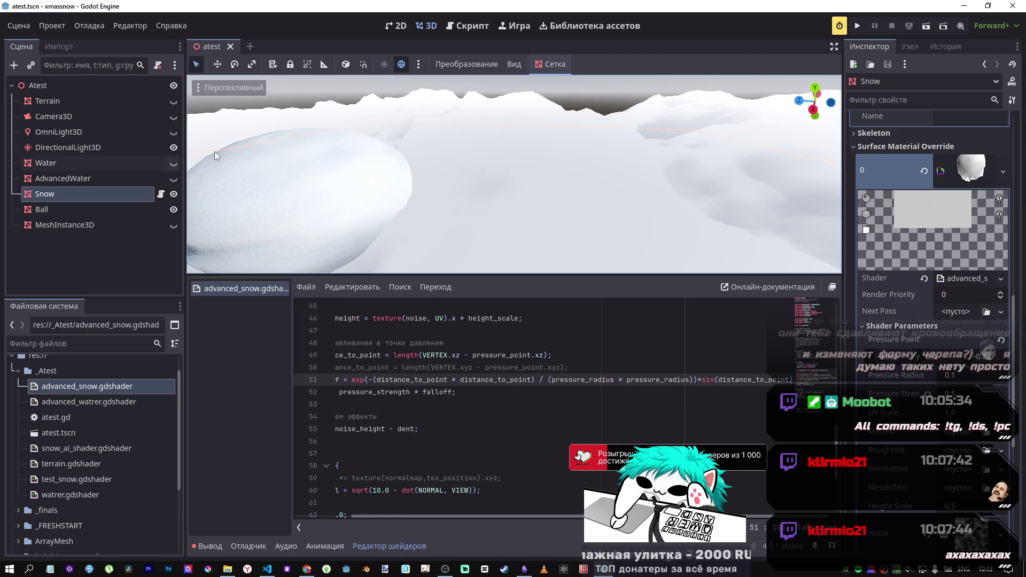
pyautogui.scroll(10, 916, 152)
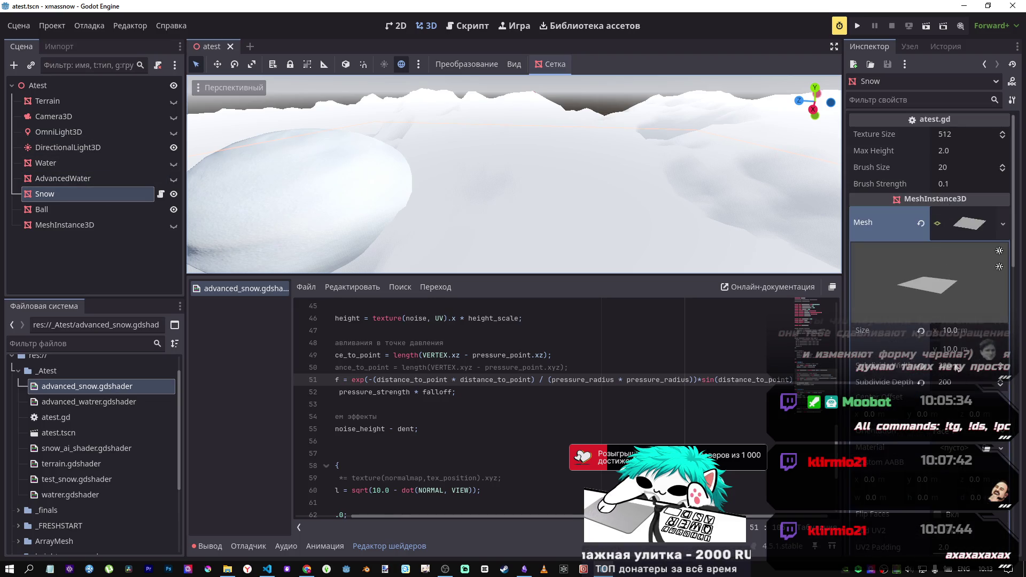
# Step: Set the Snow mesh's Subdivide Width and Subdivide Depth both to 500
pyautogui.click(993, 363)
pyautogui.write('500')
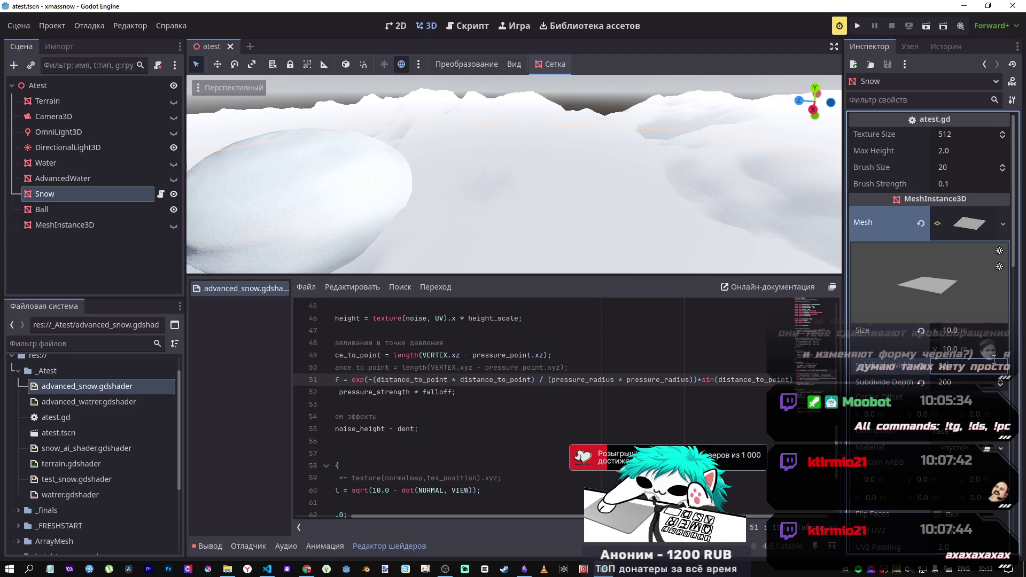
pyautogui.press('Tab')
pyautogui.write('500')
pyautogui.press('Return')
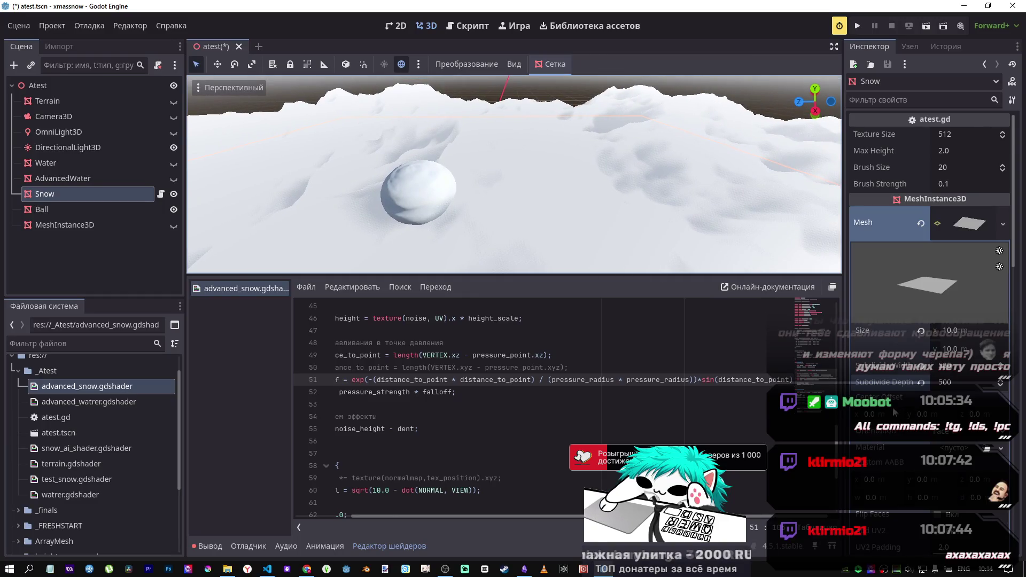
# Step: Set the shader's Pressure Point to x -0.865 and z -0.655, flying the view closer to the snowball
pyautogui.click(968, 223)
pyautogui.scroll(-5, 930, 320)
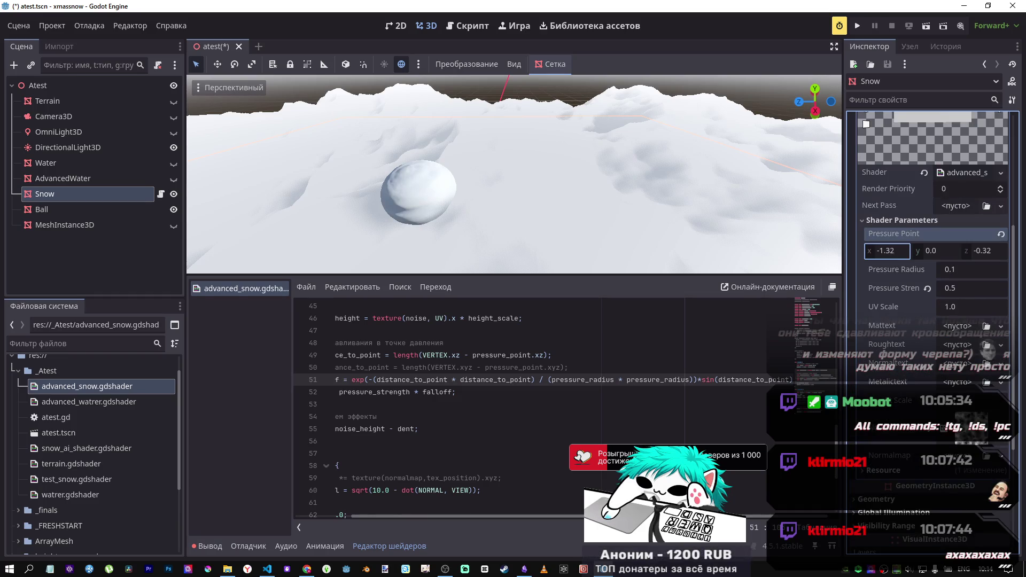
pyautogui.moveTo(893, 249); pyautogui.dragTo(911, 249)
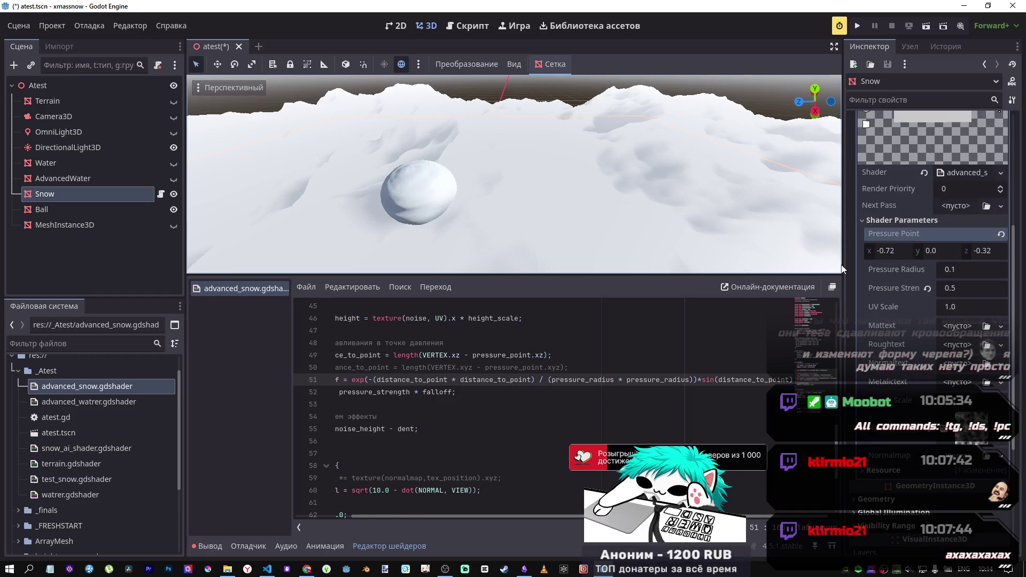
pyautogui.moveTo(887, 254); pyautogui.dragTo(855, 255)
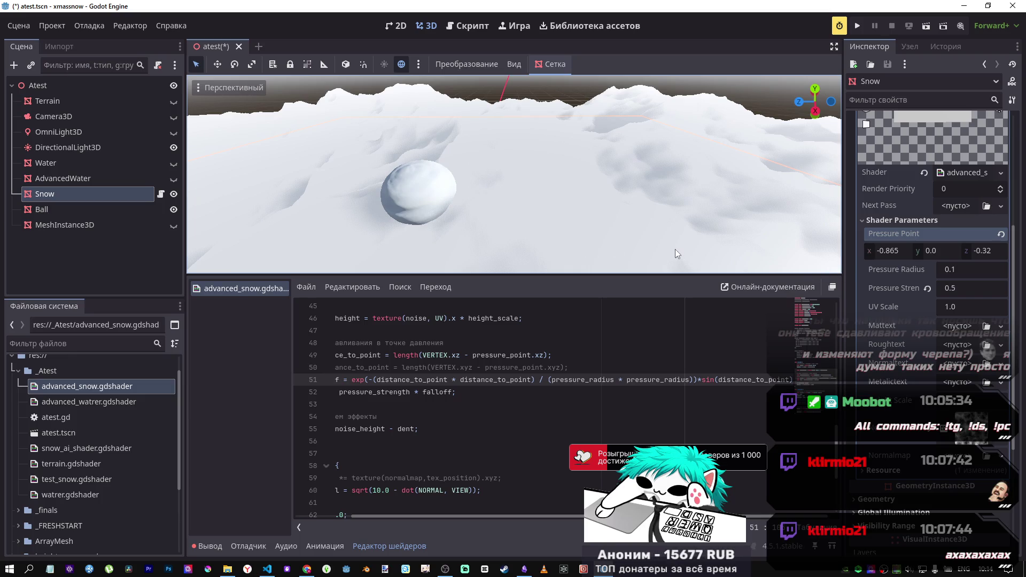
pyautogui.press('w')
pyautogui.press('w')
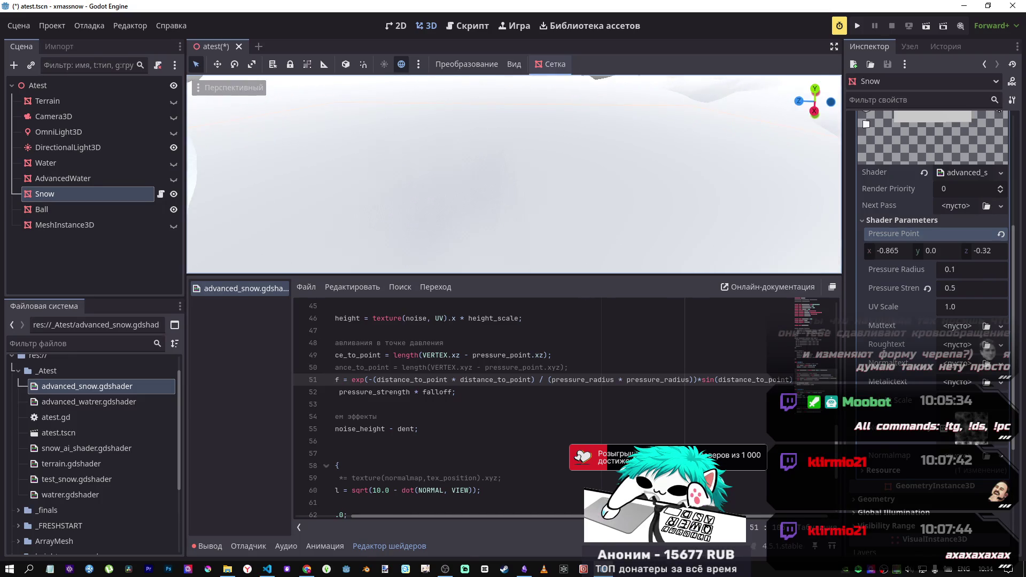
pyautogui.moveTo(982, 257)
pyautogui.mouseDown()
pyautogui.moveTo(951, 257)
pyautogui.moveTo(993, 250)
pyautogui.moveTo(972, 250)
pyautogui.mouseUp()
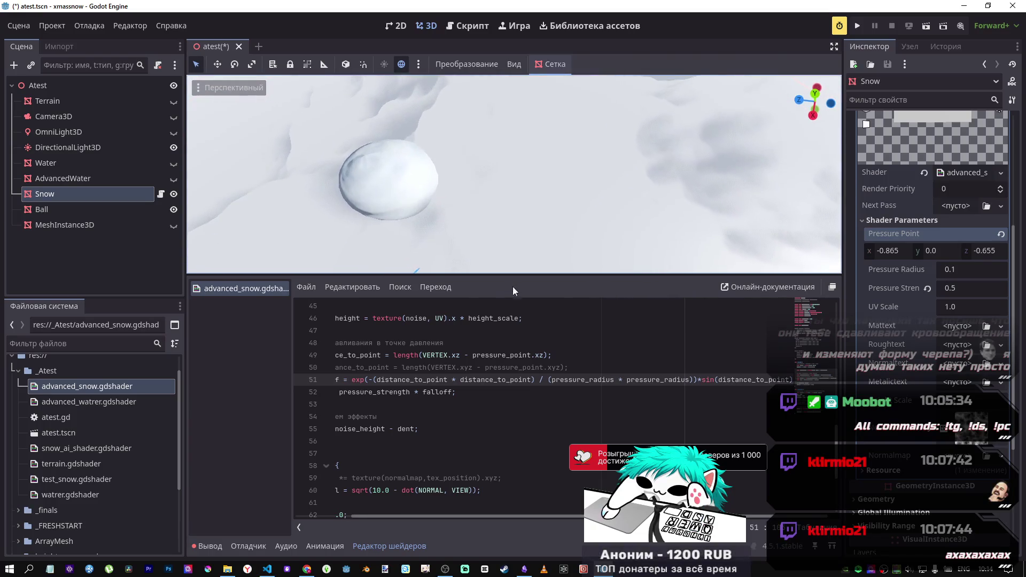
# Step: Toggle the directional light off and back on, then place the caret at the end of line 51
pyautogui.click(173, 148)
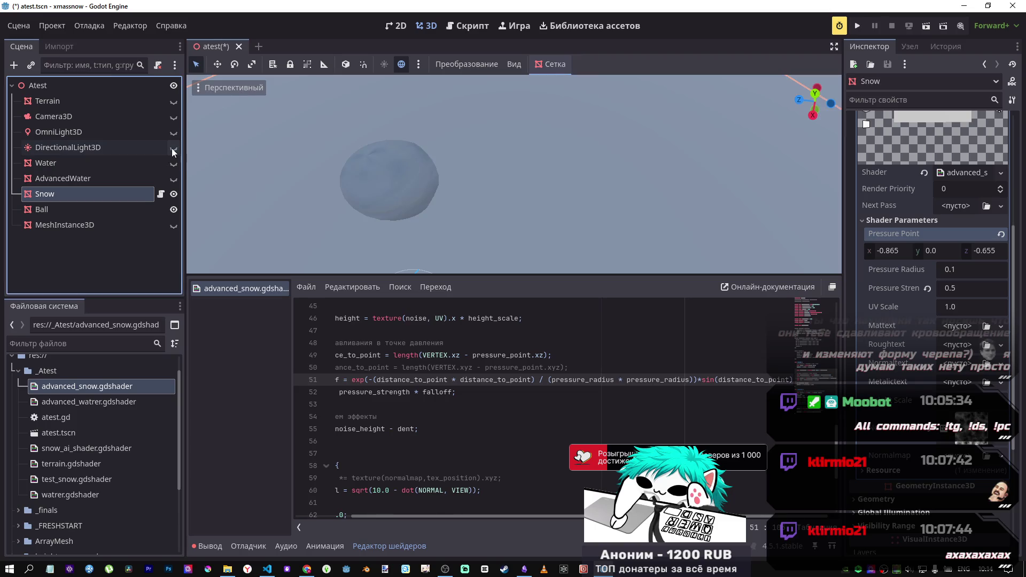
pyautogui.click(173, 148)
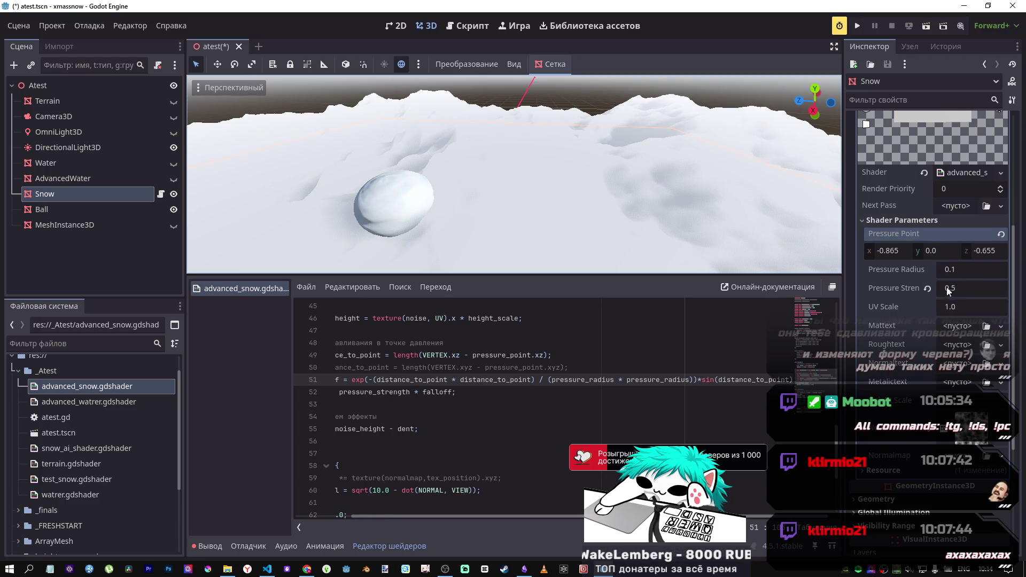
pyautogui.scroll(8, 567, 239)
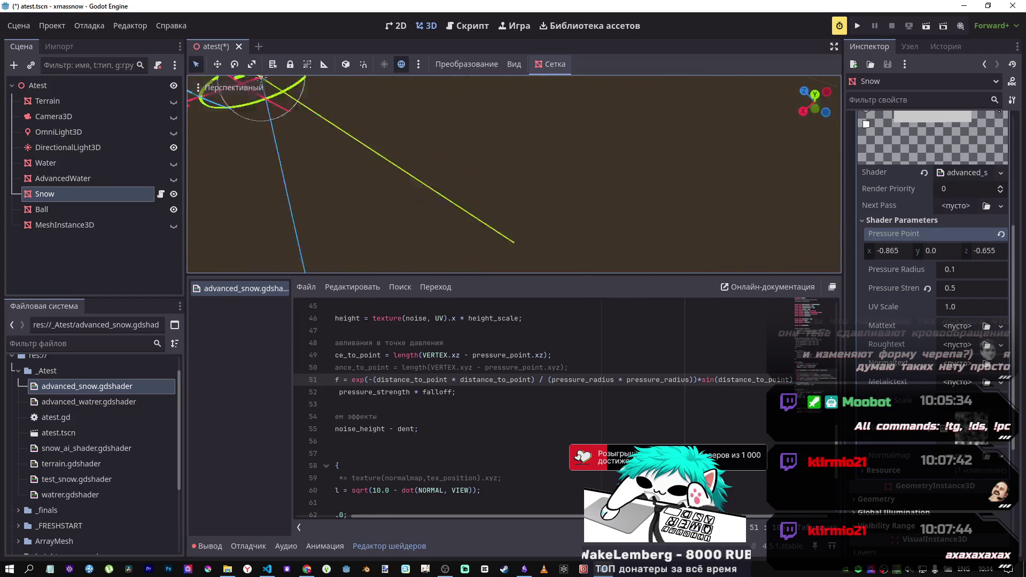
pyautogui.scroll(-8, 513, 173)
pyautogui.scroll(6, 513, 174)
pyautogui.scroll(-6, 512, 174)
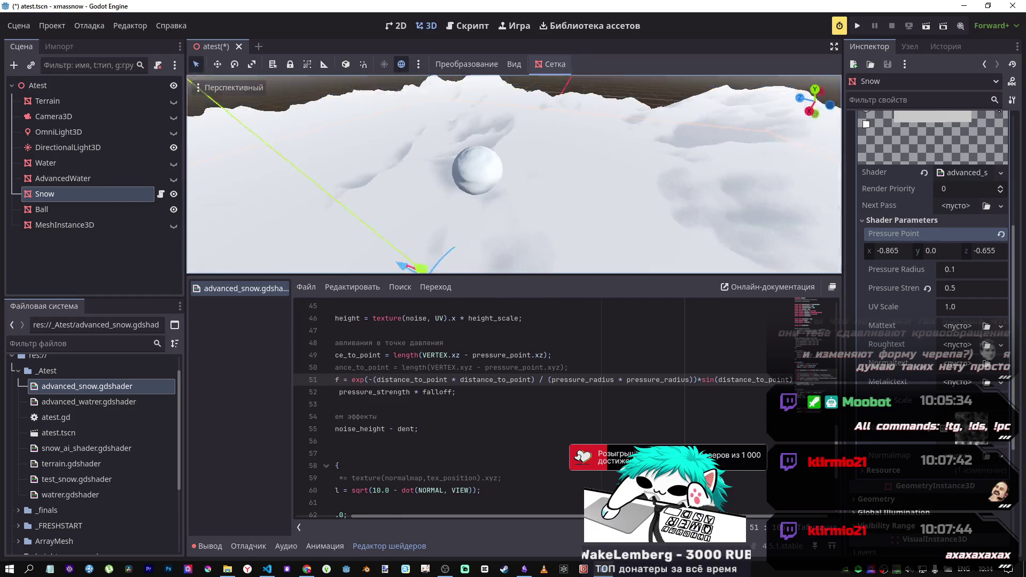
pyautogui.scroll(3, 513, 174)
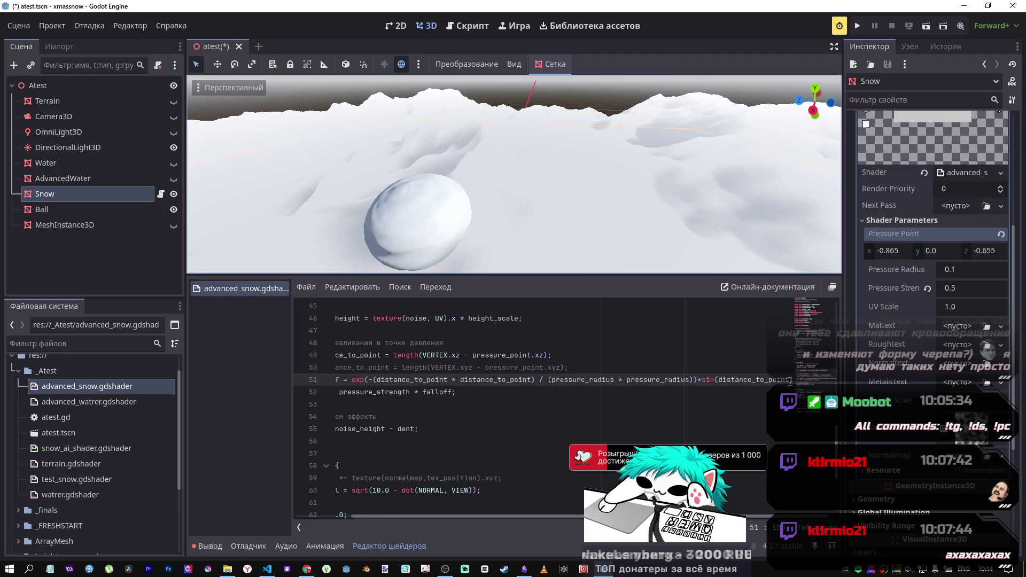
pyautogui.click(789, 380)
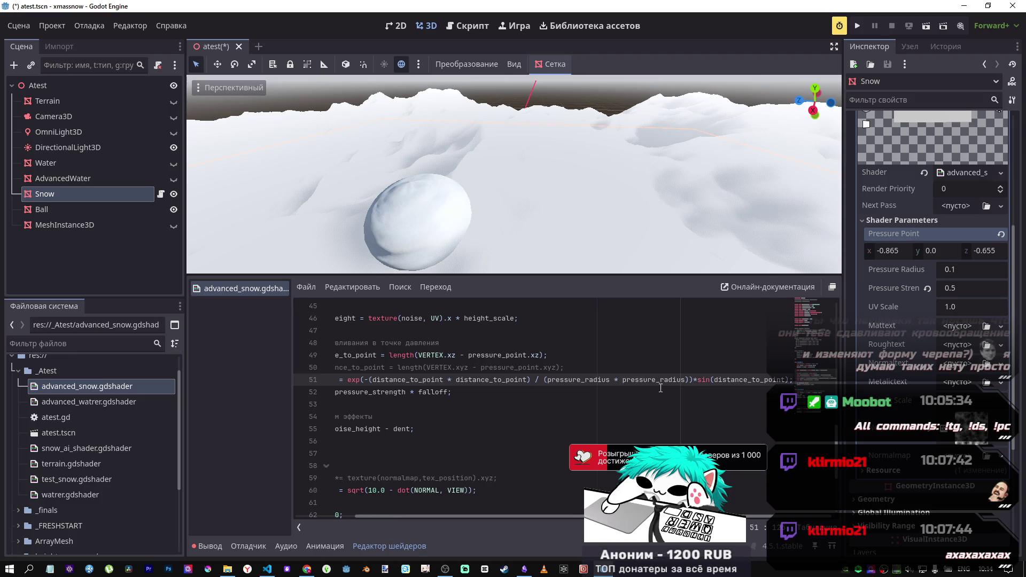
# Step: Replace the sin() argument on line 51 with 1 so it reads sin(1), and save
pyautogui.write('/')
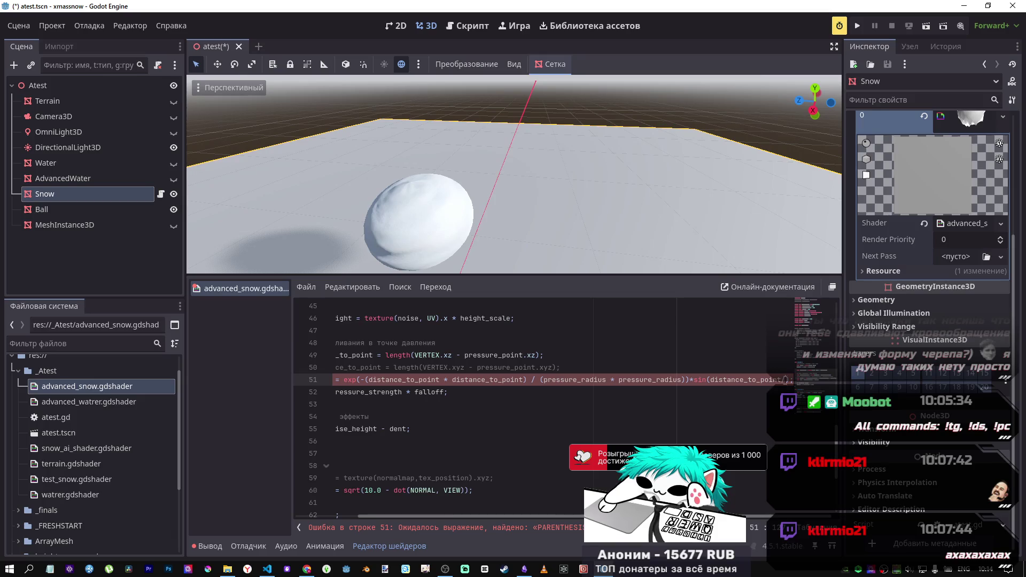
pyautogui.moveTo(786, 380); pyautogui.dragTo(710, 380)
pyautogui.write('1')
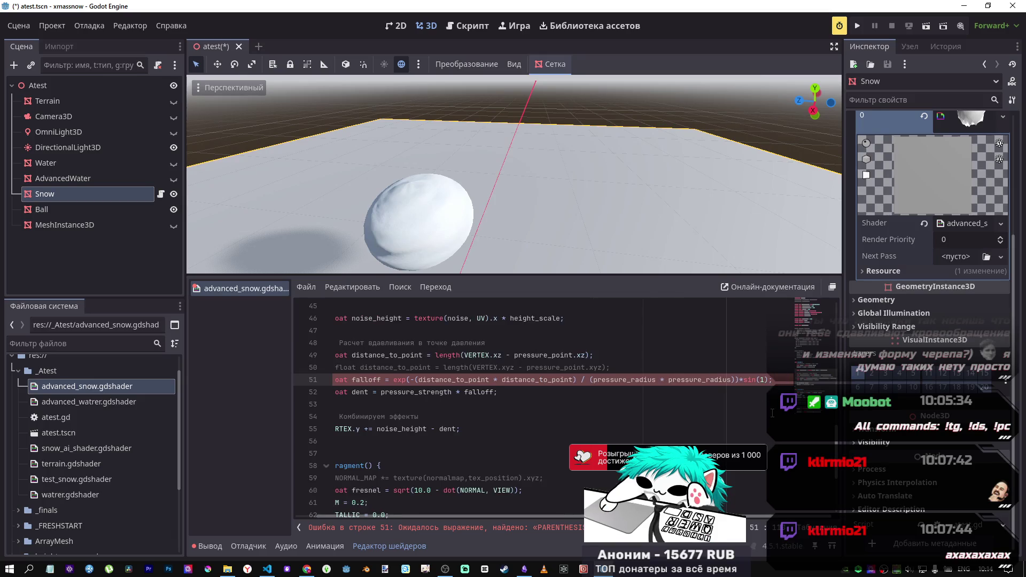
pyautogui.hotkey('ctrl', 's')
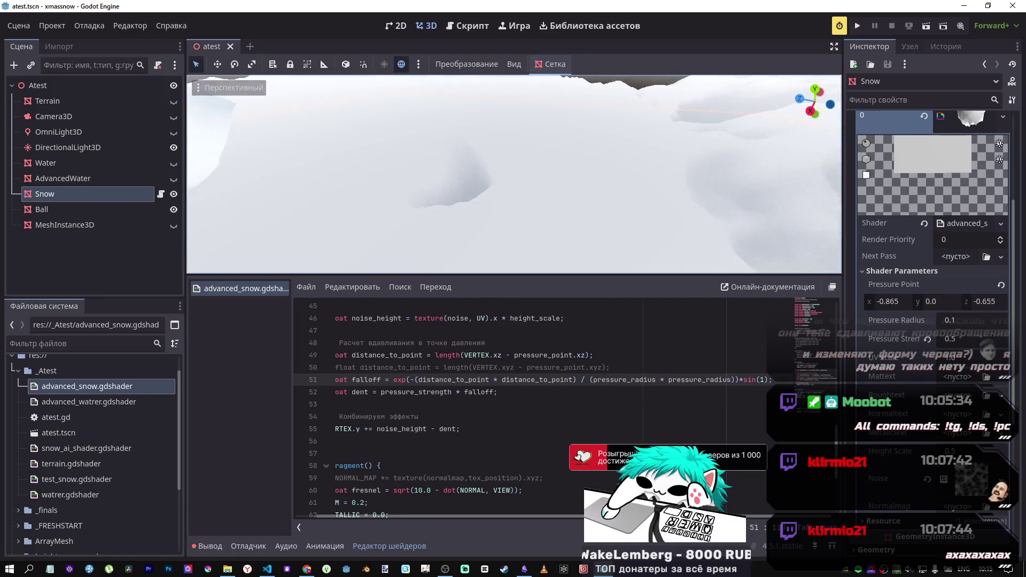
# Step: In Desmos, show expression 40 y=sin(x), briefly try sin(1), then undo back to sin(x)
pyautogui.moveTo(307, 567)
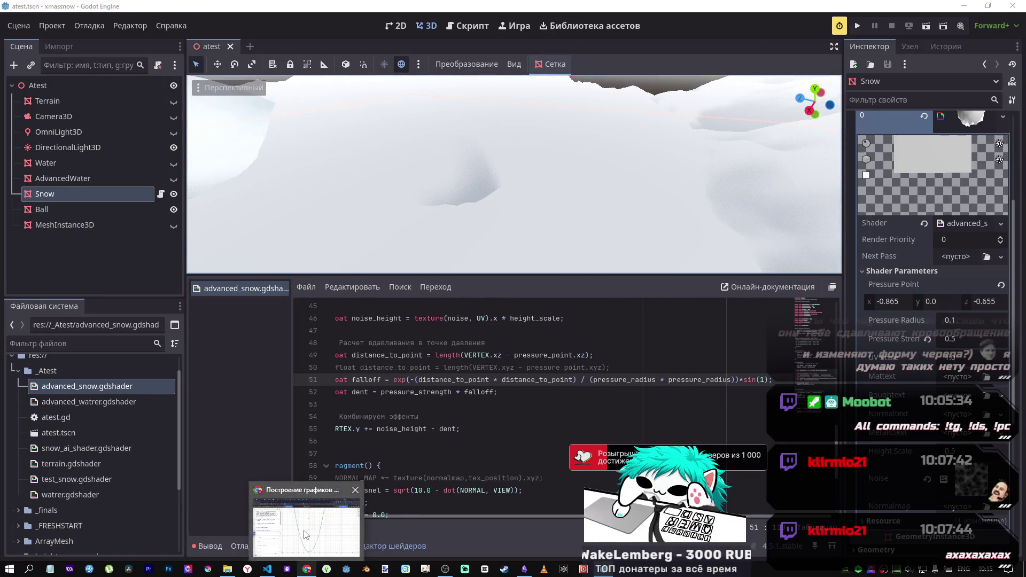
pyautogui.click(305, 534)
pyautogui.scroll(-10, 86, 348)
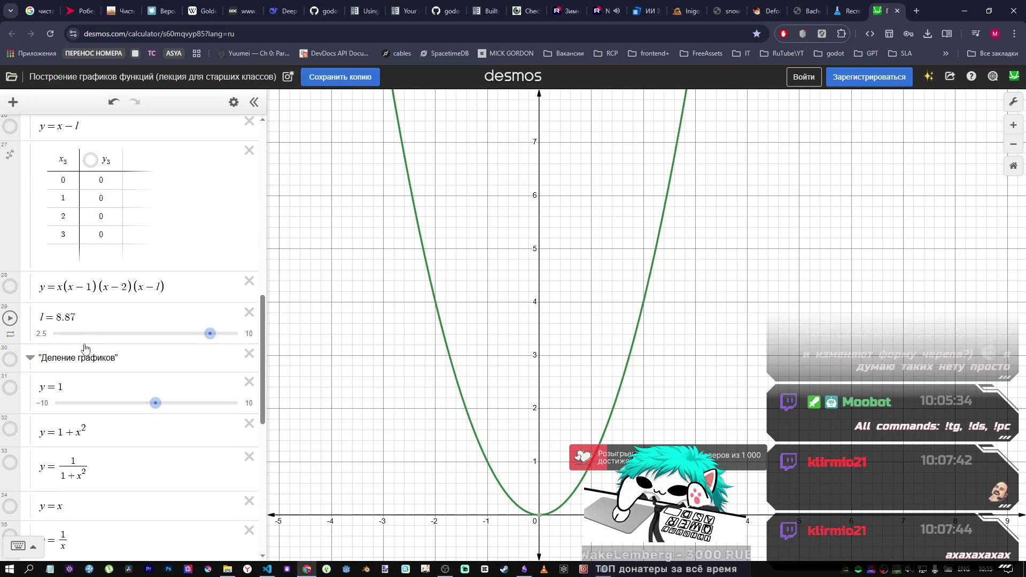
pyautogui.scroll(-8, 85, 348)
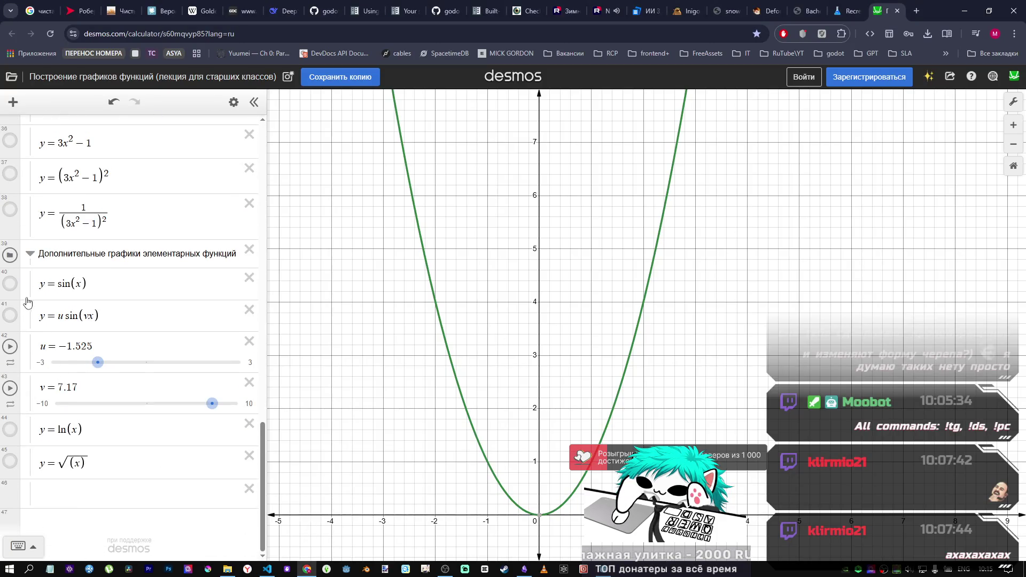
pyautogui.click(10, 284)
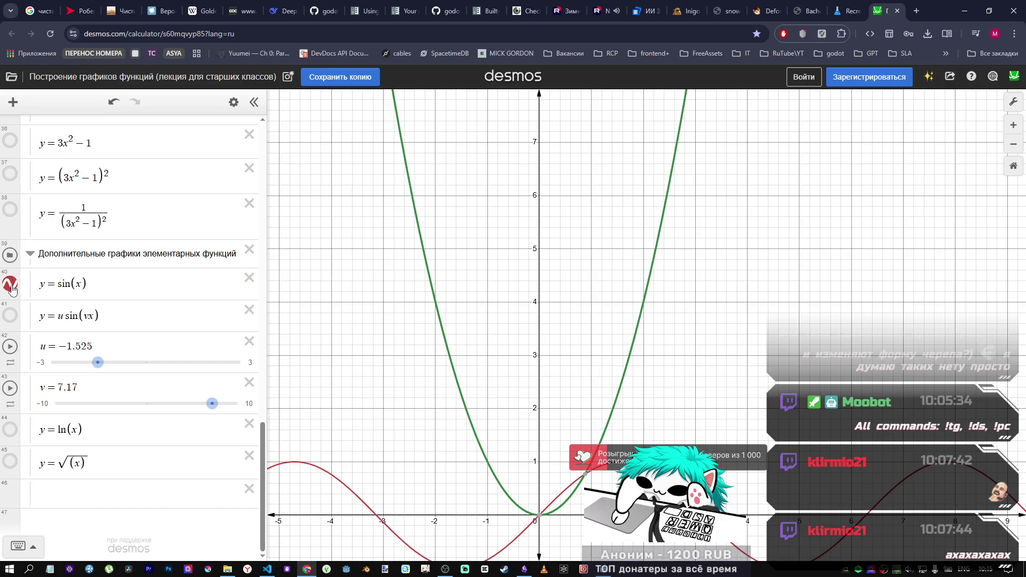
pyautogui.click(81, 284)
pyautogui.press('BackSpace')
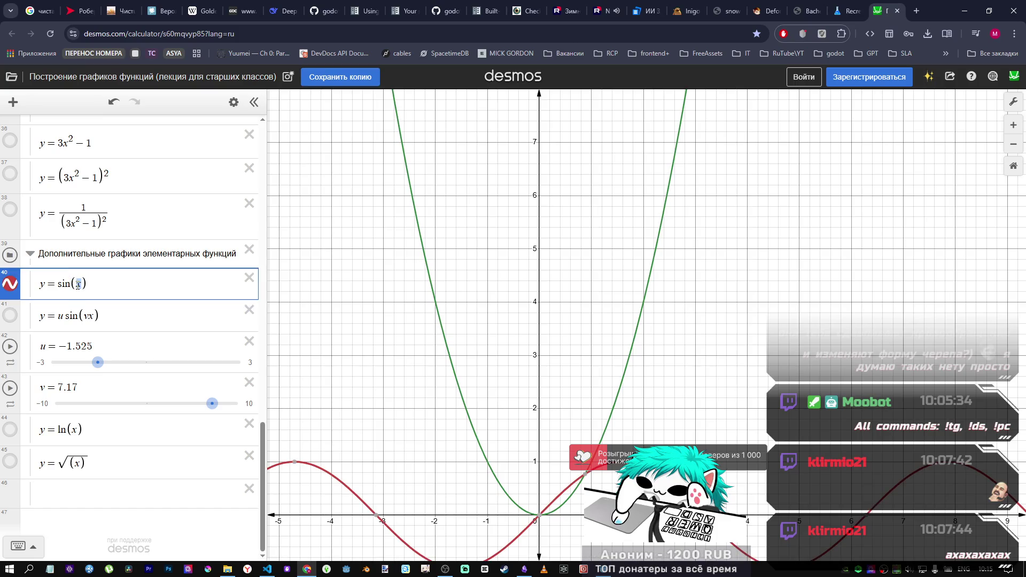
pyautogui.write('1')
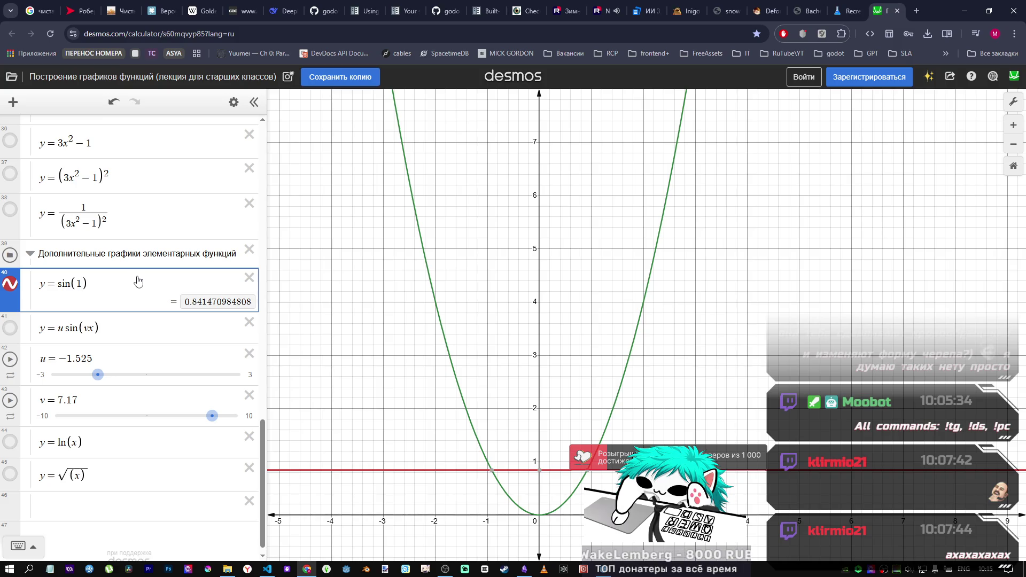
pyautogui.hotkey('ctrl', 'z')
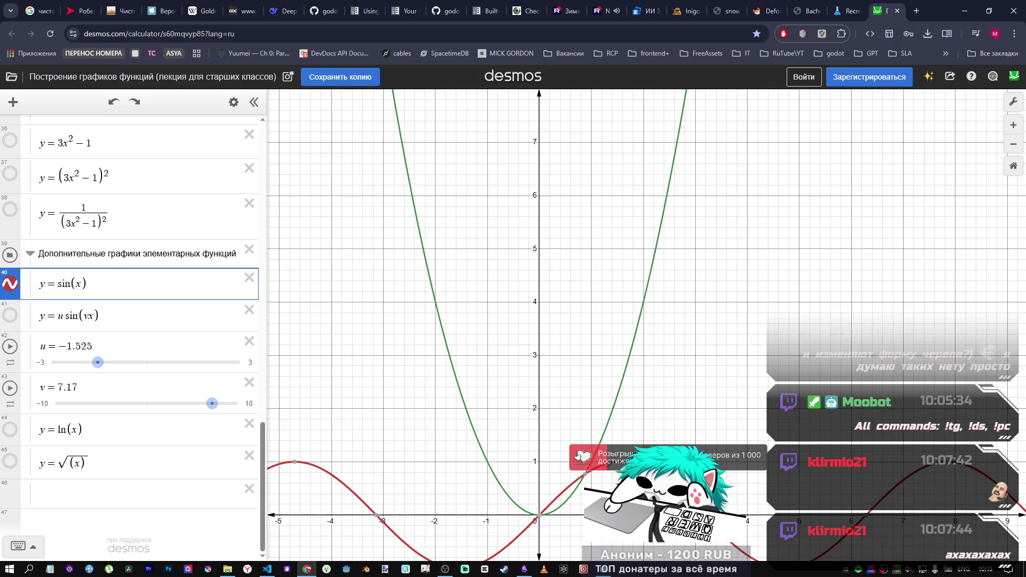
# Step: Mark the sine–parabola intersection point and highlight the y=x² parabola
pyautogui.click(586, 475)
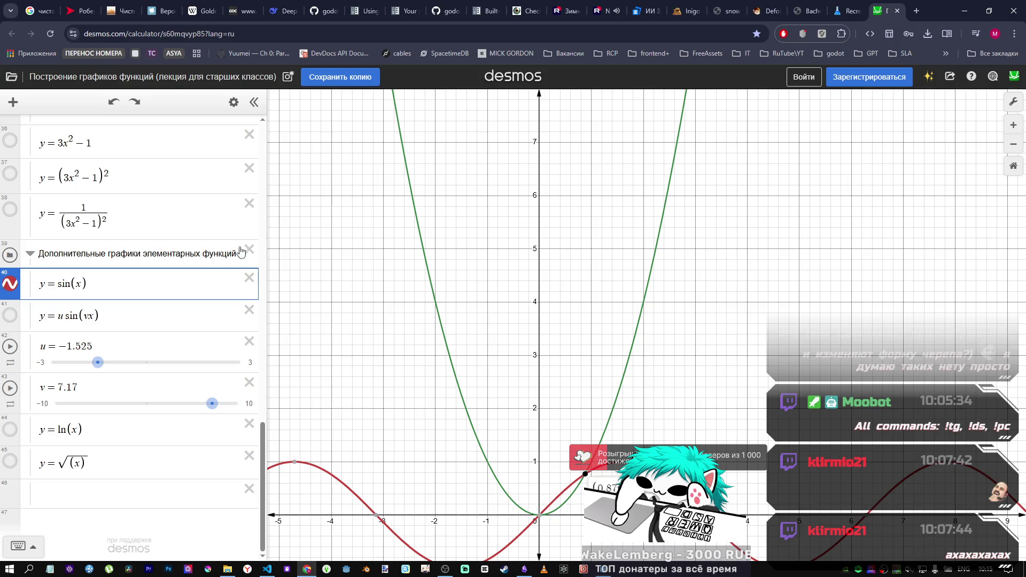
pyautogui.scroll(6, 86, 229)
pyautogui.scroll(15, 83, 256)
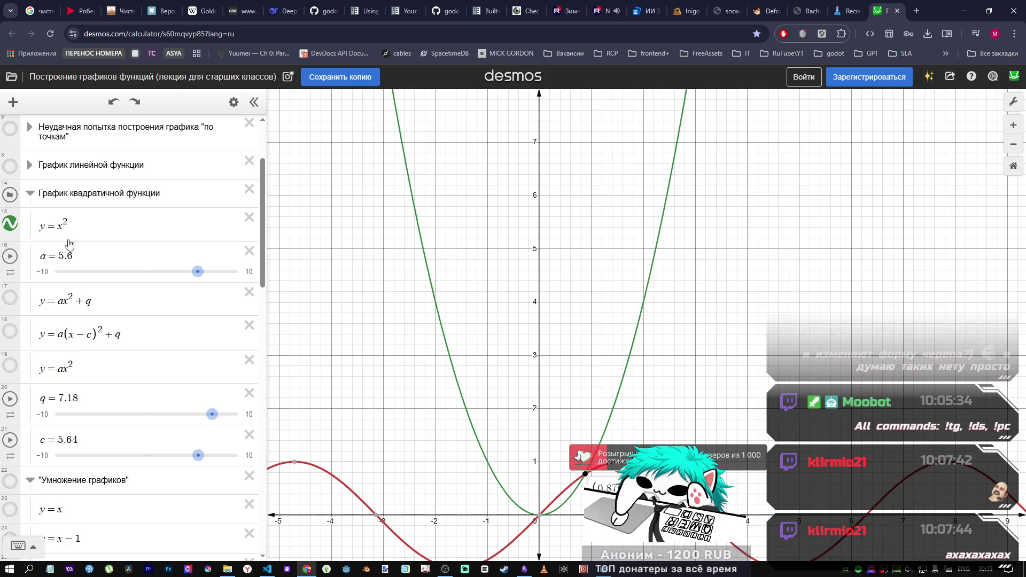
pyautogui.click(69, 235)
pyautogui.scroll(-6, 184, 326)
pyautogui.scroll(-10, 184, 326)
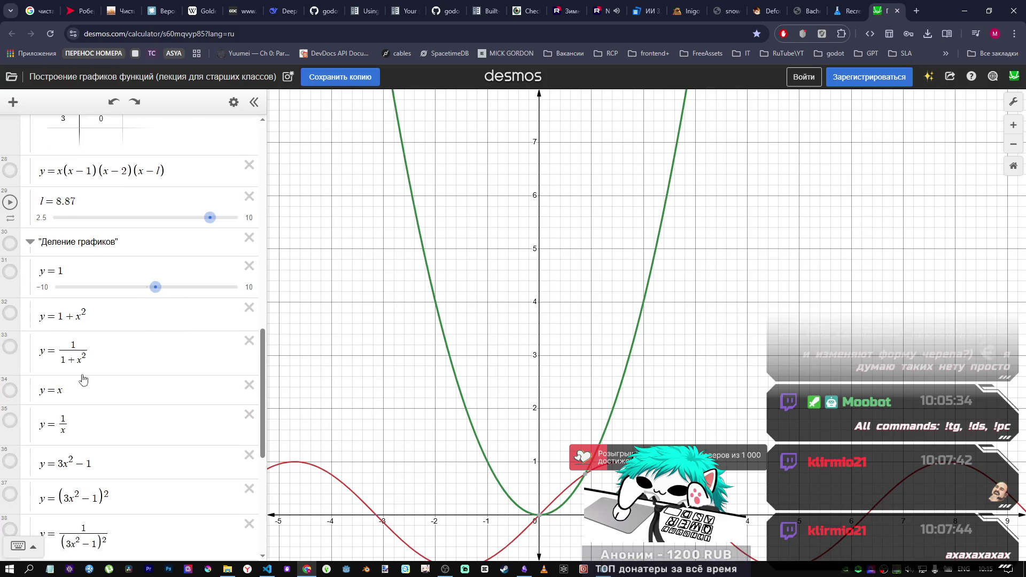
# Step: Prefix expression 40 with x² so it reads x²·sin(x)
pyautogui.click(59, 284)
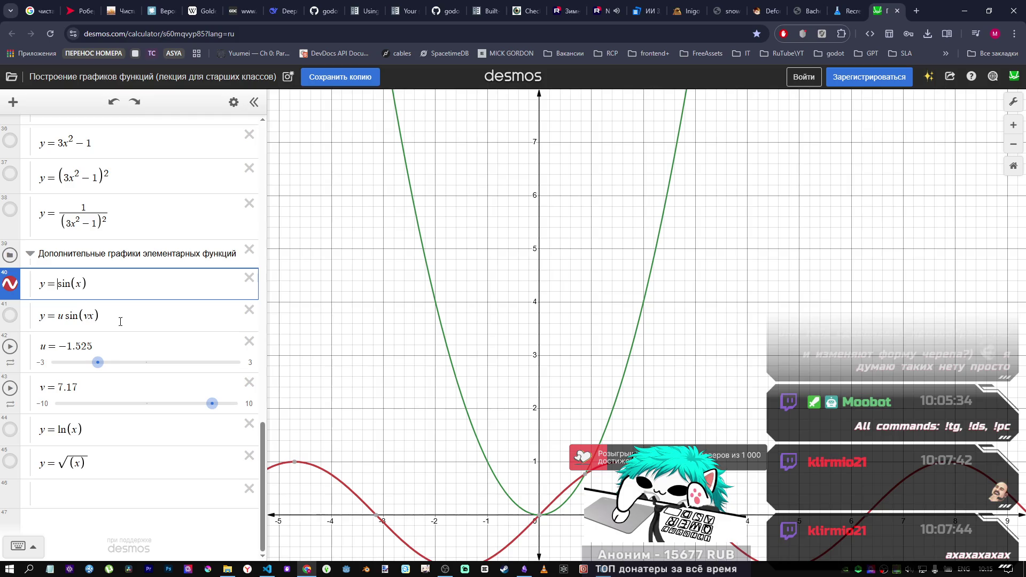
pyautogui.write('x^2+')
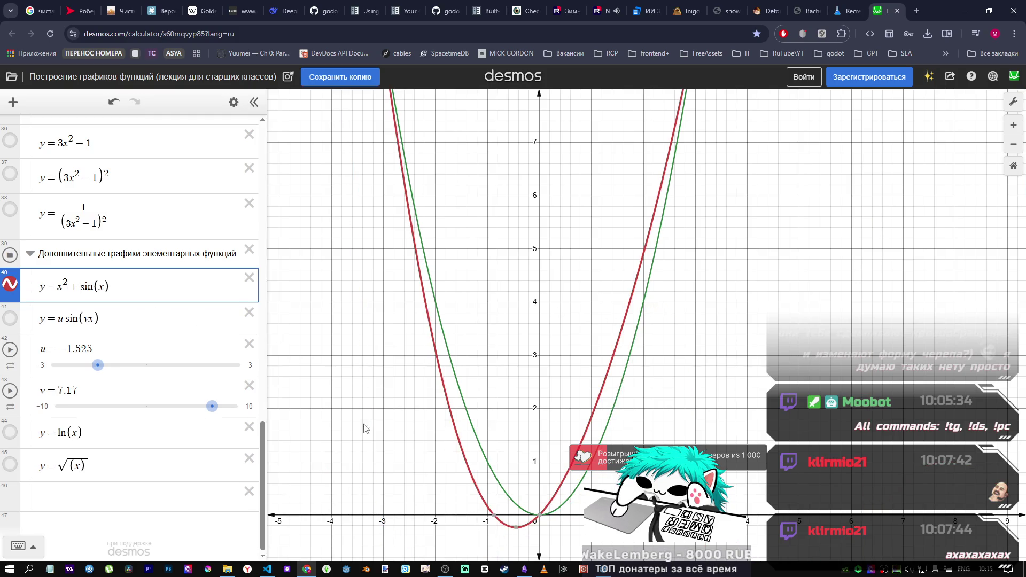
pyautogui.doubleClick(73, 287)
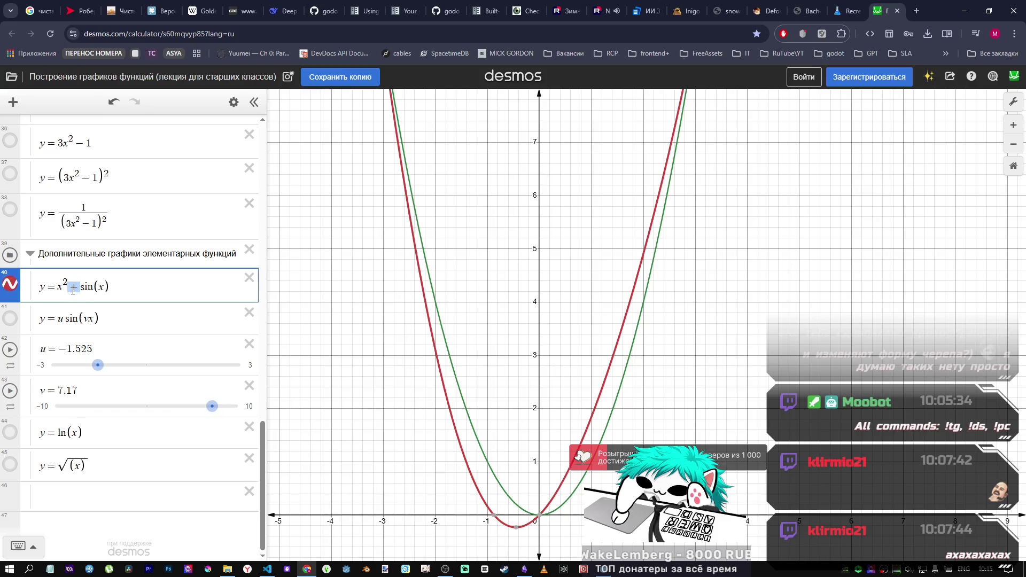
pyautogui.write('*')
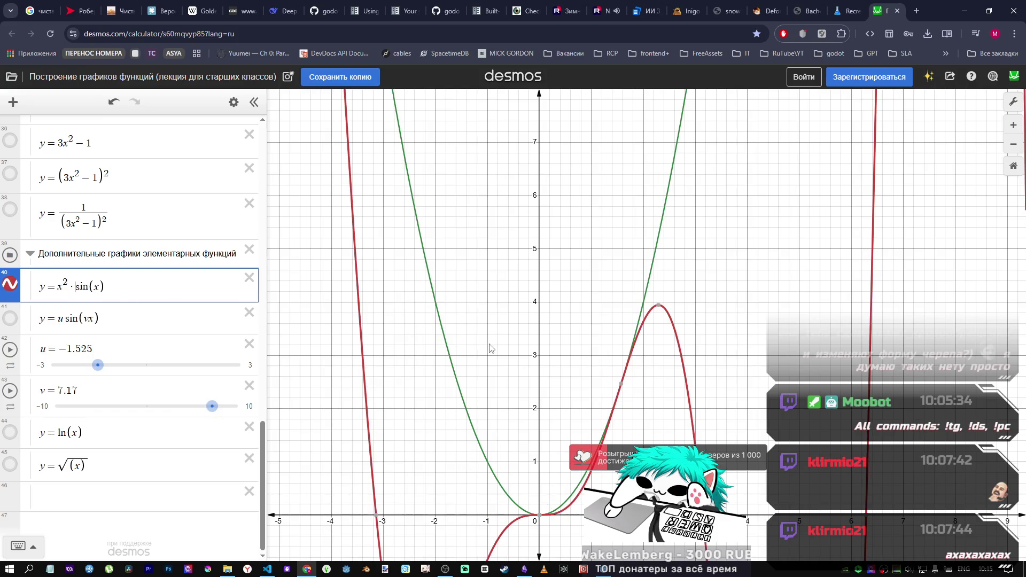
pyautogui.scroll(-5, 490, 347)
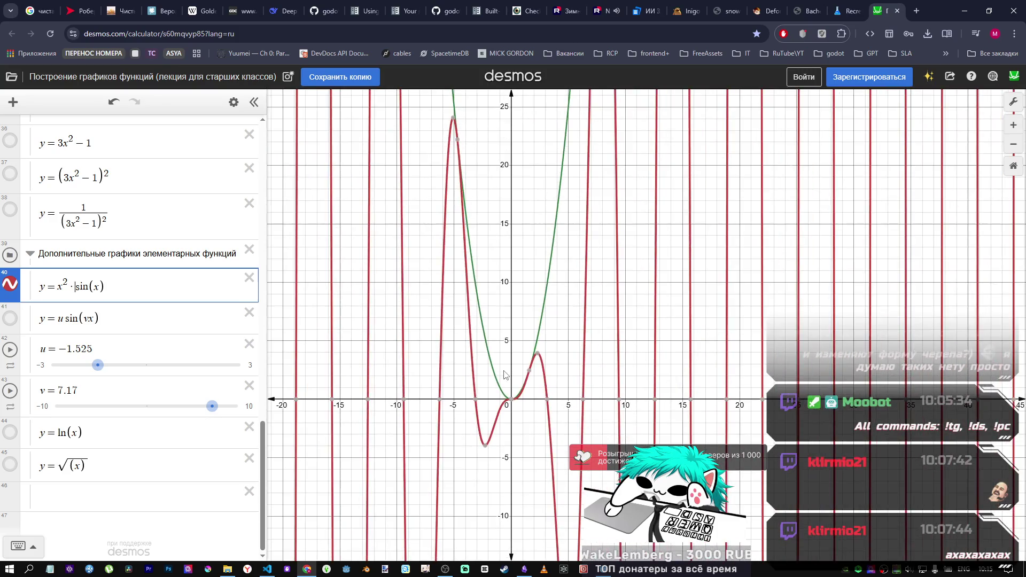
pyautogui.scroll(5, 504, 374)
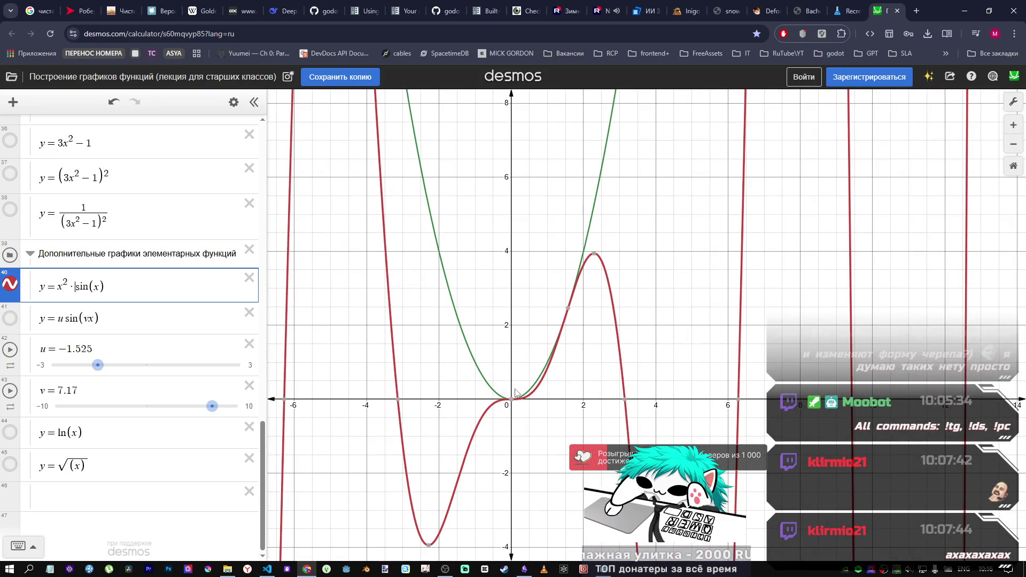
# Step: Change the sine argument to 1/x², briefly trying 1/x³ before returning to x²
pyautogui.click(97, 287)
pyautogui.write('1')
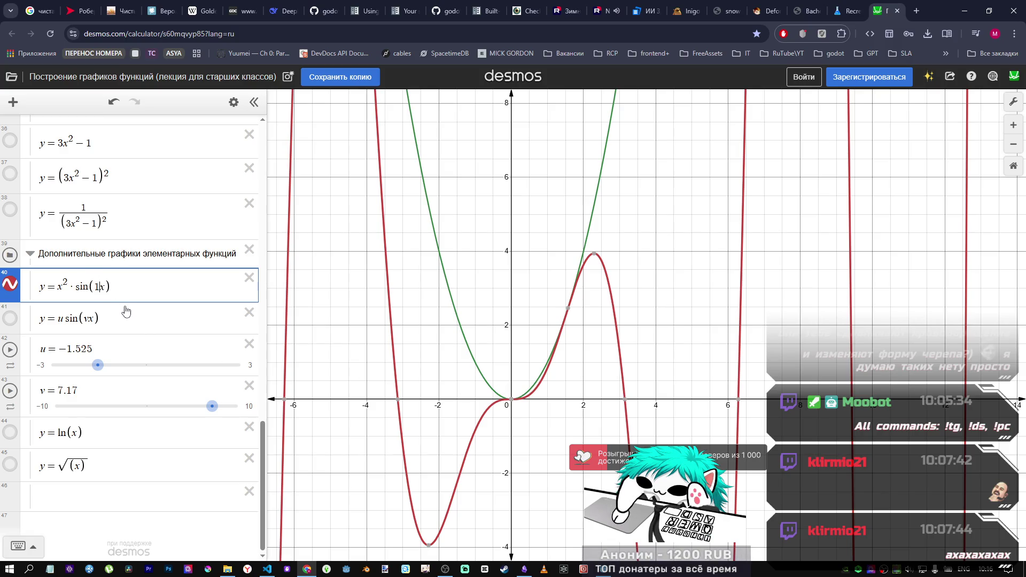
pyautogui.write('/')
pyautogui.press('BackSpace')
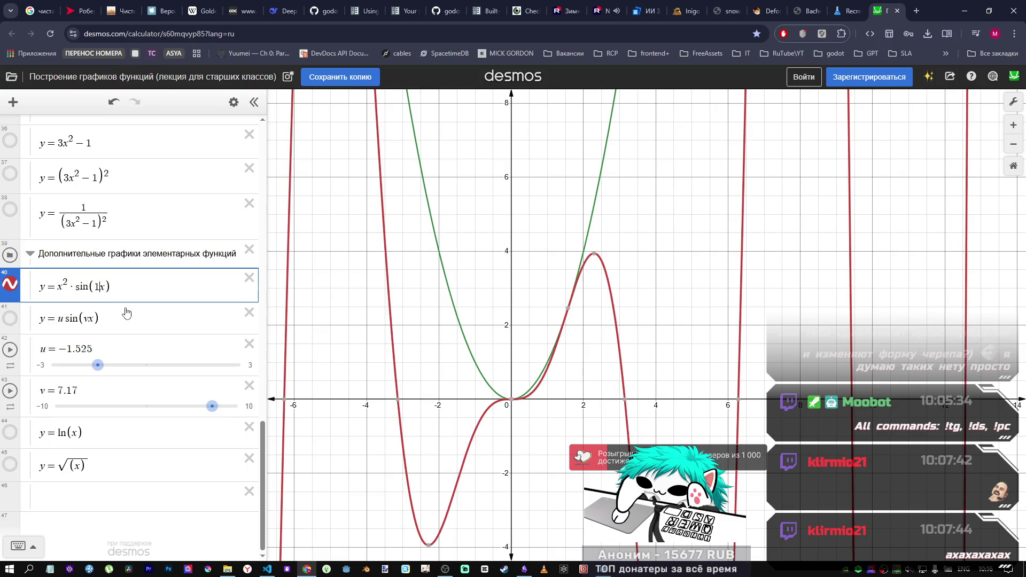
pyautogui.press('Delete')
pyautogui.write('/')
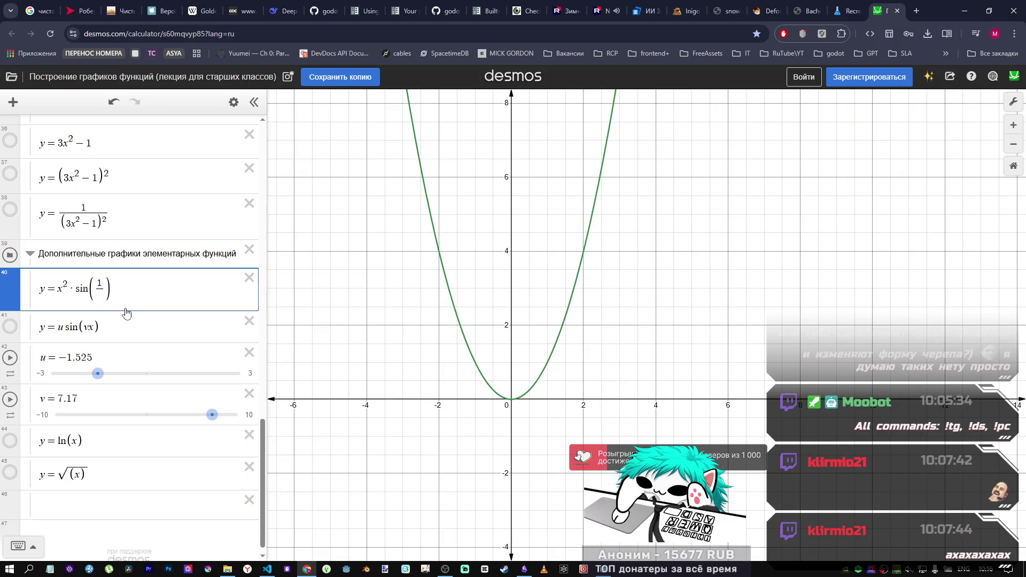
pyautogui.write('x')
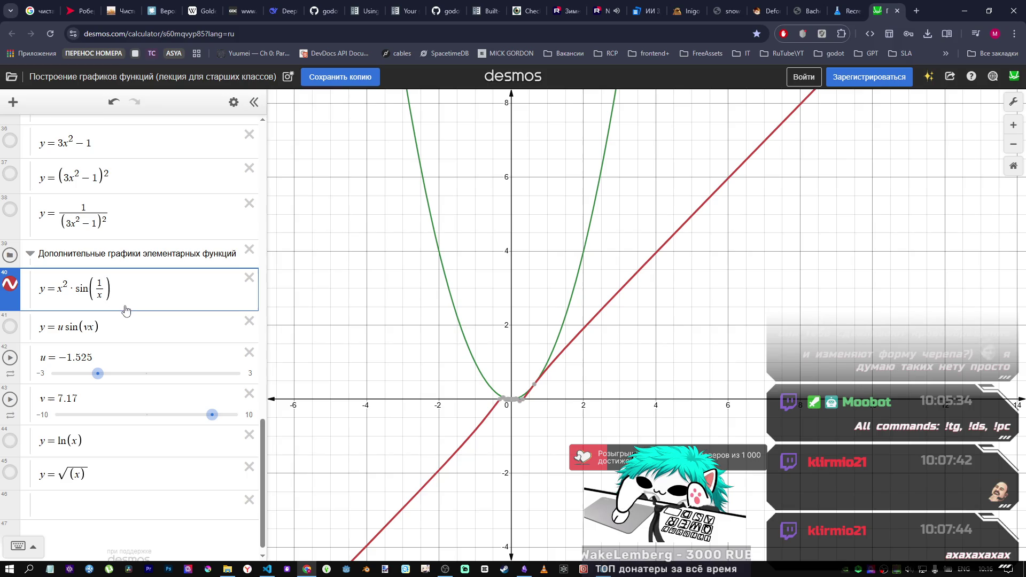
pyautogui.write('^2')
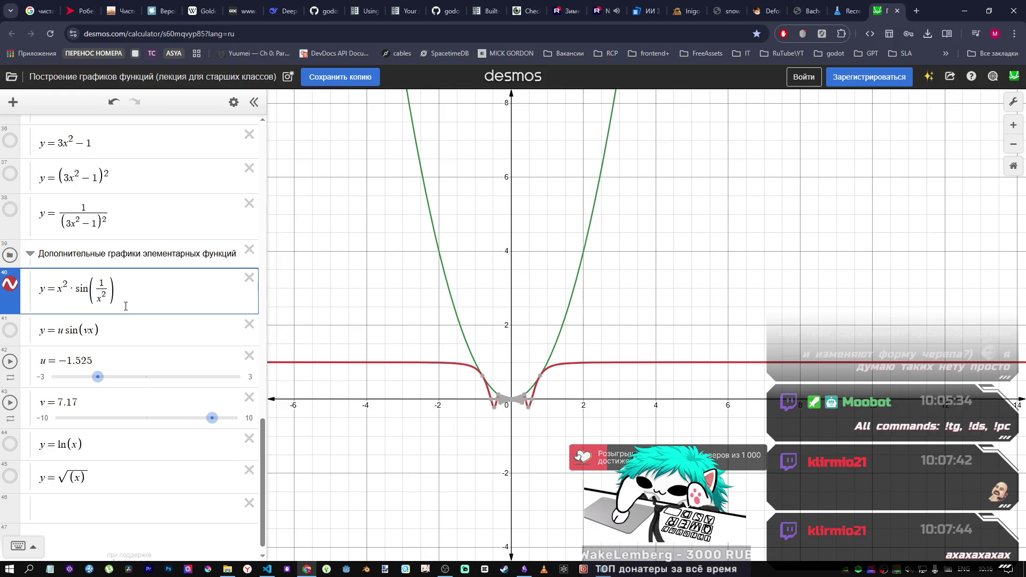
pyautogui.press('BackSpace')
pyautogui.write('3')
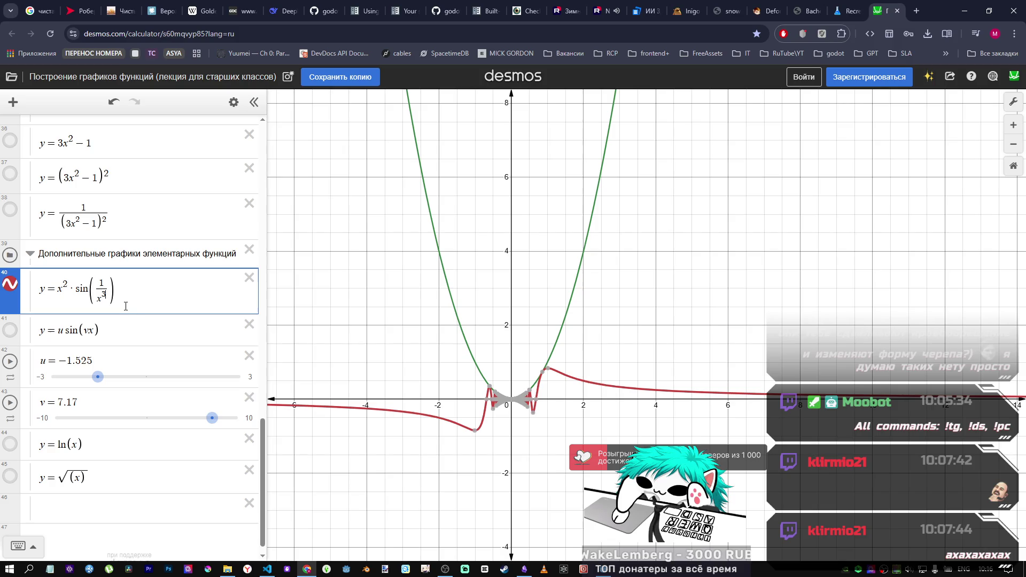
pyautogui.press('BackSpace')
pyautogui.write('2')
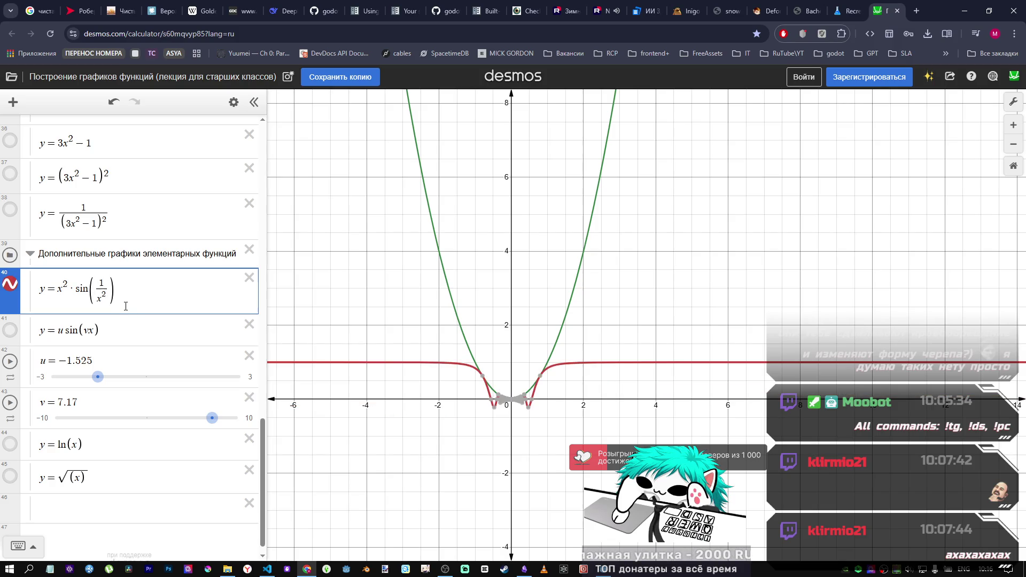
# Step: Try appending ·x and adding a minus sign to the expression, then remove both
pyautogui.scroll(5, 518, 417)
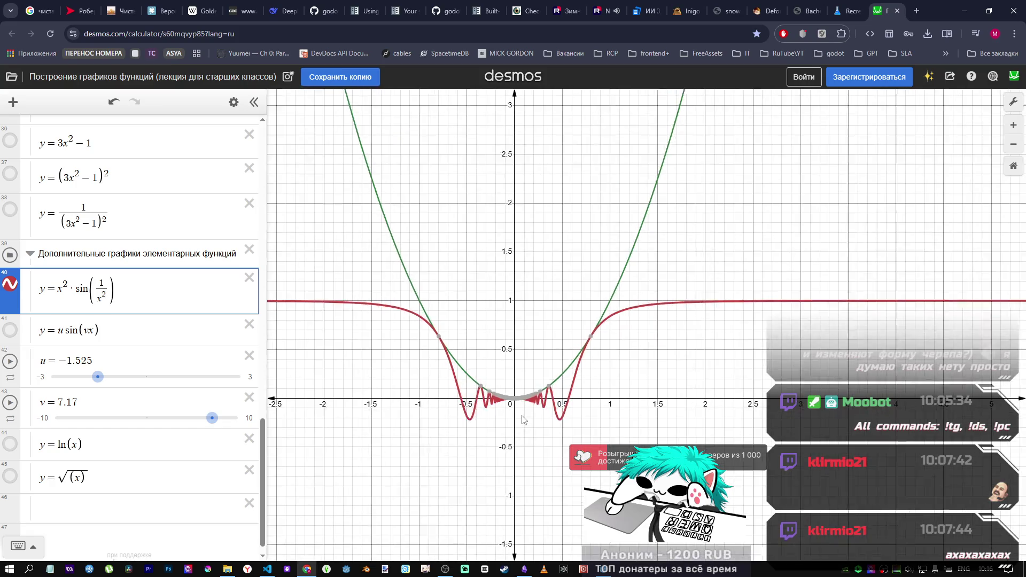
pyautogui.scroll(5, 525, 401)
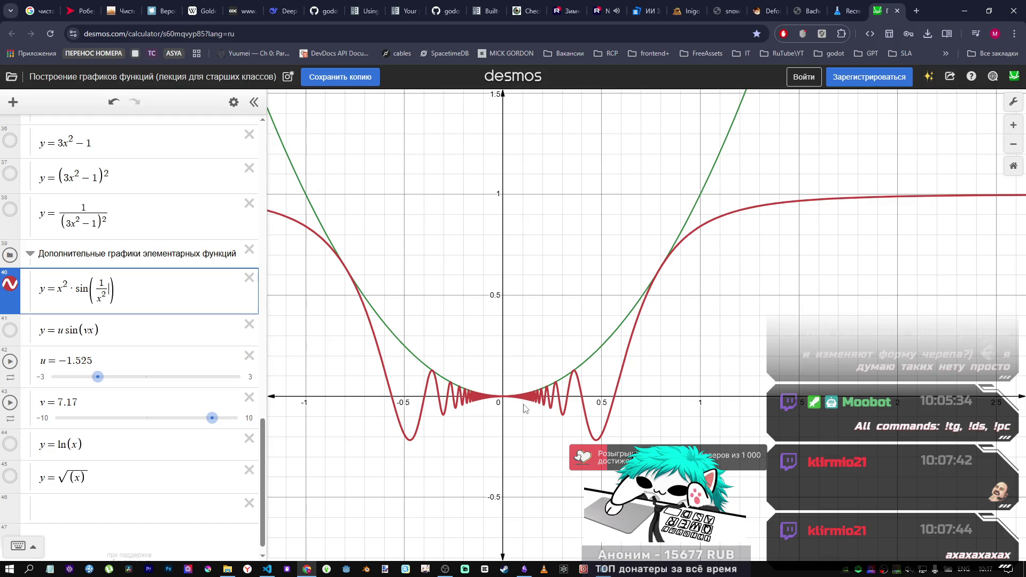
pyautogui.write('*x')
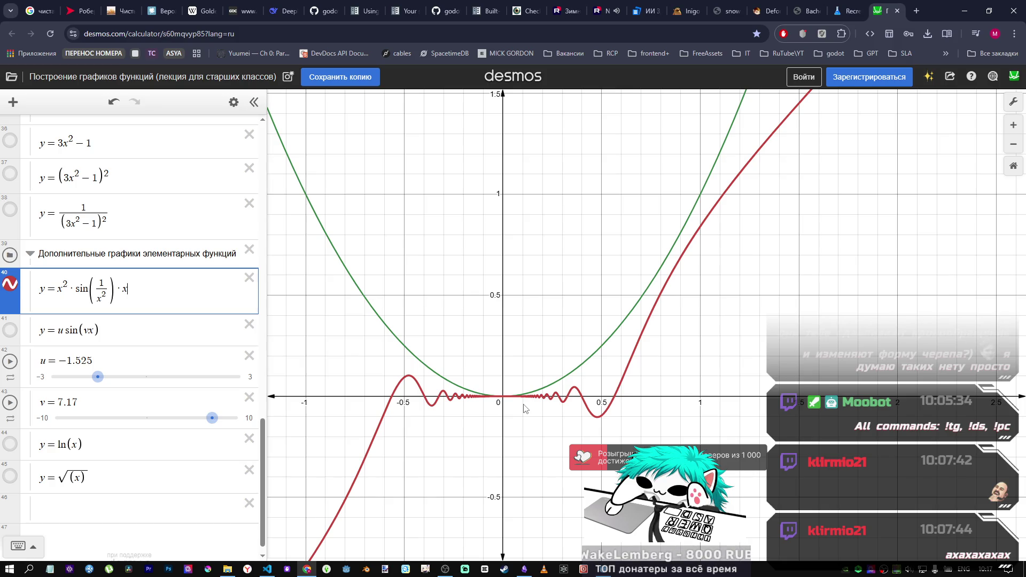
pyautogui.press('BackSpace')
pyautogui.press('BackSpace')
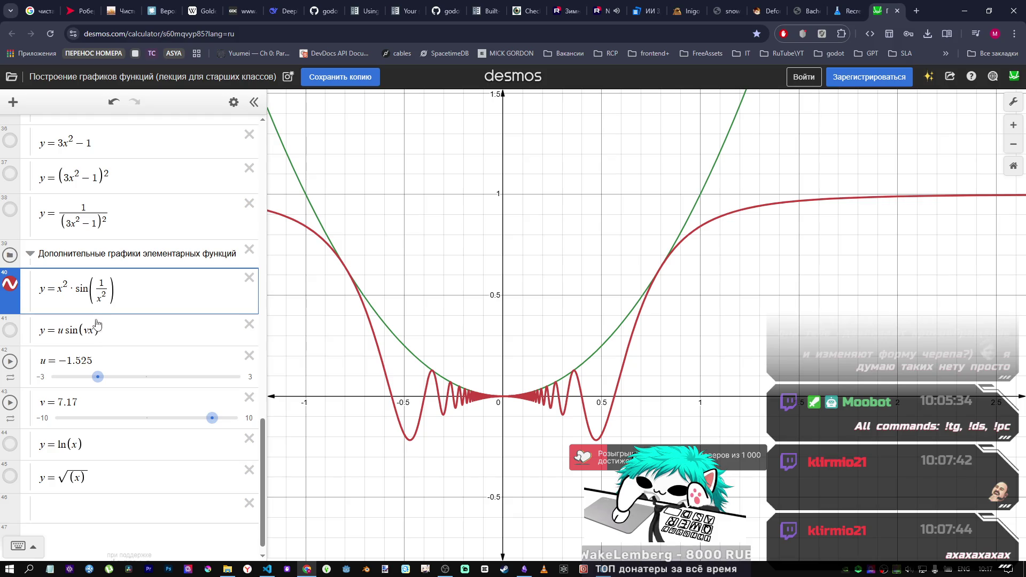
pyautogui.write('-')
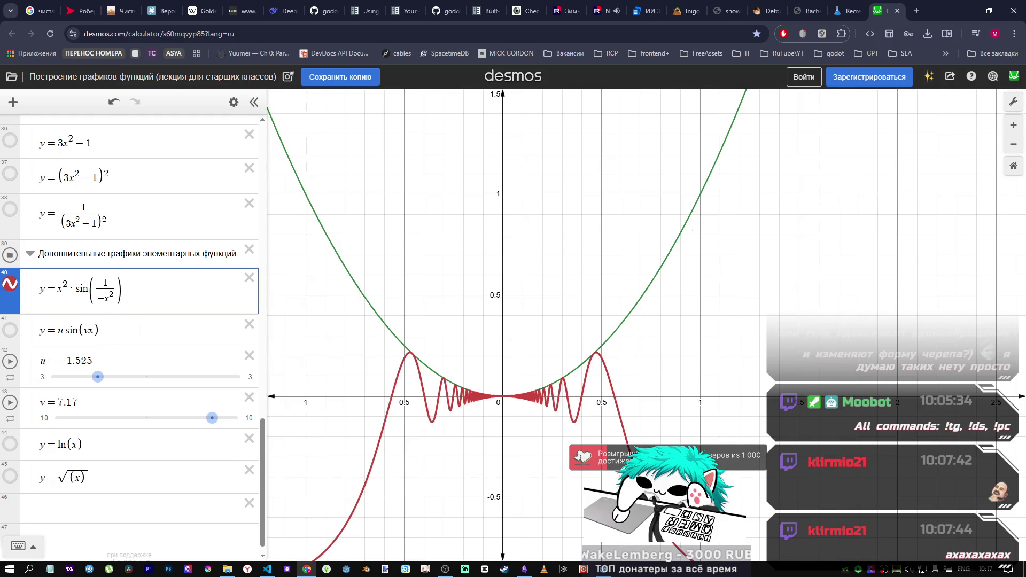
pyautogui.press('BackSpace')
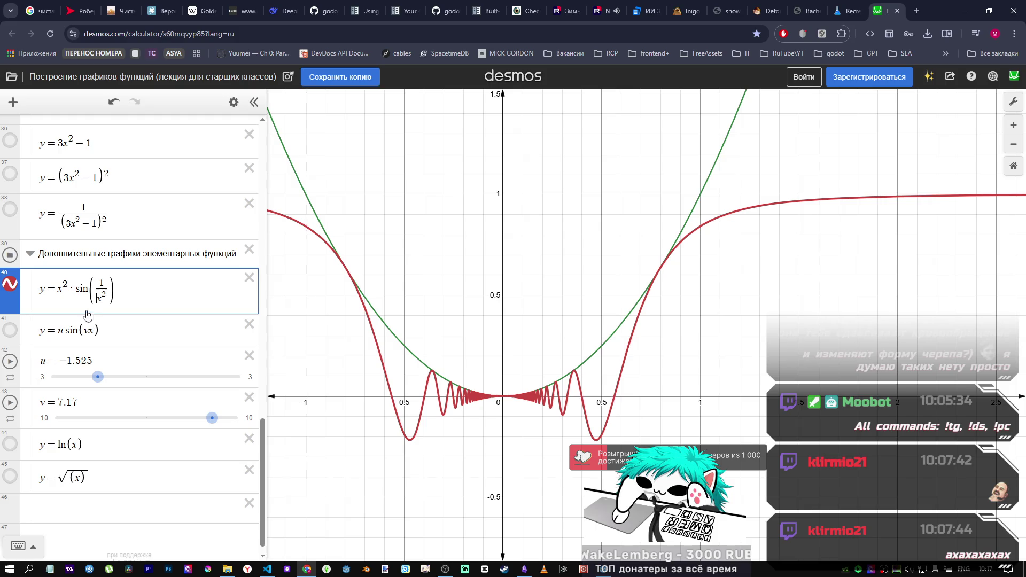
# Step: Type and then delete a leading minus, leaving expression 40 as y = x²·sin(1/x²)
pyautogui.write('-')
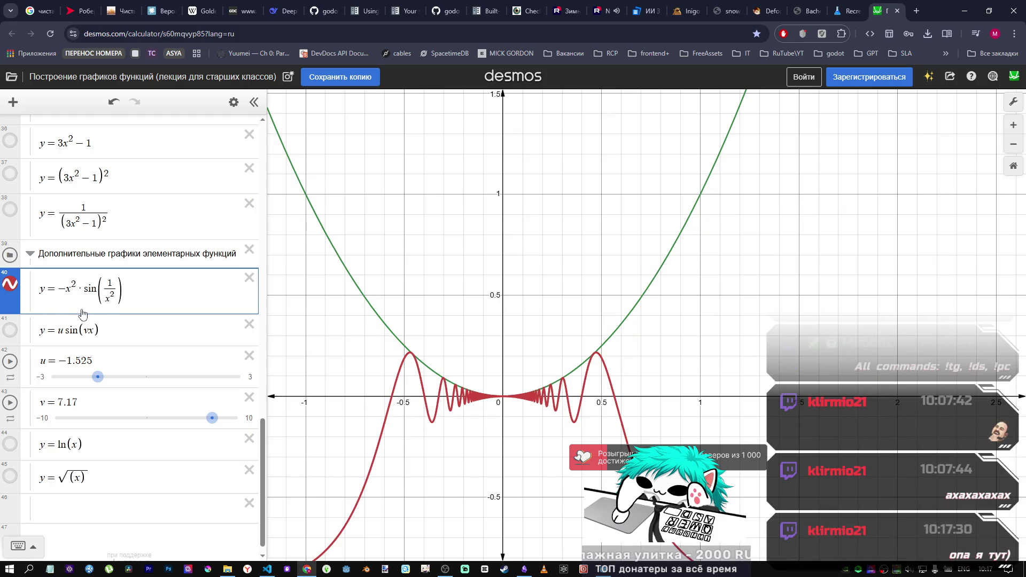
pyautogui.press('BackSpace')
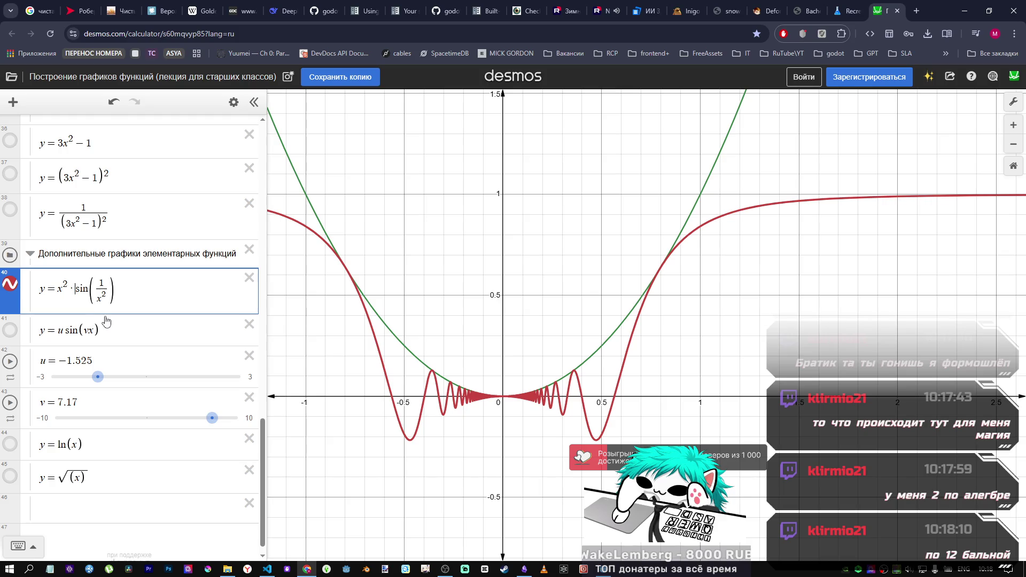
pyautogui.press('BackSpace')
pyautogui.write('/')
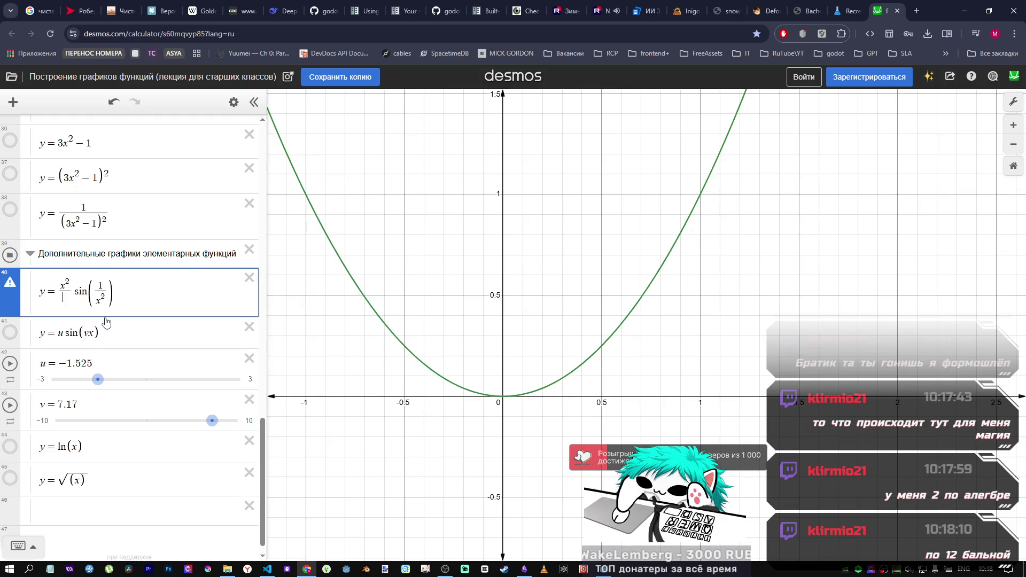
pyautogui.hotkey('ctrl', 'z')
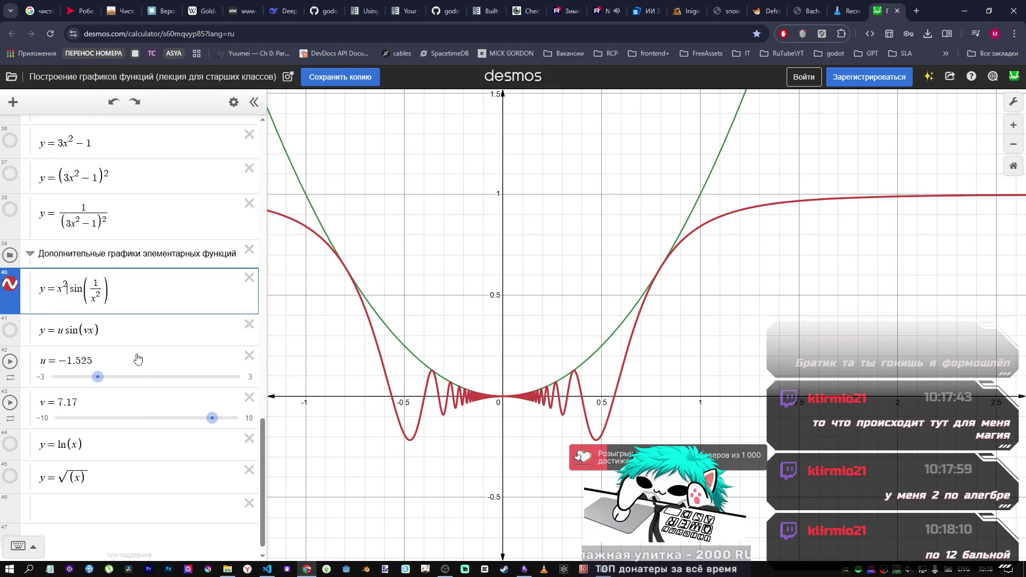
pyautogui.moveTo(70, 291); pyautogui.dragTo(130, 295)
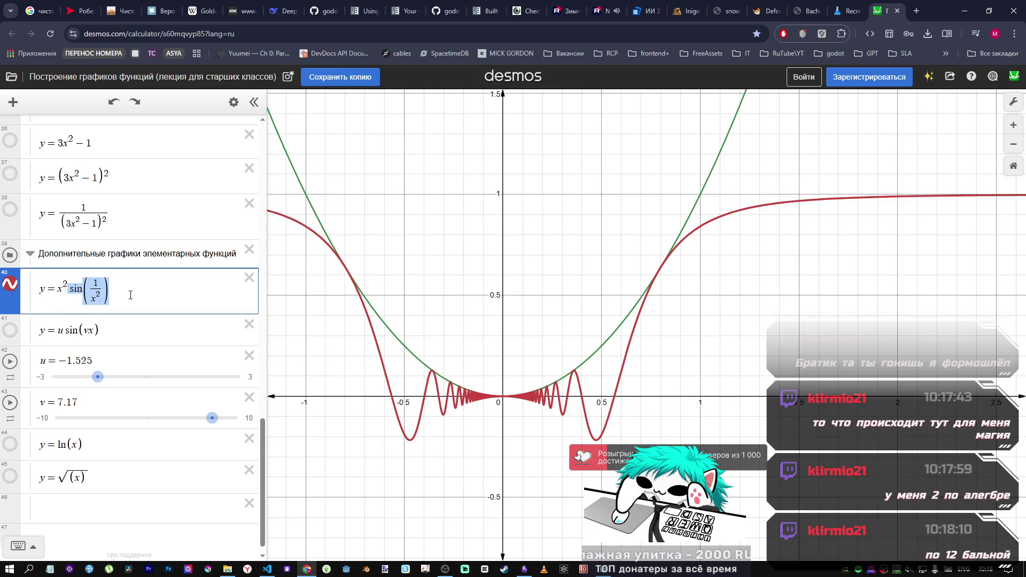
pyautogui.press('BackSpace')
pyautogui.write('/')
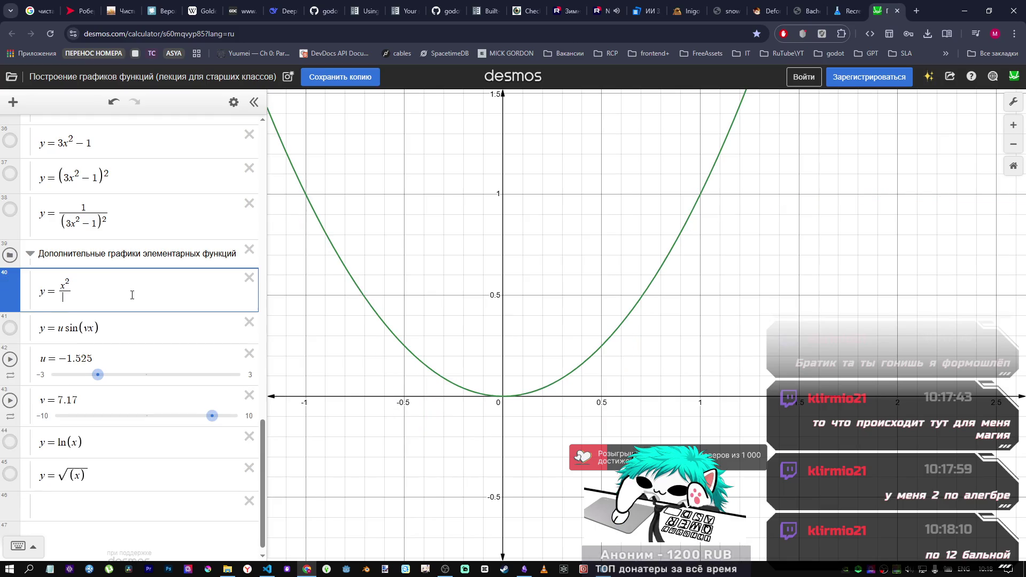
pyautogui.hotkey('ctrl', 'v')
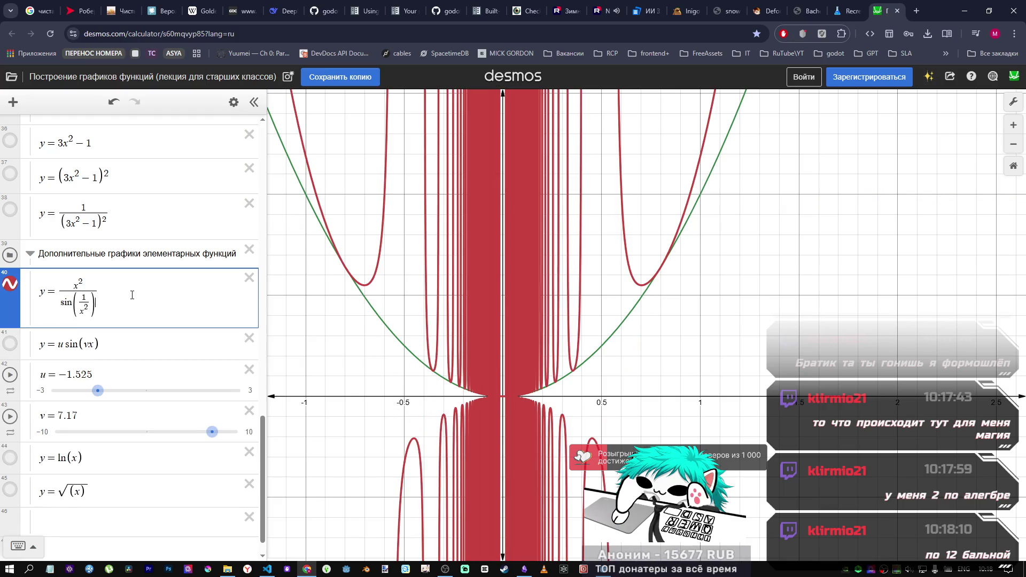
pyautogui.scroll(-5, 540, 364)
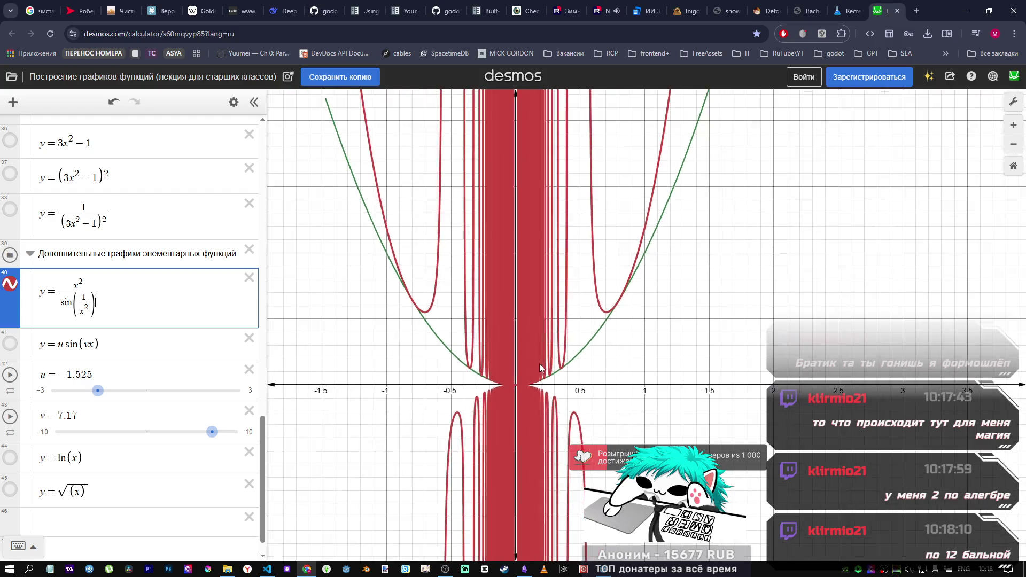
pyautogui.scroll(3, 540, 367)
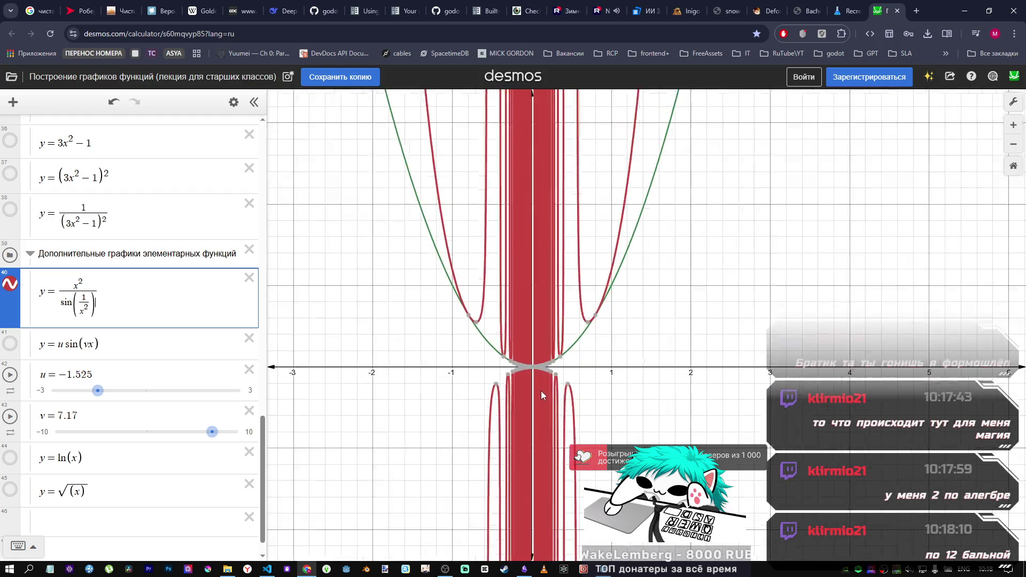
pyautogui.scroll(2, 539, 390)
pyautogui.hotkey('ctrl', 'z')
pyautogui.hotkey('ctrl', 'z')
pyautogui.hotkey('ctrl', 'z')
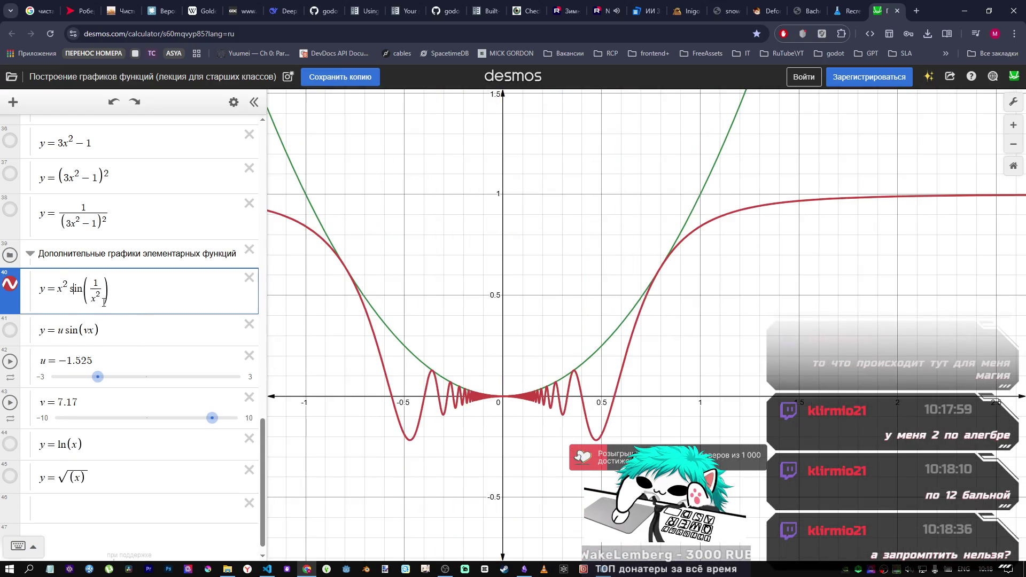
# Step: Restore the multiplication dot in x²·sin(1/x²) and select the whole formula
pyautogui.write('*')
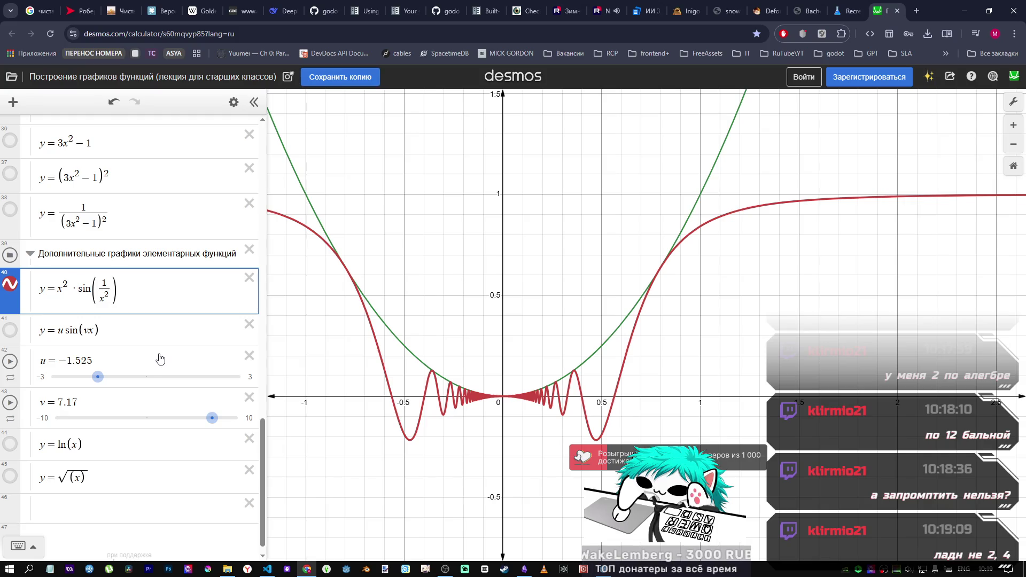
pyautogui.moveTo(125, 299)
pyautogui.mouseDown()
pyautogui.moveTo(48, 287)
pyautogui.moveTo(74, 296)
pyautogui.moveTo(57, 291)
pyautogui.mouseUp()
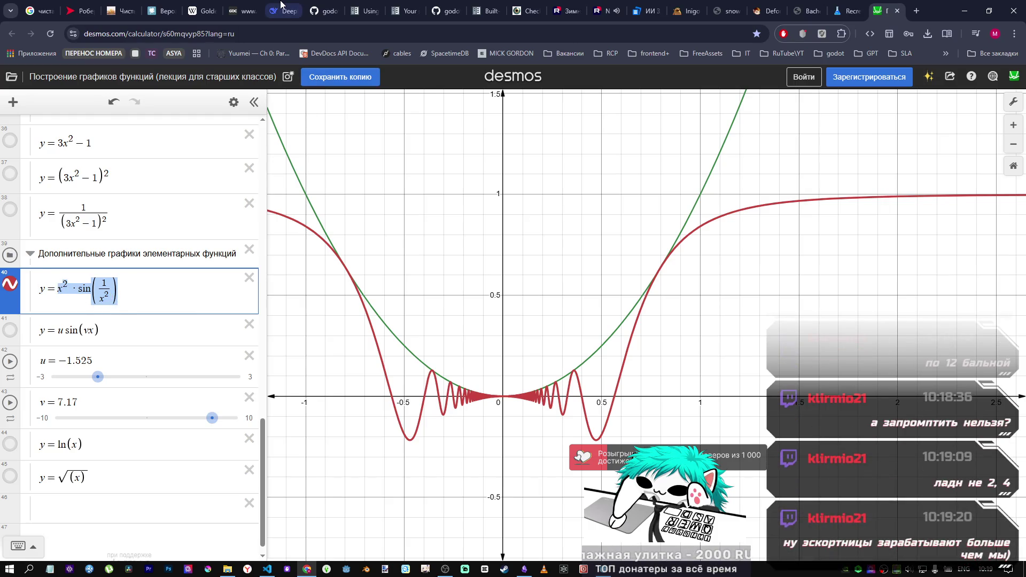
pyautogui.click(128, 289)
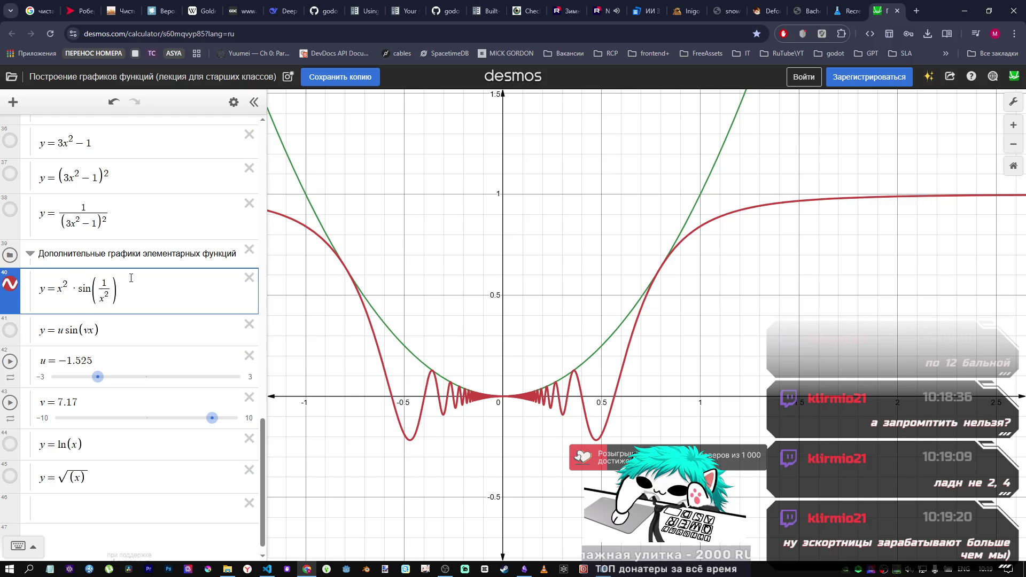
pyautogui.moveTo(131, 277); pyautogui.dragTo(57, 289)
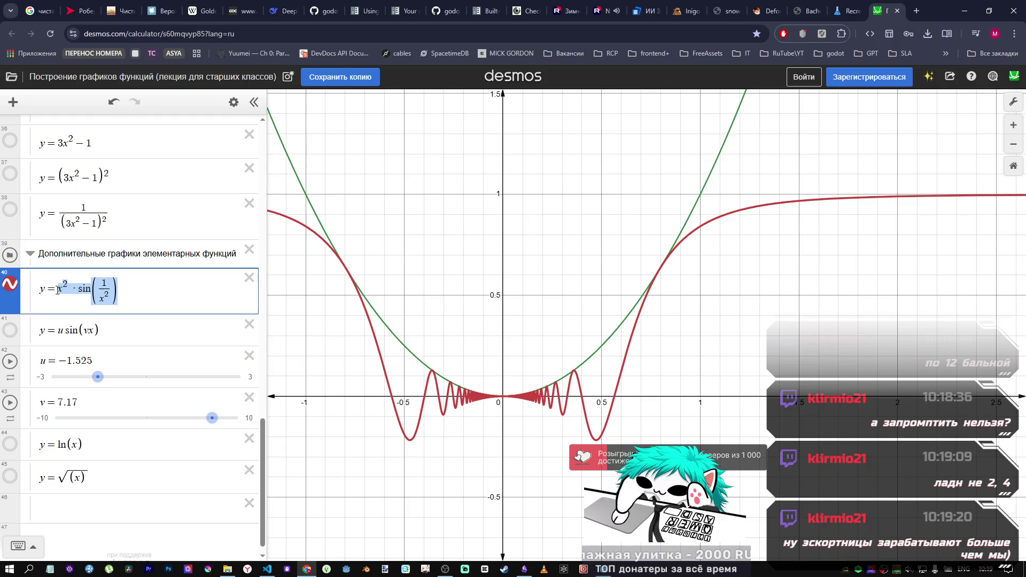
# Step: Paste the x²·sin(1/x²) formula into DeepSeek and type the Russian request 'измени формулу так чтобы не было значений мен'
pyautogui.click(280, 11)
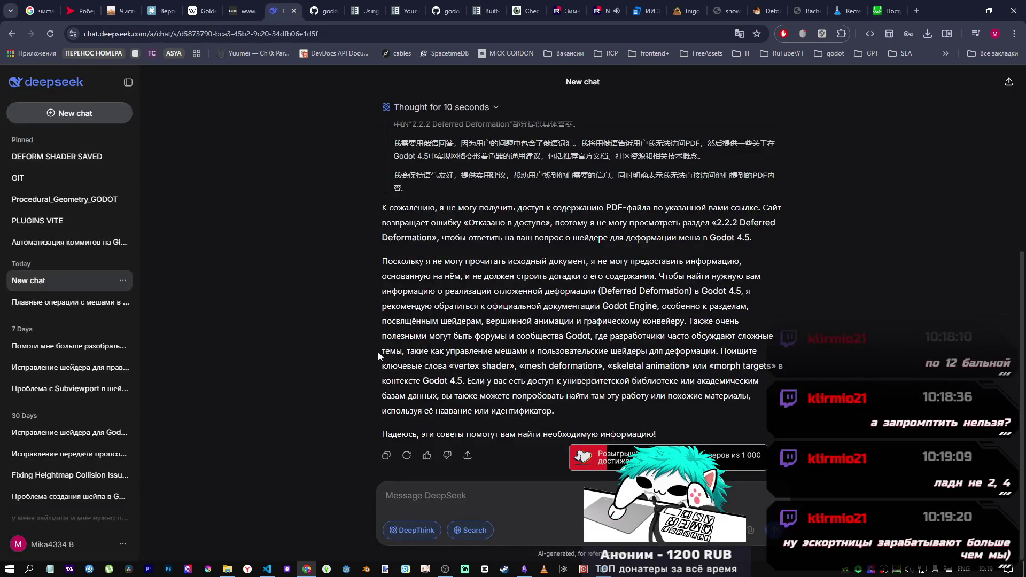
pyautogui.click(487, 489)
pyautogui.write('x^{2}\\ \\cdot\\sin\\left(\\frac{1}{x^{2}}\\right)')
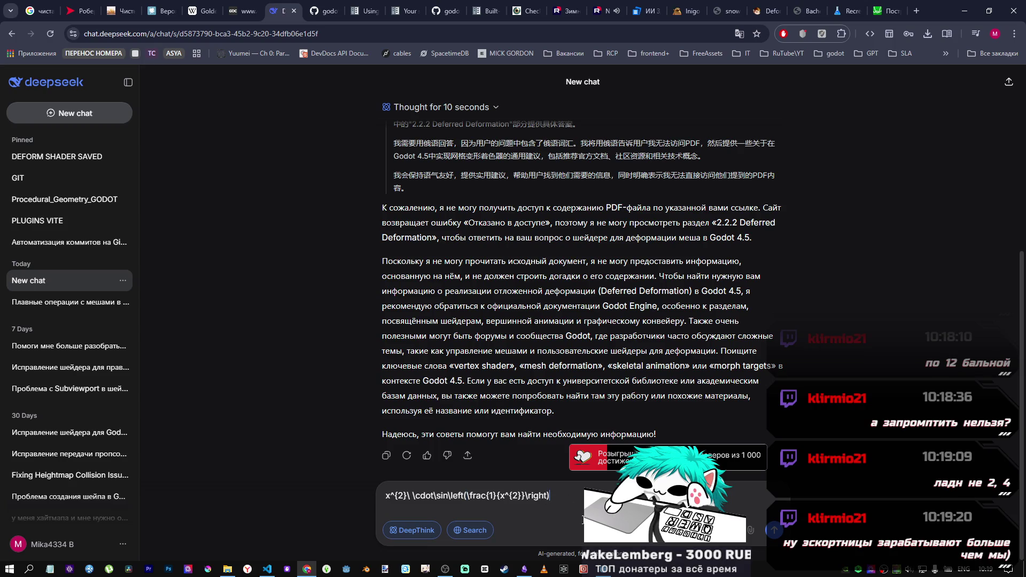
pyautogui.hotkey('shift', 'Return')
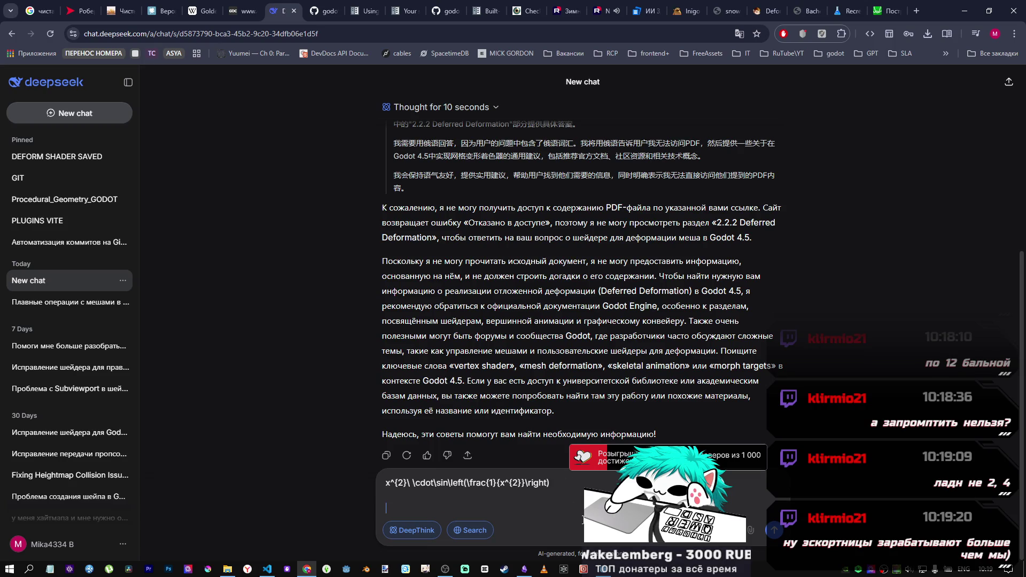
pyautogui.write('v')
pyautogui.hotkey('alt', 'shift')
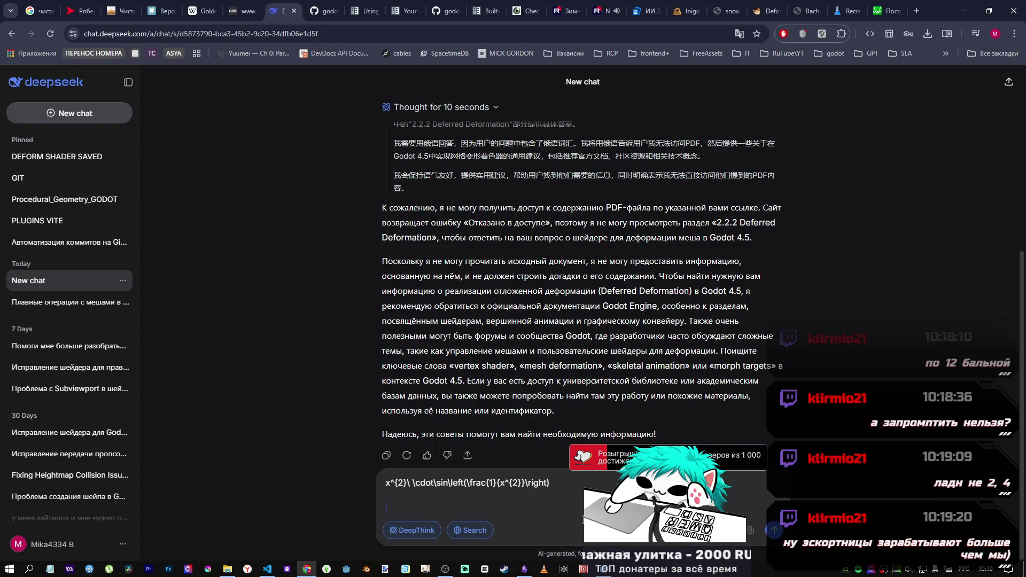
pyautogui.write('измени формулу')
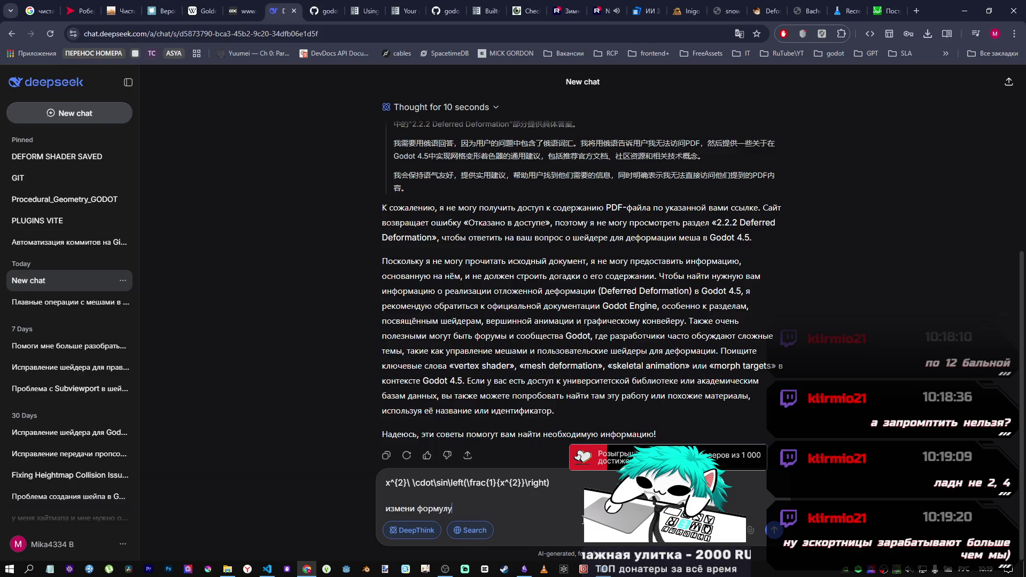
pyautogui.write(' так чтобы')
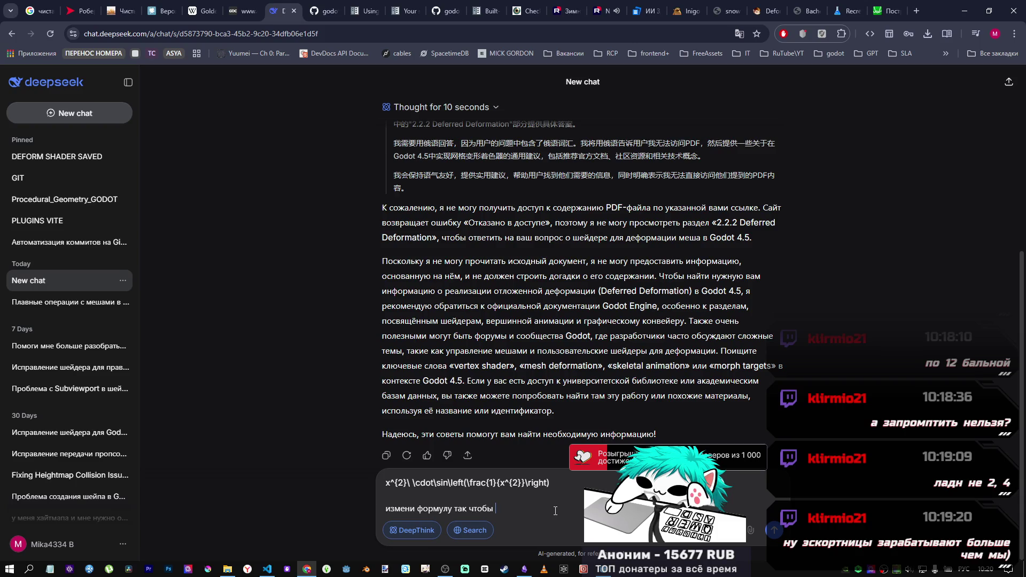
pyautogui.write('не')
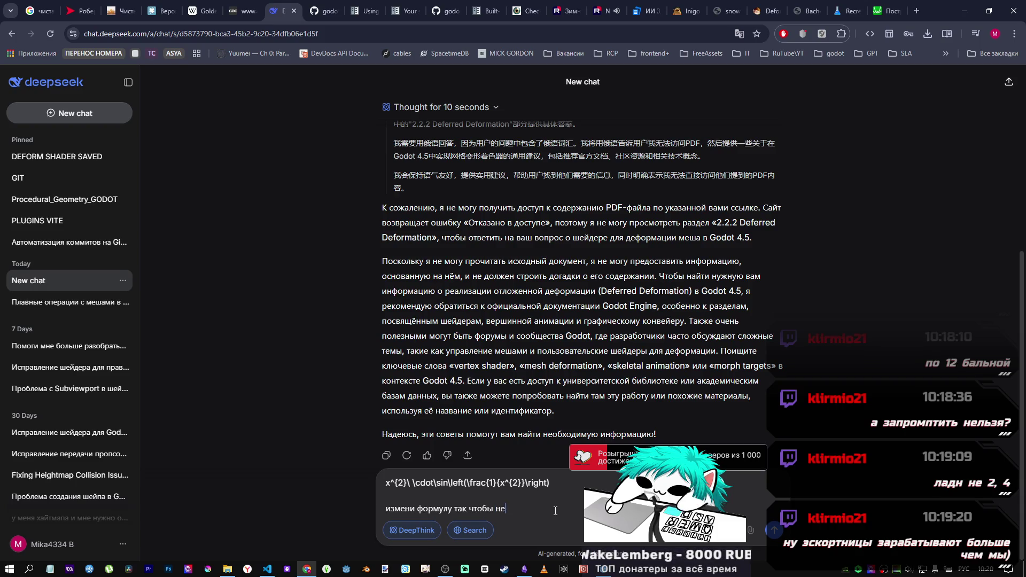
pyautogui.write(' было значен')
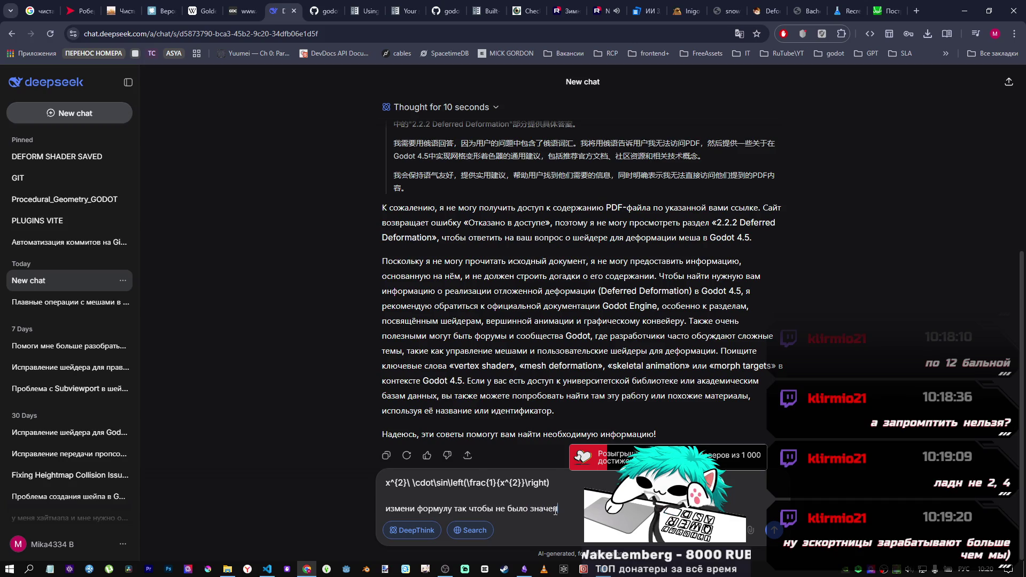
pyautogui.write('ий мен')
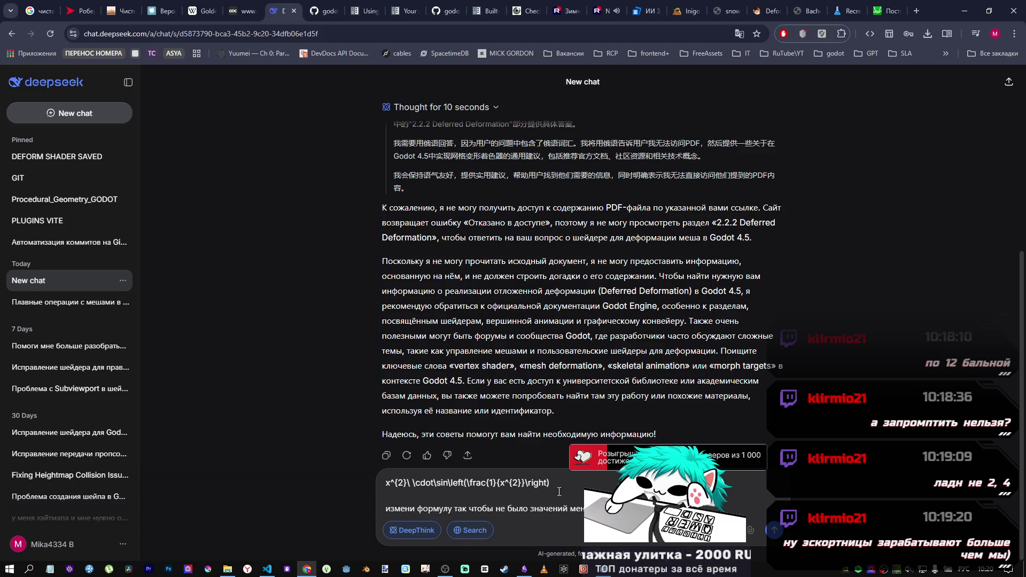
# Step: Trace the red x²·sin(1/x²) curve near x = −0.56, x = 0.23 and through the origin
pyautogui.click(878, 10)
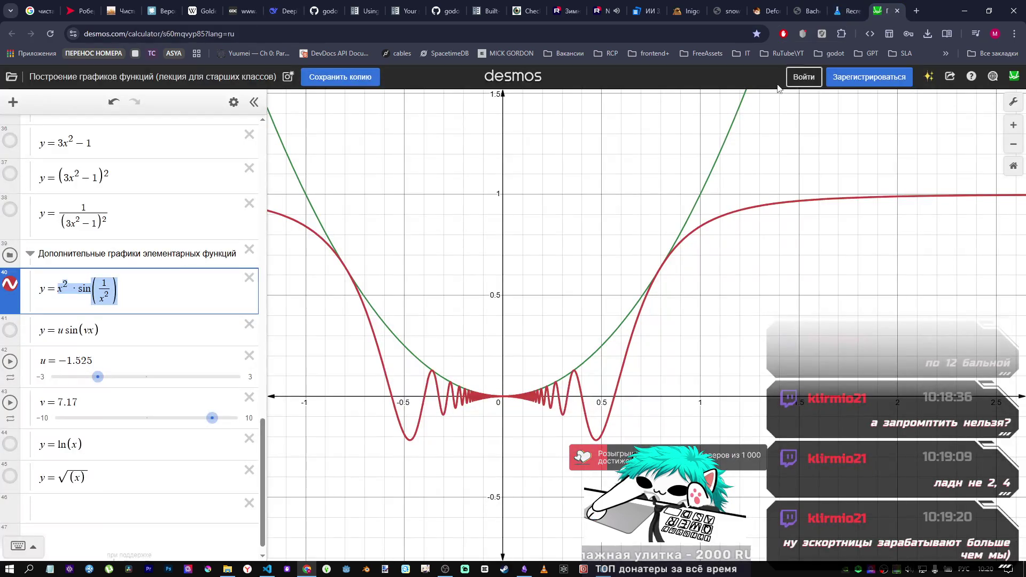
pyautogui.click(392, 400)
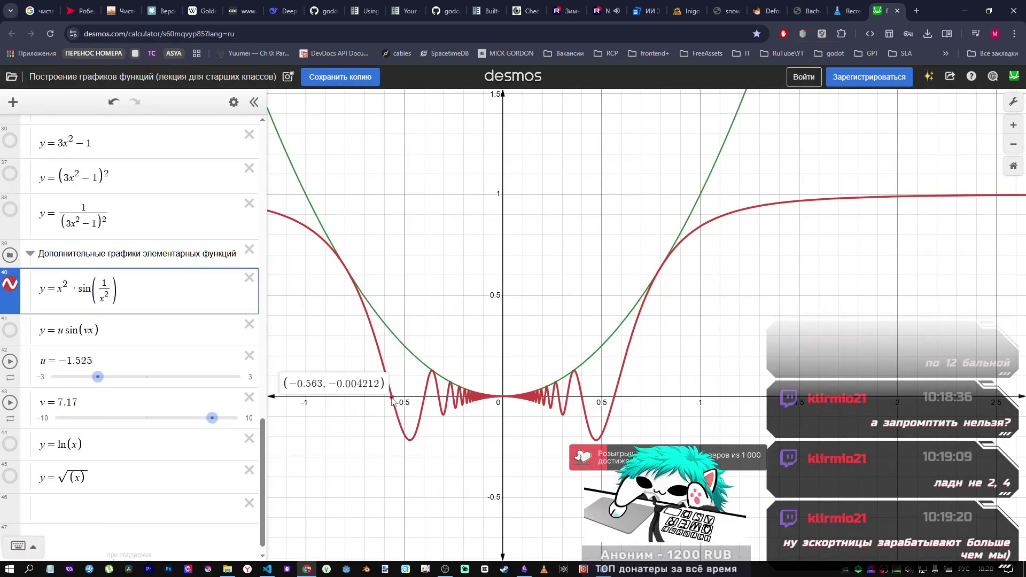
pyautogui.moveTo(392, 398)
pyautogui.mouseDown()
pyautogui.moveTo(402, 404)
pyautogui.moveTo(394, 400)
pyautogui.mouseUp()
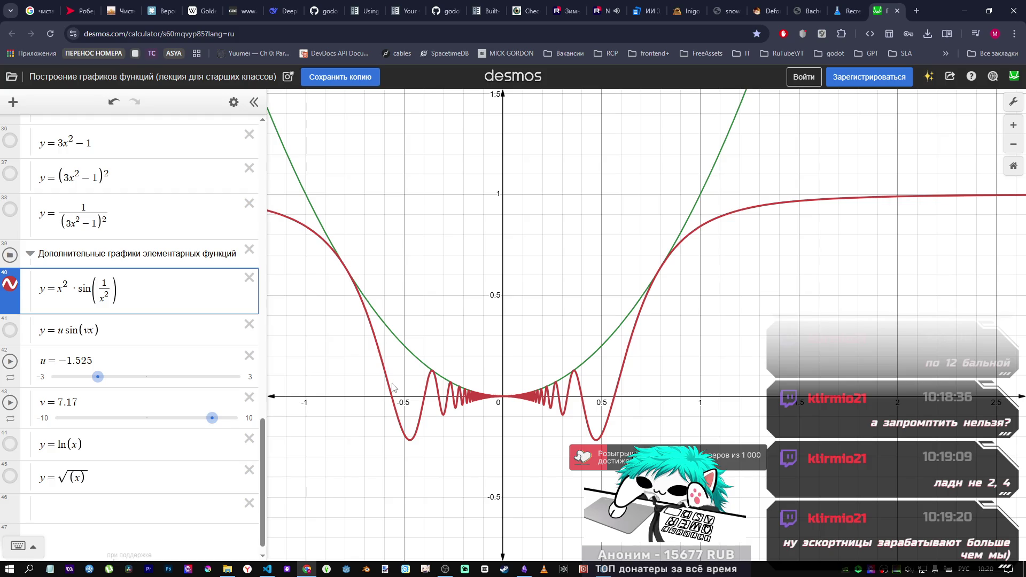
pyautogui.click(397, 397)
pyautogui.moveTo(397, 397)
pyautogui.mouseDown()
pyautogui.moveTo(423, 397)
pyautogui.moveTo(393, 400)
pyautogui.mouseUp()
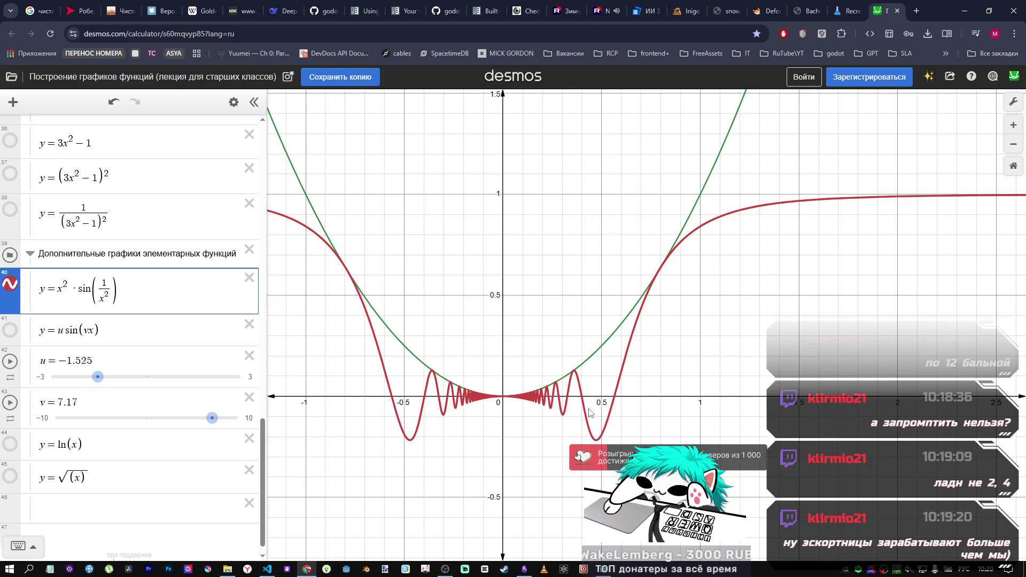
pyautogui.moveTo(588, 414)
pyautogui.mouseDown()
pyautogui.moveTo(549, 398)
pyautogui.moveTo(494, 399)
pyautogui.moveTo(504, 404)
pyautogui.mouseUp()
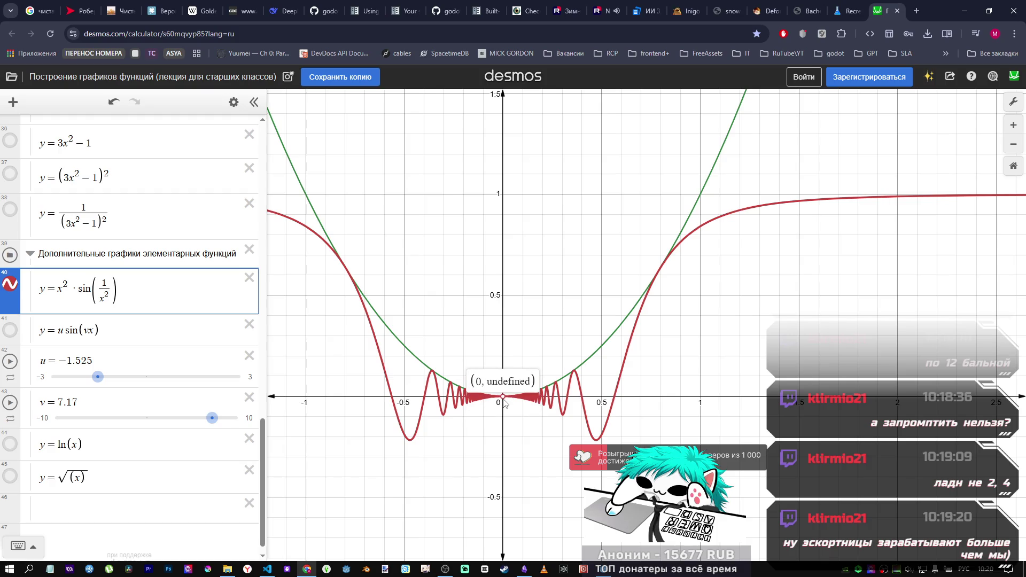
pyautogui.moveTo(504, 404); pyautogui.dragTo(503, 398)
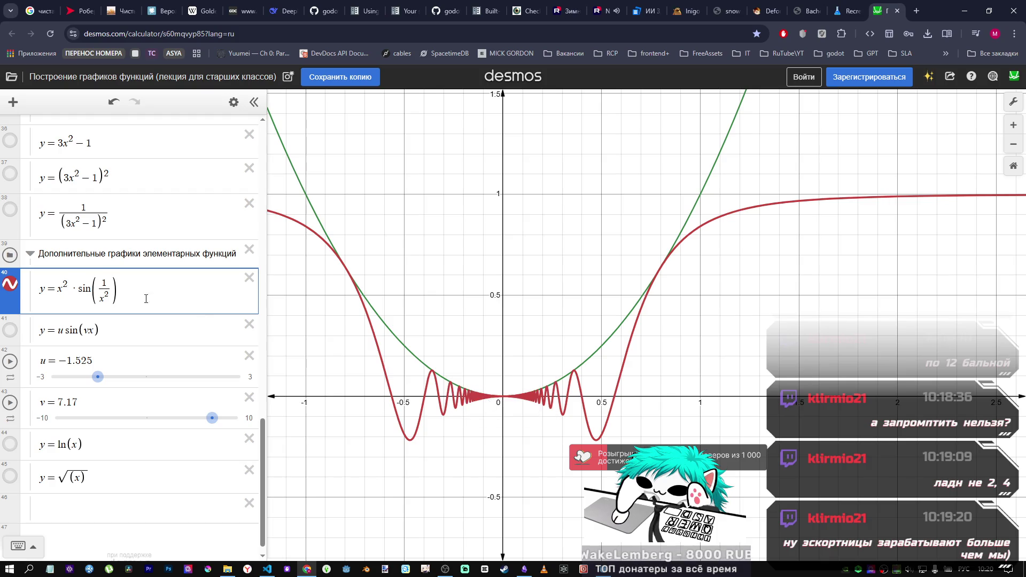
# Step: Select parts of sin(1/x²) in expression 40 and check the red curve's value at the origin
pyautogui.moveTo(110, 296); pyautogui.dragTo(99, 298)
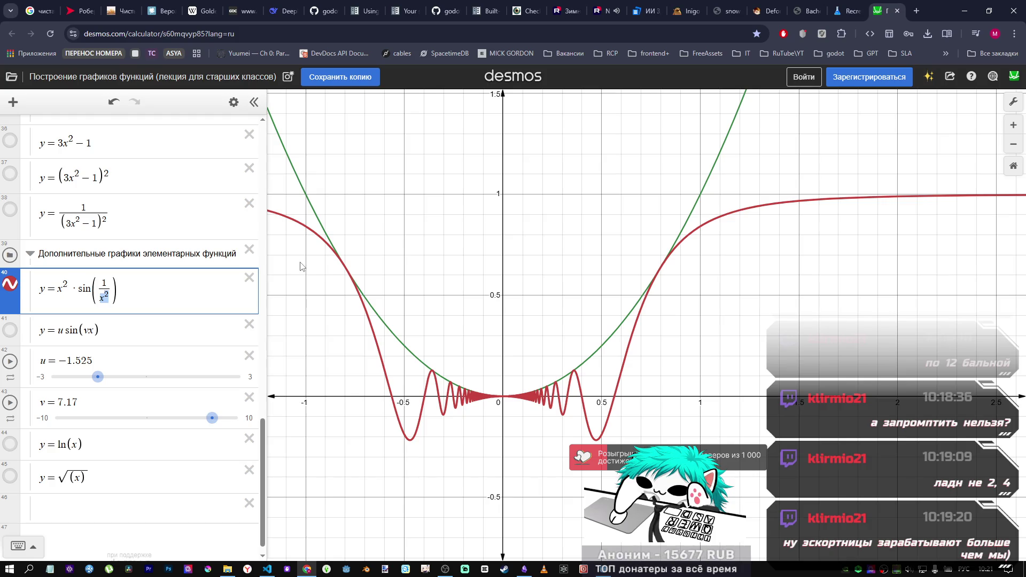
pyautogui.click(503, 397)
pyautogui.moveTo(503, 397); pyautogui.dragTo(504, 398)
pyautogui.doubleClick(103, 298)
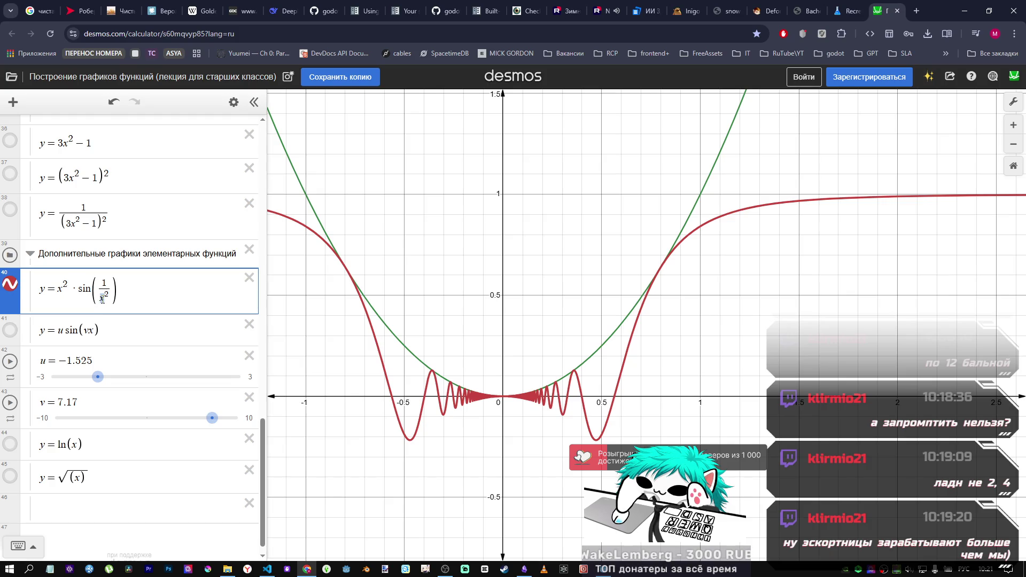
pyautogui.moveTo(102, 298); pyautogui.dragTo(104, 283)
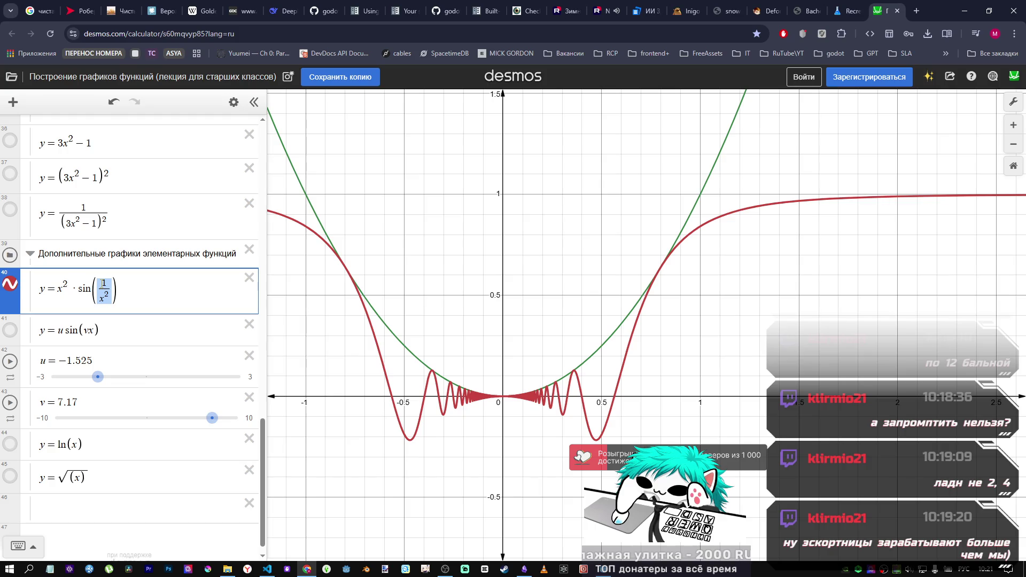
pyautogui.keyDown('shift'); pyautogui.click(83, 289); pyautogui.keyUp('shift')
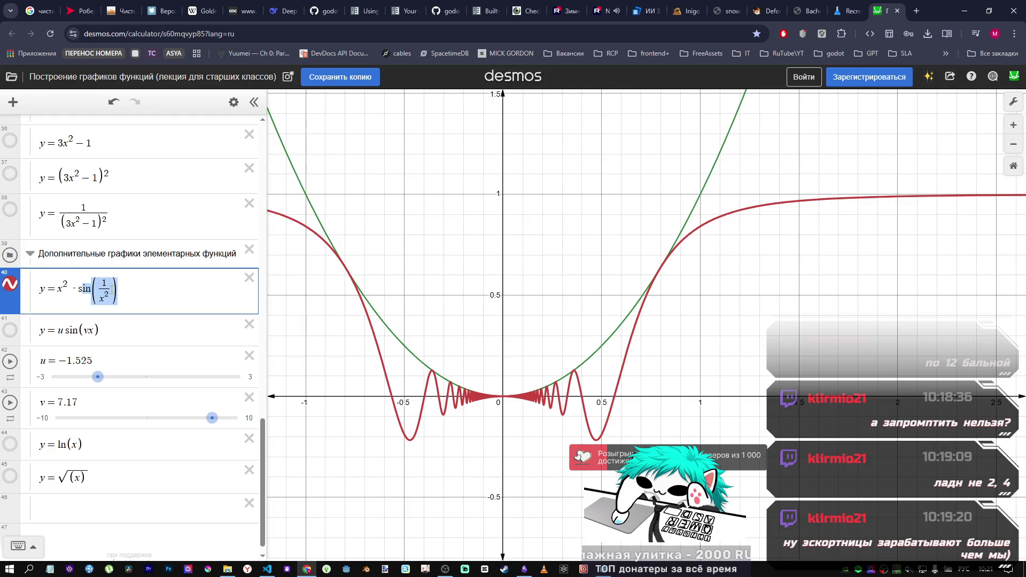
pyautogui.click(109, 291)
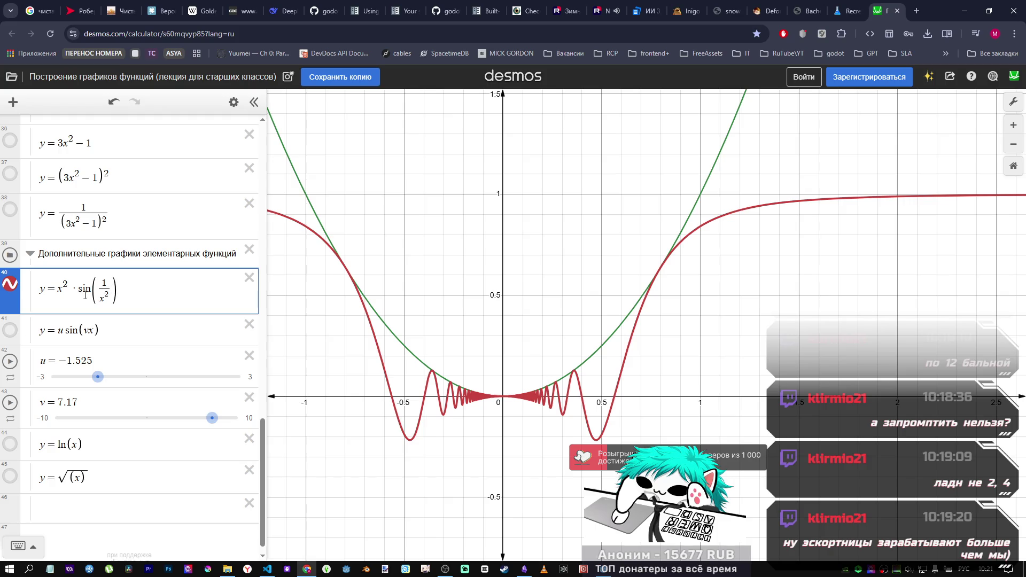
# Step: Briefly show the ln(x) graph for comparison, then hide it again
pyautogui.click(11, 447)
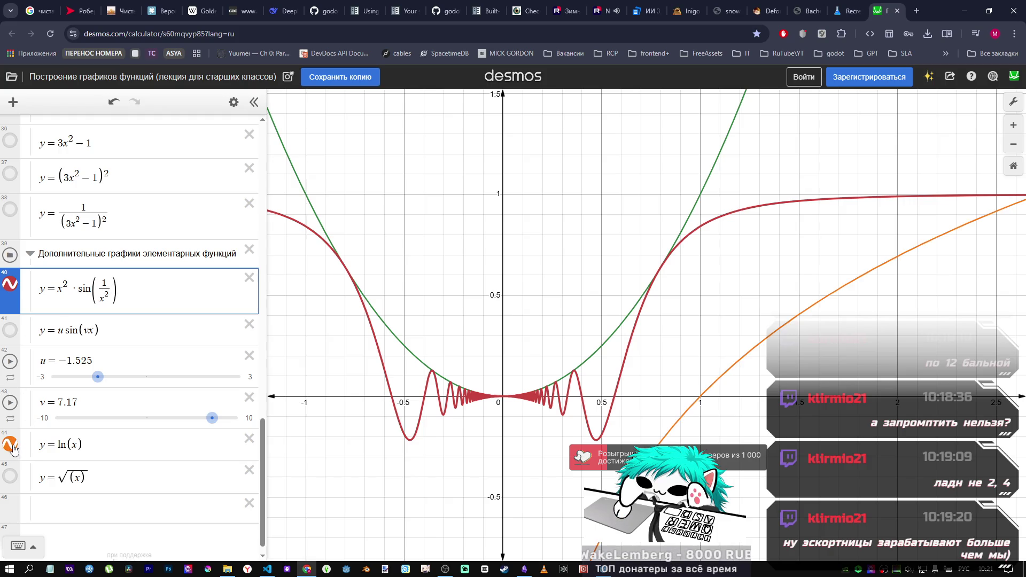
pyautogui.scroll(-5, 608, 442)
pyautogui.scroll(3, 607, 442)
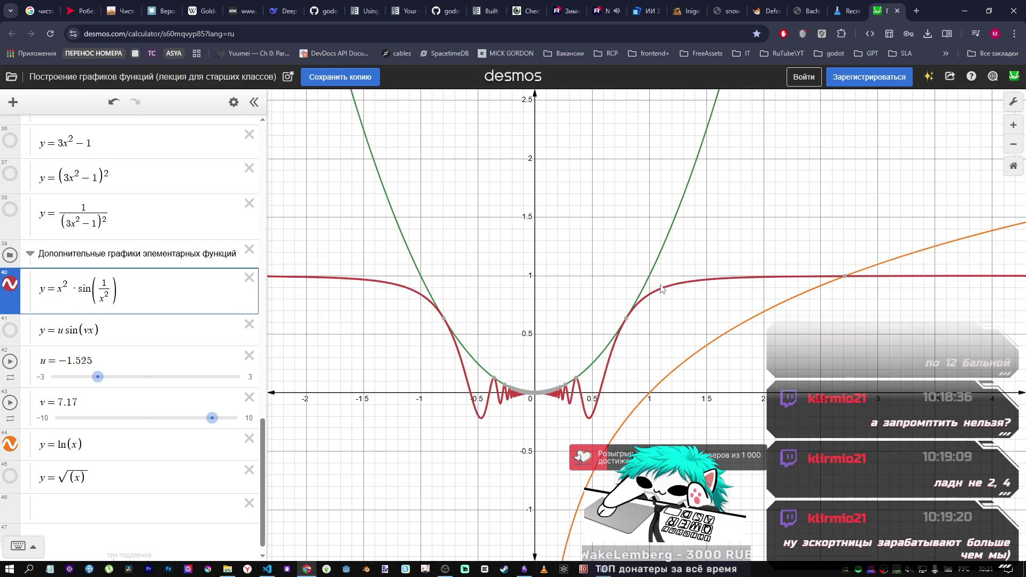
pyautogui.click(12, 447)
# Step: Delete the sin(1/x²) factor from expression 40, leaving y = x² ·
pyautogui.click(134, 311)
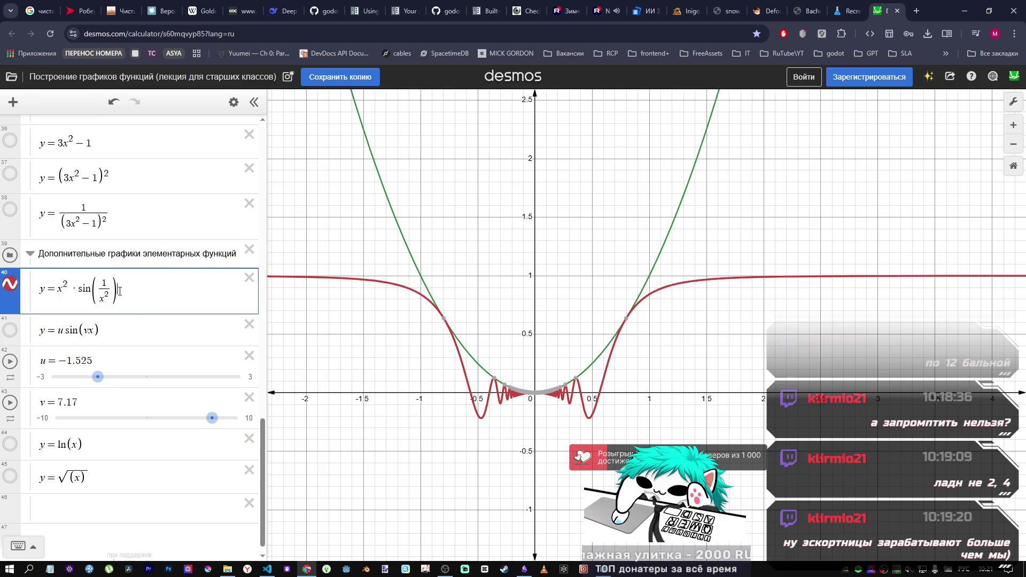
pyautogui.hotkey('shift', 'Left')
pyautogui.hotkey('shift', 'Left')
pyautogui.press('BackSpace')
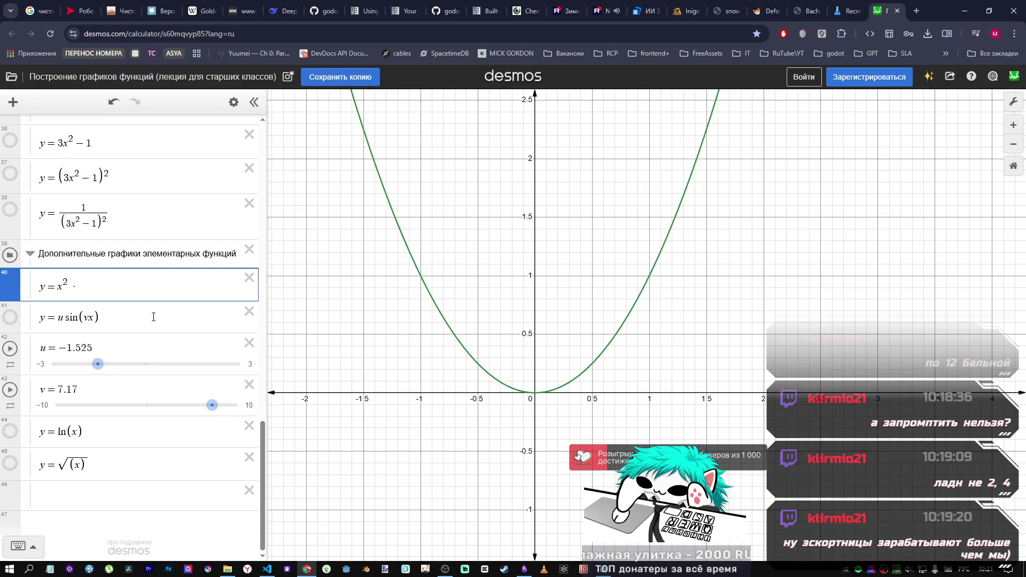
# Step: Type ln(x) after x² in expression 40, fixing the keyboard layout and stray characters
pyautogui.write(' дт')
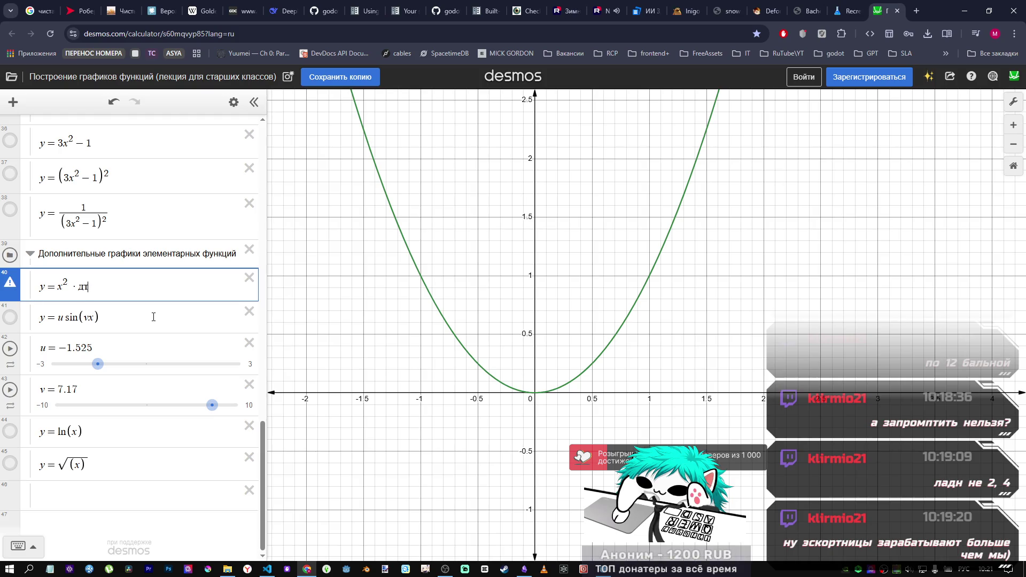
pyautogui.press('BackSpace')
pyautogui.press('BackSpace')
pyautogui.hotkey('alt', 'shift')
pyautogui.write('ln(x)')
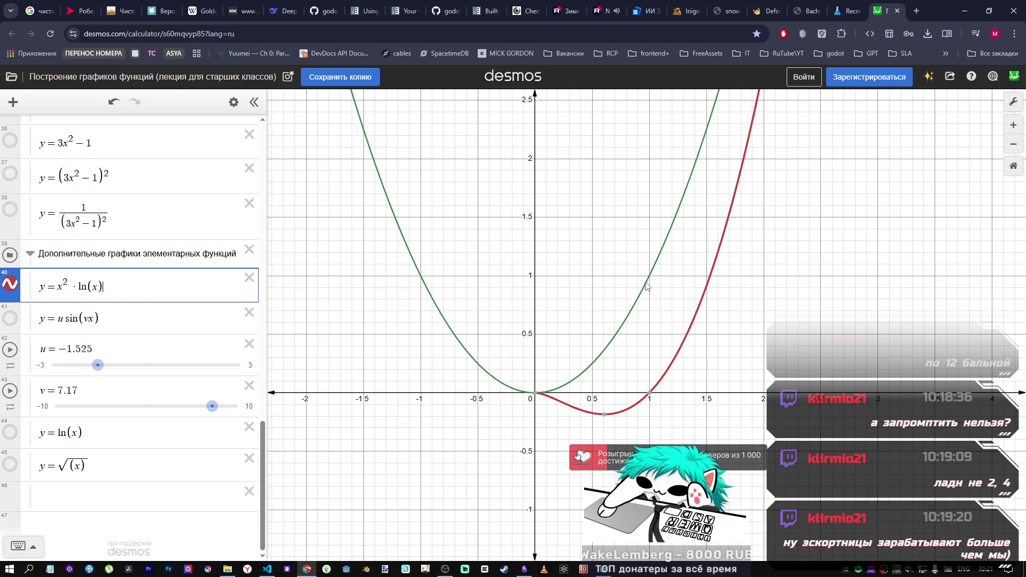
pyautogui.scroll(-2, 641, 291)
pyautogui.scroll(-1, 641, 291)
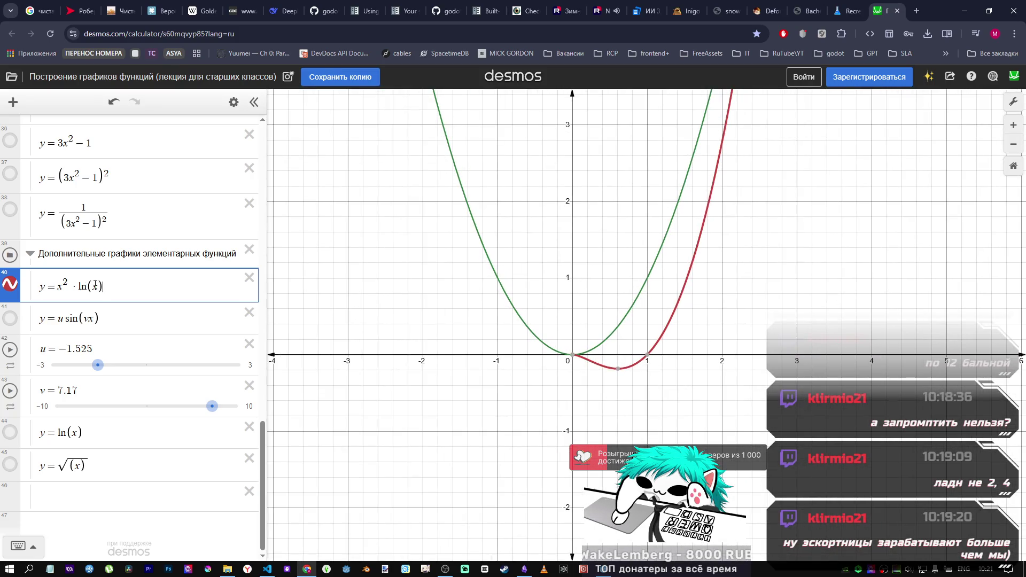
pyautogui.write('-')
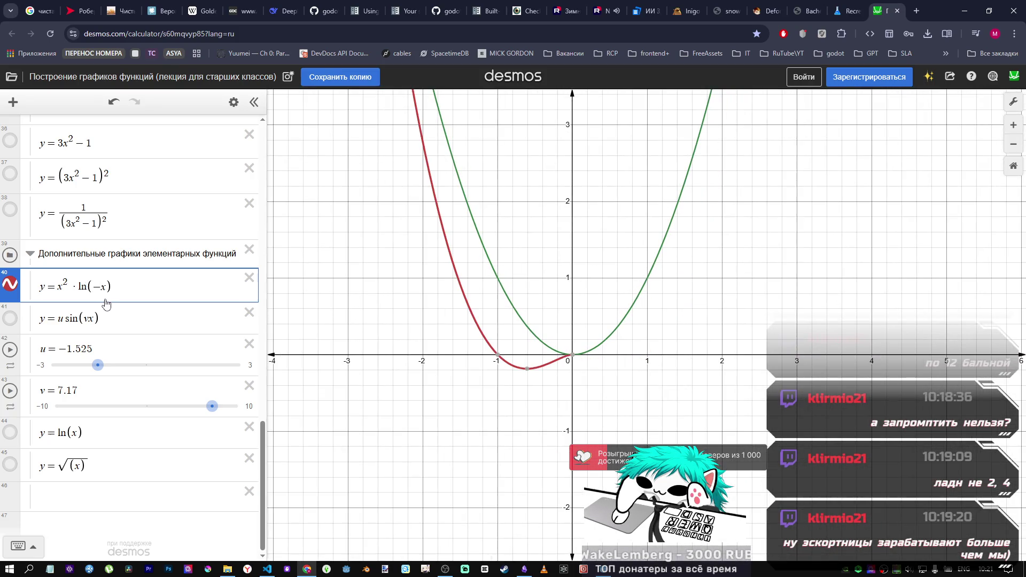
pyautogui.press('BackSpace')
pyautogui.write('1/')
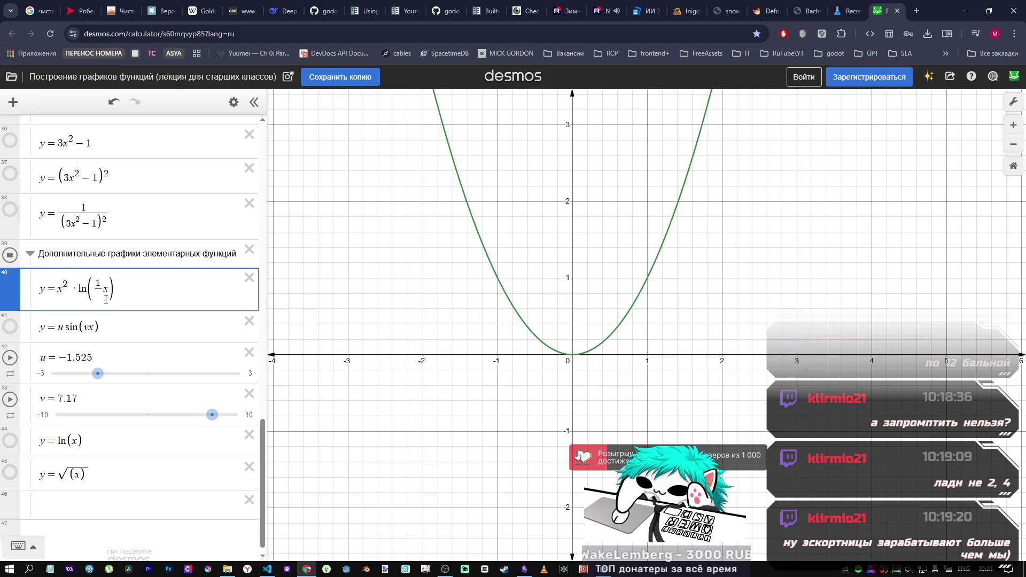
pyautogui.write('1')
pyautogui.press('BackSpace')
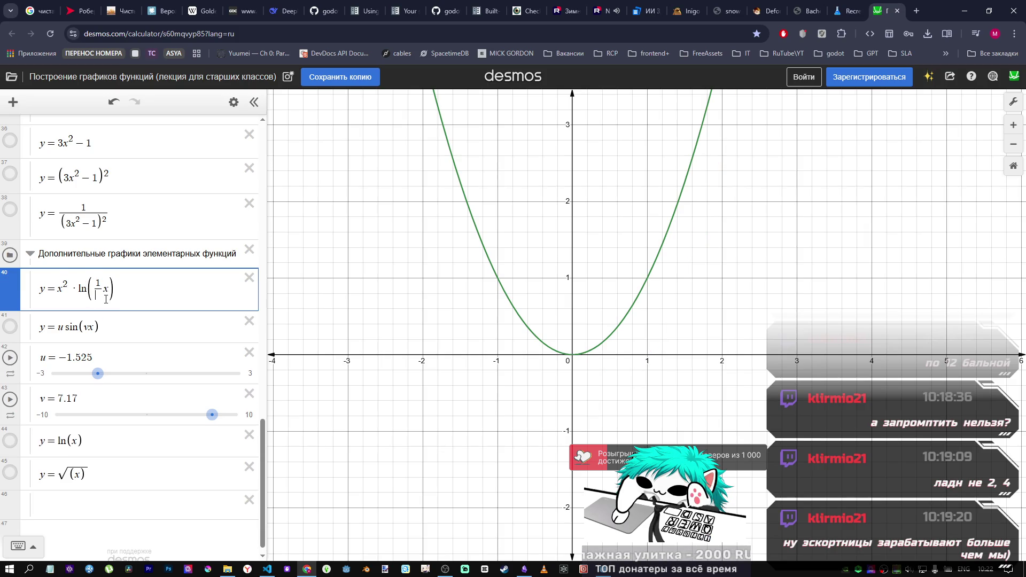
pyautogui.write('x')
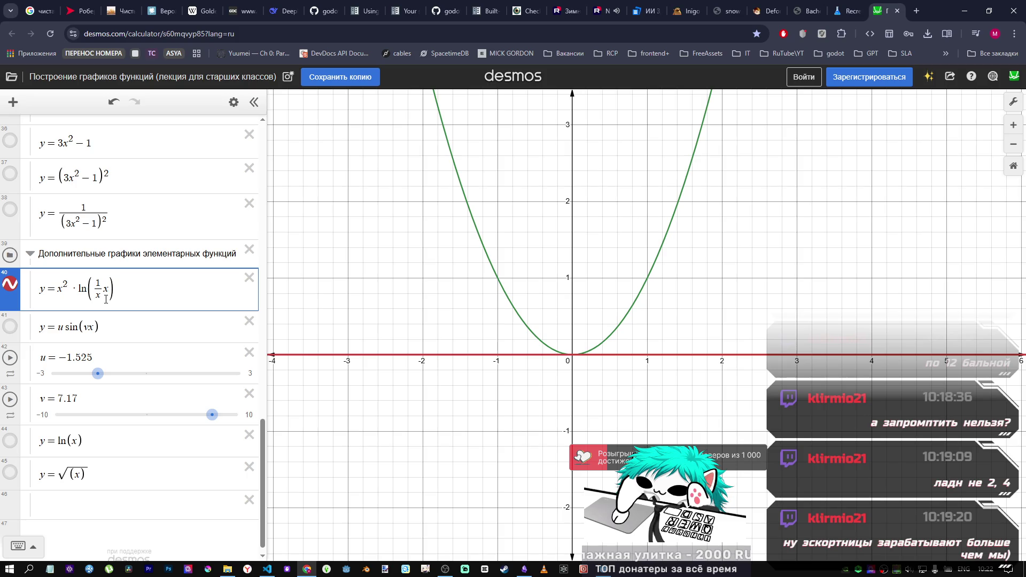
pyautogui.press('BackSpace')
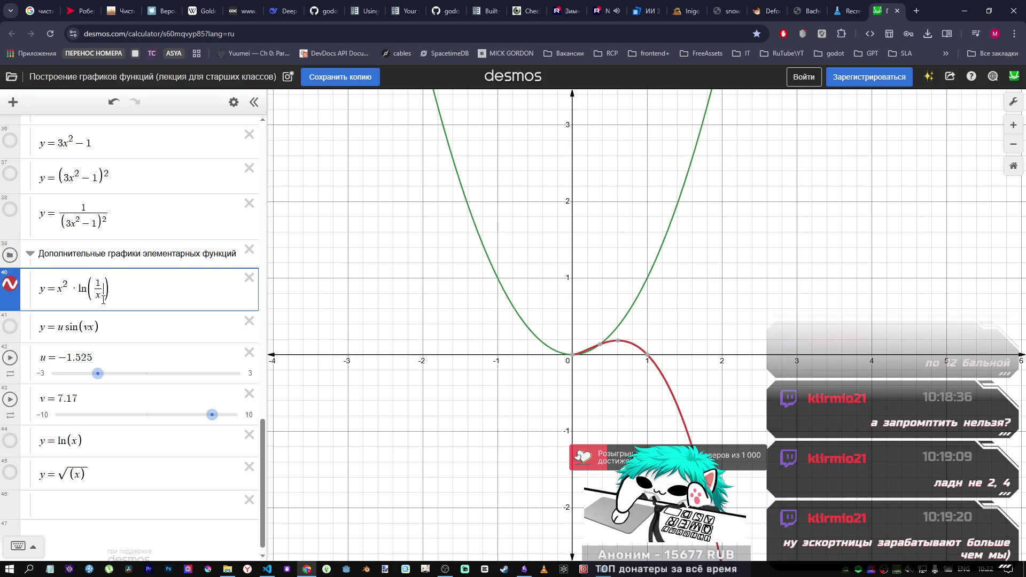
# Step: Change the logarithm's numerator to x³ and trace the red curve near the origin
pyautogui.doubleClick(99, 284)
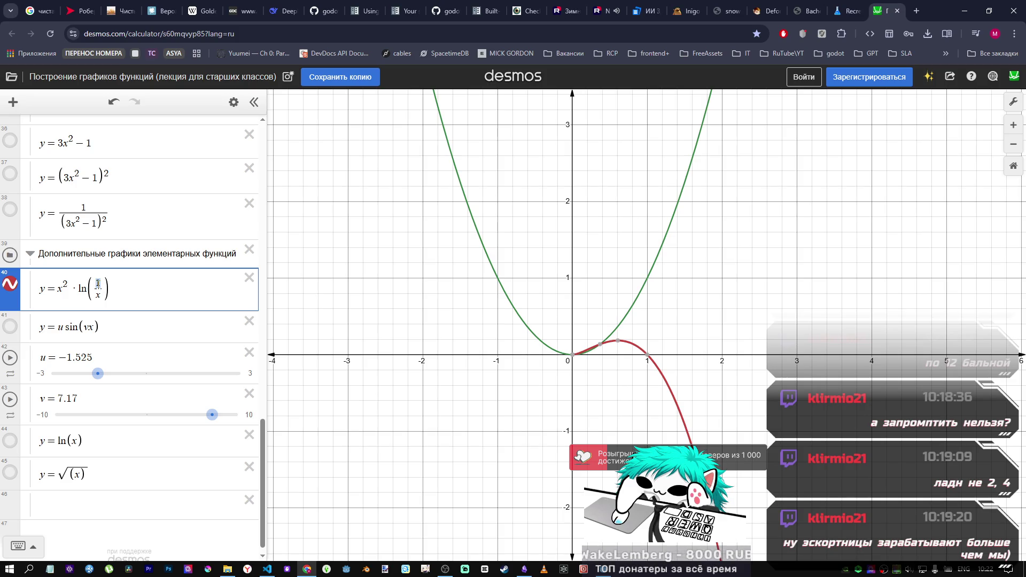
pyautogui.write('x')
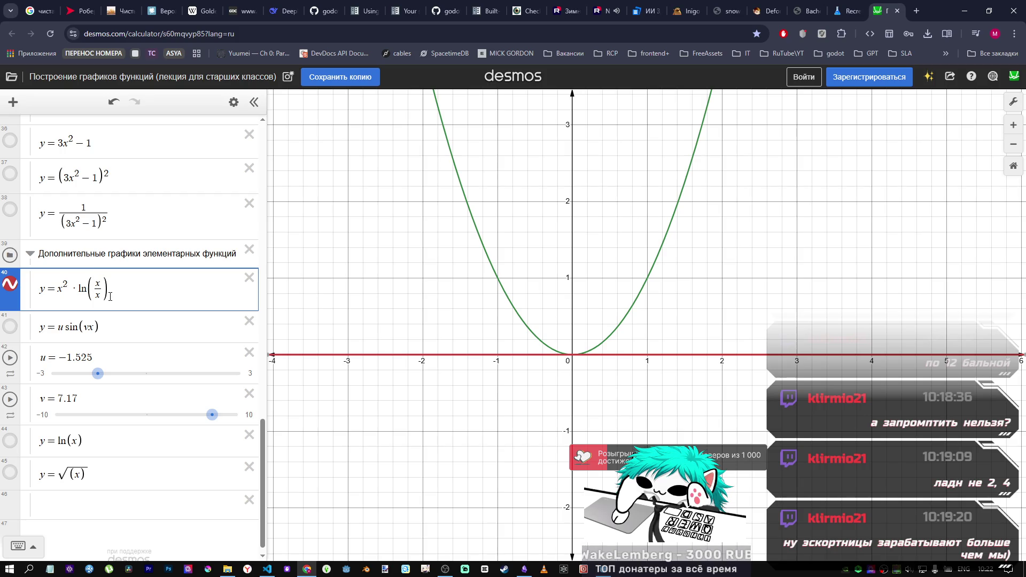
pyautogui.write('^2')
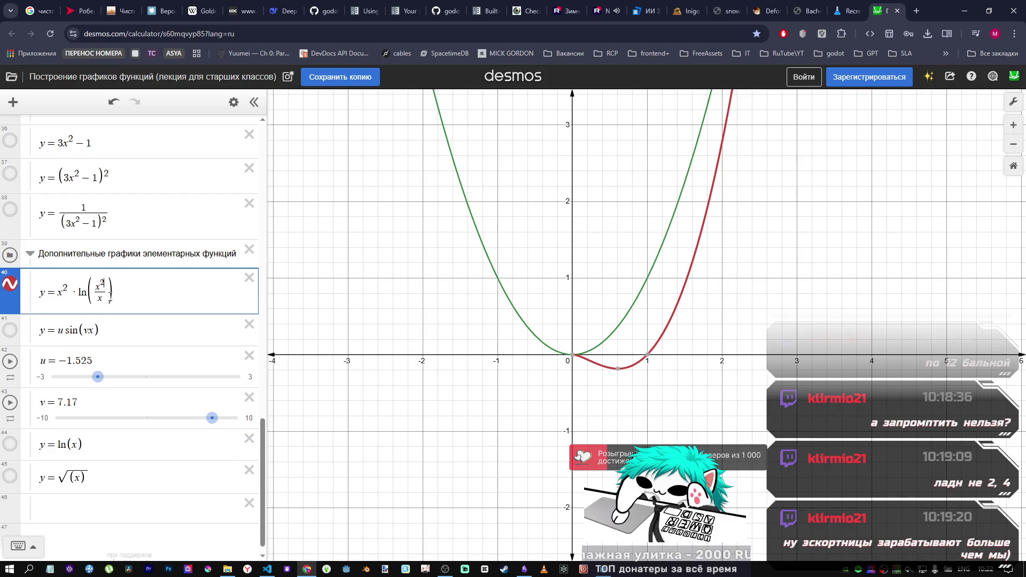
pyautogui.press('BackSpace')
pyautogui.write('3')
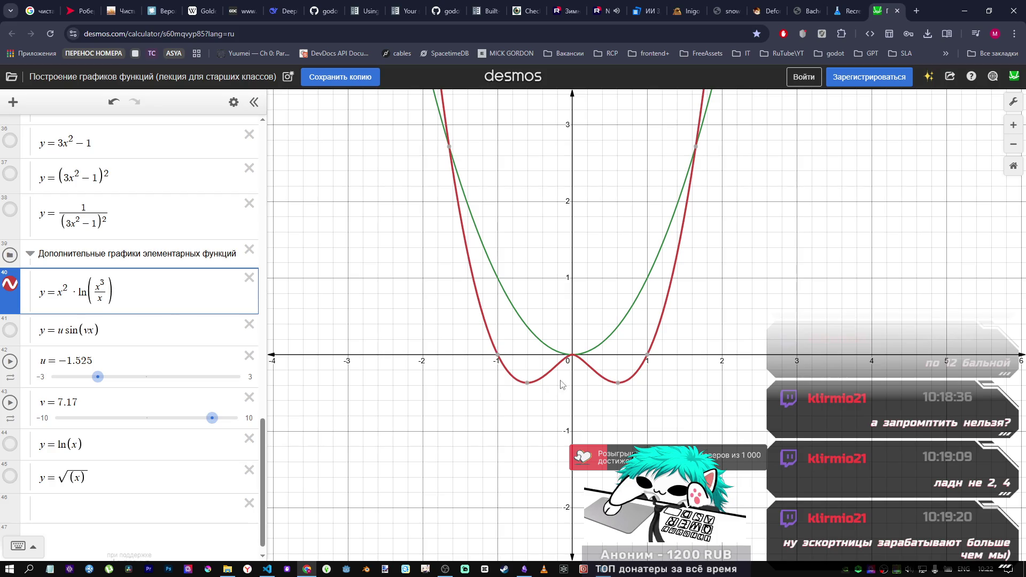
pyautogui.click(571, 355)
pyautogui.moveTo(572, 357); pyautogui.dragTo(571, 355)
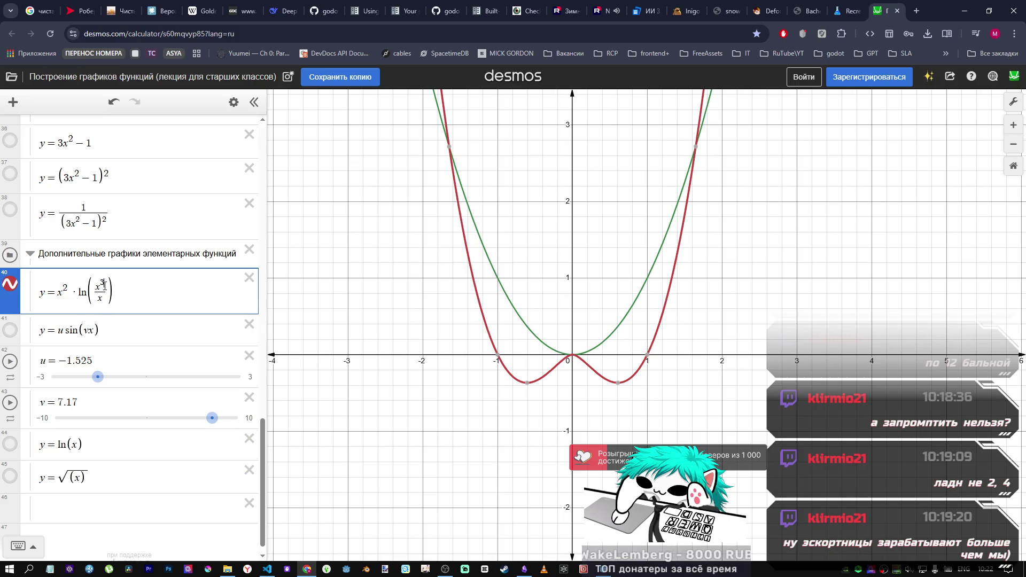
# Step: Delete the denominator x inside the logarithm and start a 1/ fraction before ln
pyautogui.click(150, 300)
pyautogui.press('BackSpace')
pyautogui.press('BackSpace')
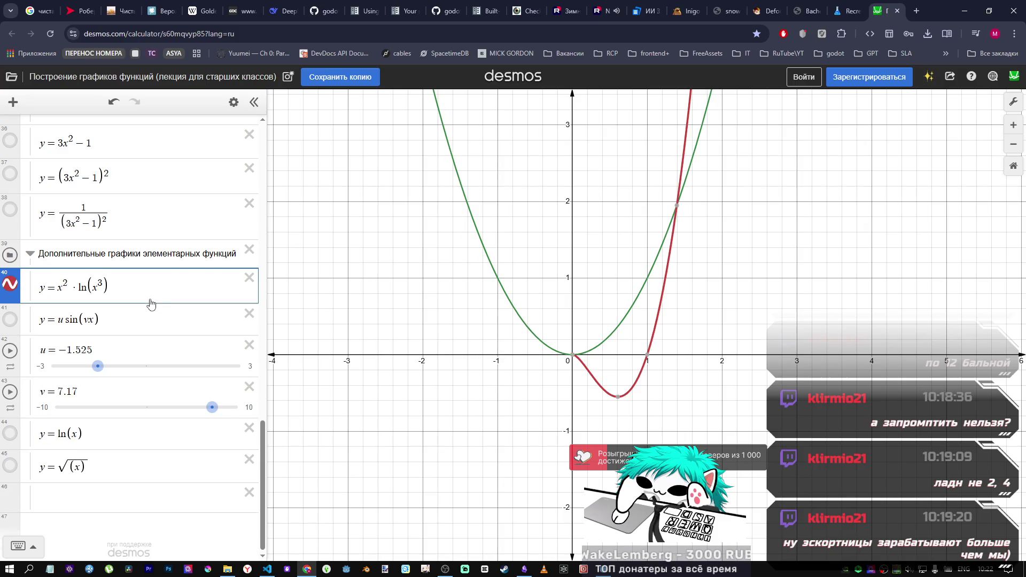
pyautogui.press('Left')
pyautogui.press('Left')
pyautogui.press('Left')
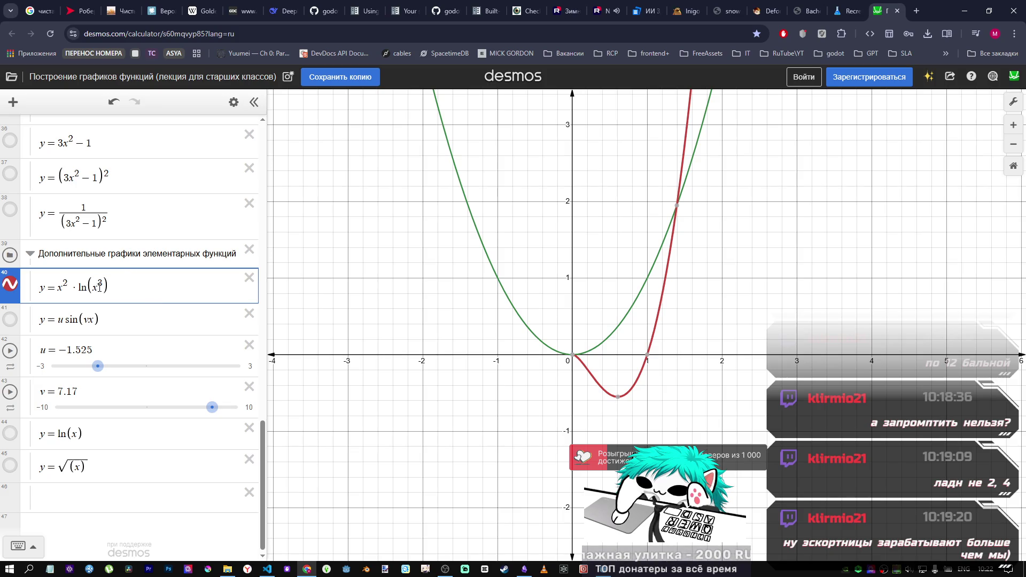
pyautogui.write('1/')
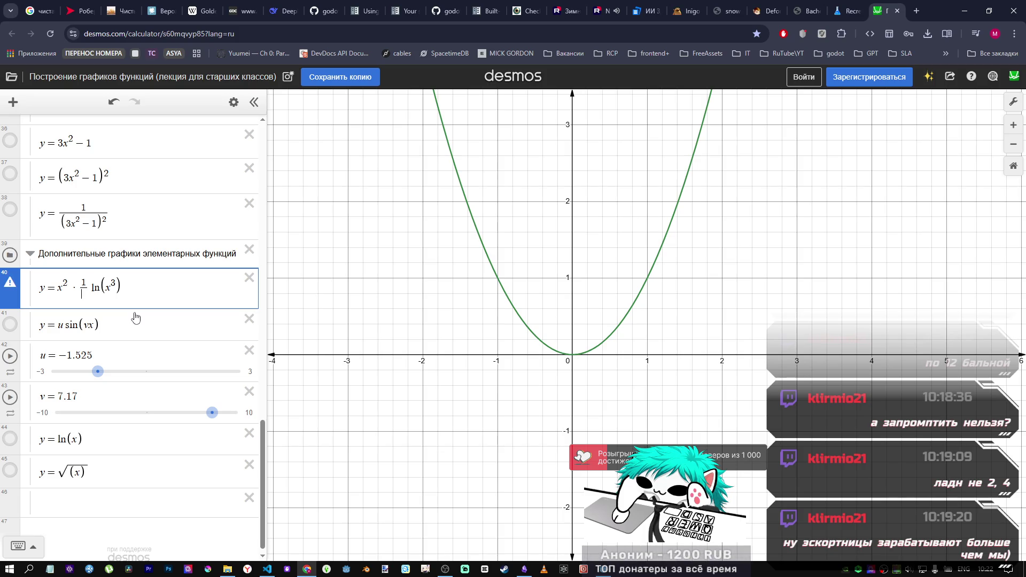
# Step: Replace expression 41 with sin(1/x²) by pasting over it
pyautogui.moveTo(122, 288); pyautogui.dragTo(93, 289)
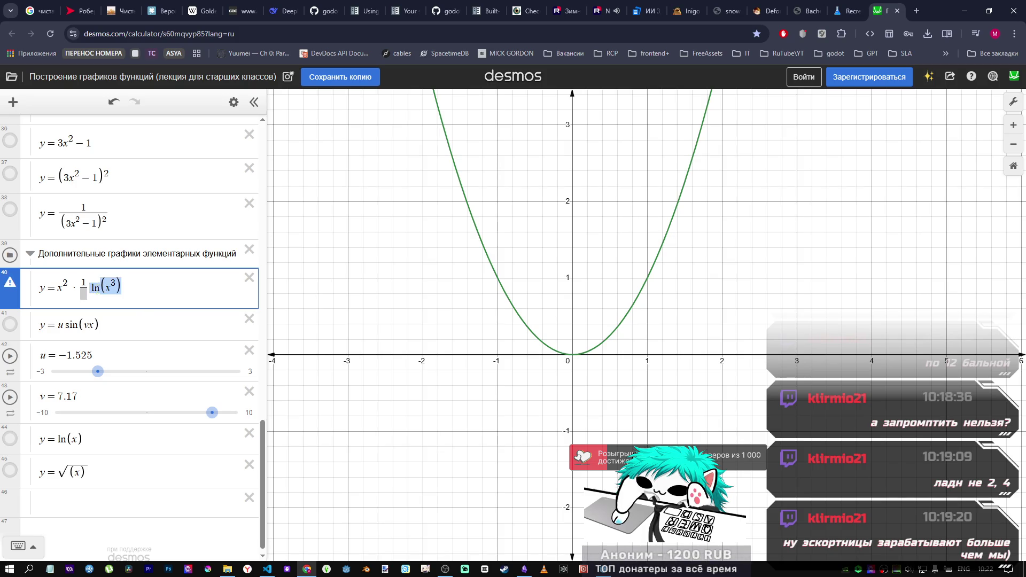
pyautogui.click(122, 288)
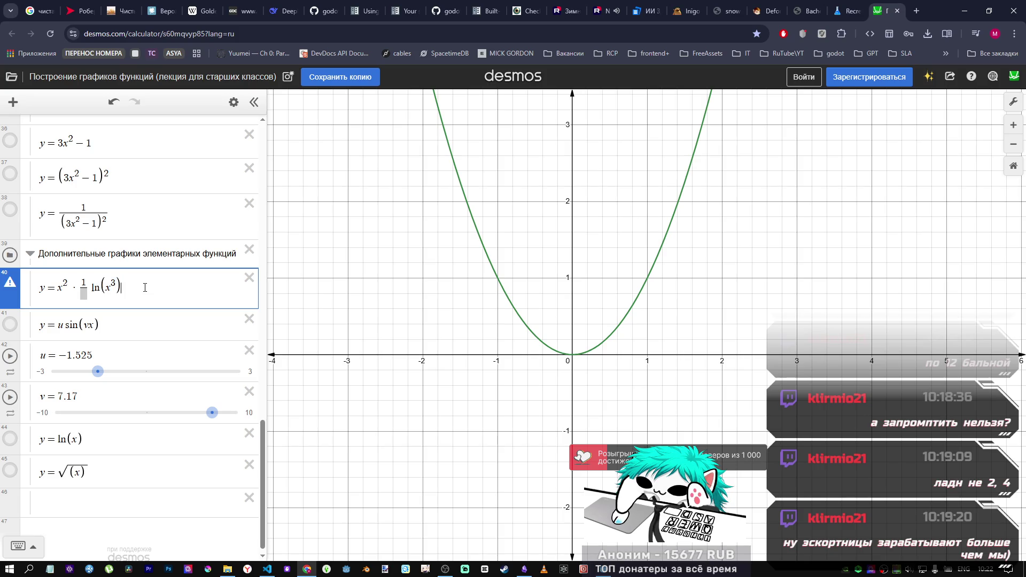
pyautogui.click(106, 325)
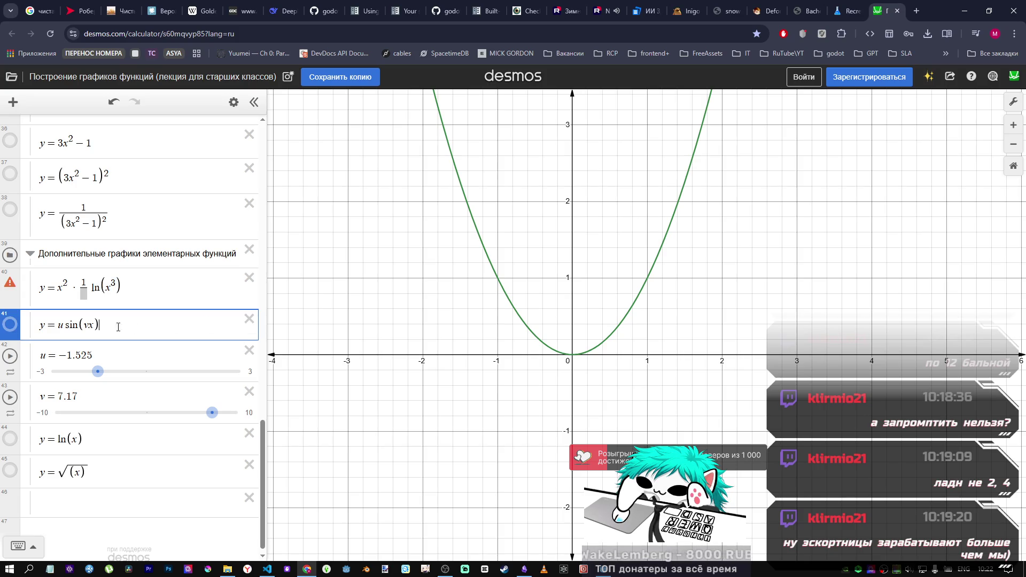
pyautogui.hotkey('ctrl', 'a')
pyautogui.hotkey('ctrl', 'v')
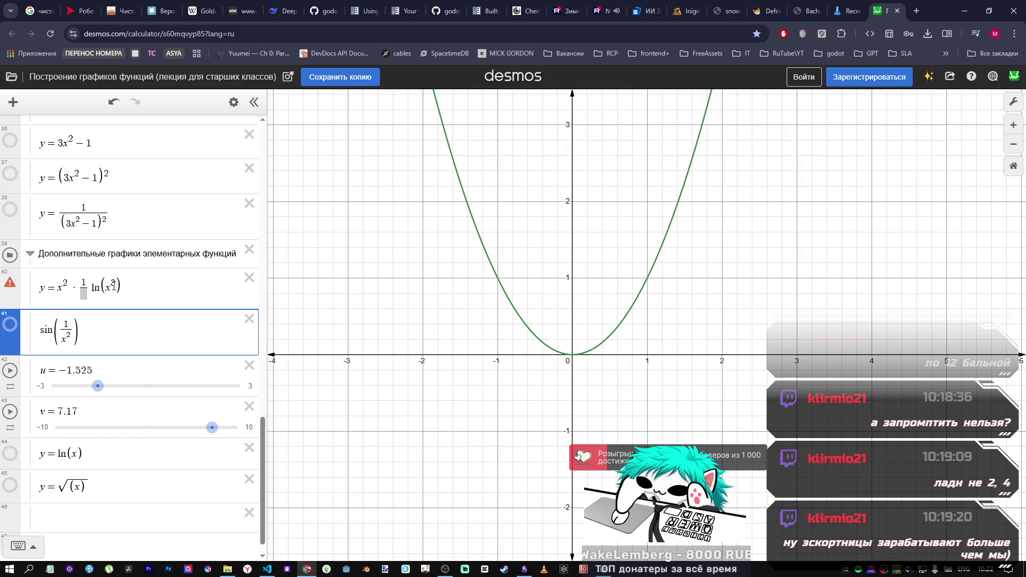
# Step: Move ln(x³) into the 1/ denominator of expression 40 and show the purple √x curve
pyautogui.moveTo(122, 289)
pyautogui.mouseDown()
pyautogui.moveTo(78, 289)
pyautogui.moveTo(89, 289)
pyautogui.mouseUp()
pyautogui.hotkey('ctrl', 'x')
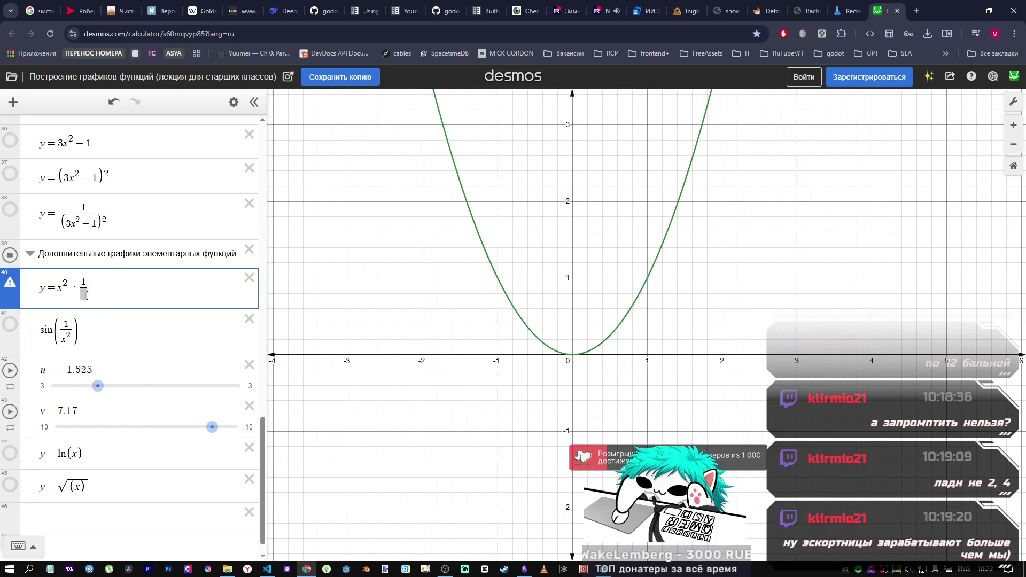
pyautogui.press('Left')
pyautogui.hotkey('ctrl', 'v')
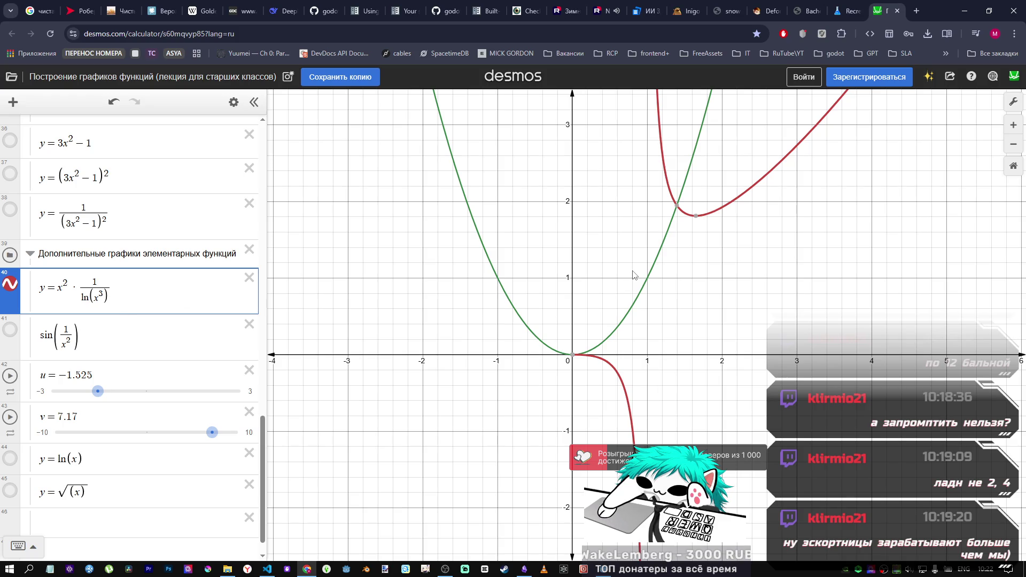
pyautogui.scroll(-1, 657, 251)
pyautogui.scroll(-3, 658, 252)
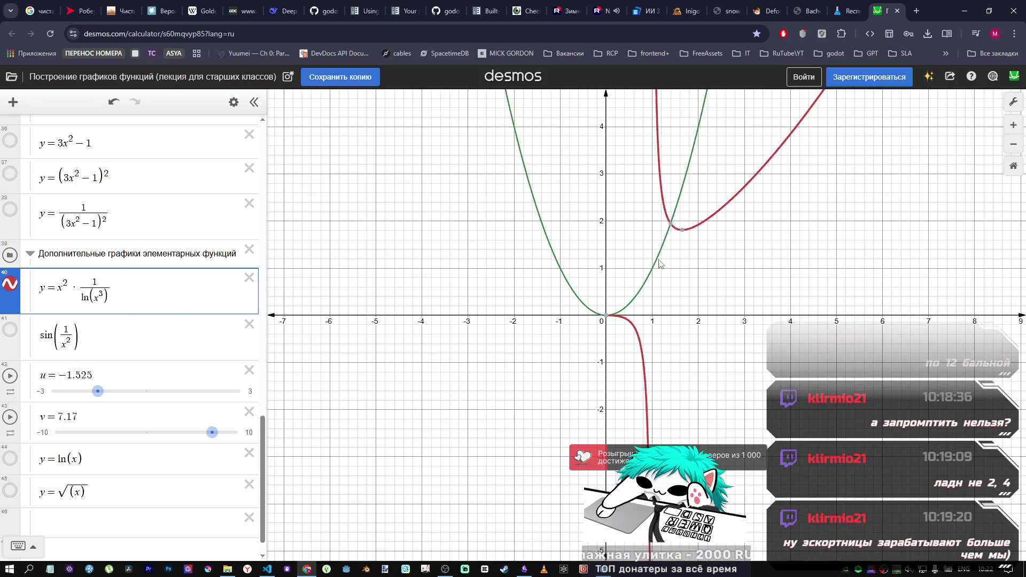
pyautogui.scroll(5, 667, 256)
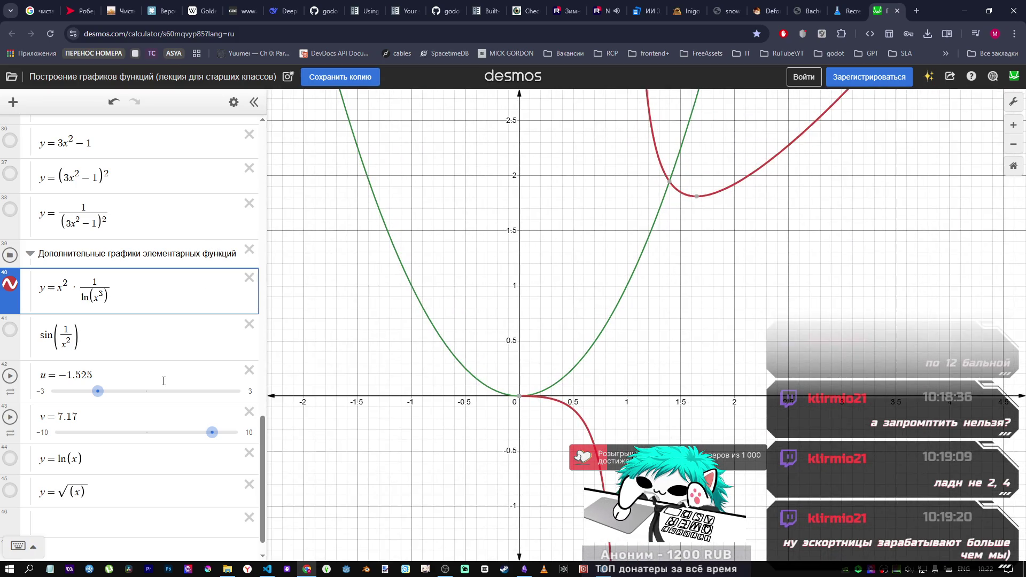
pyautogui.click(10, 490)
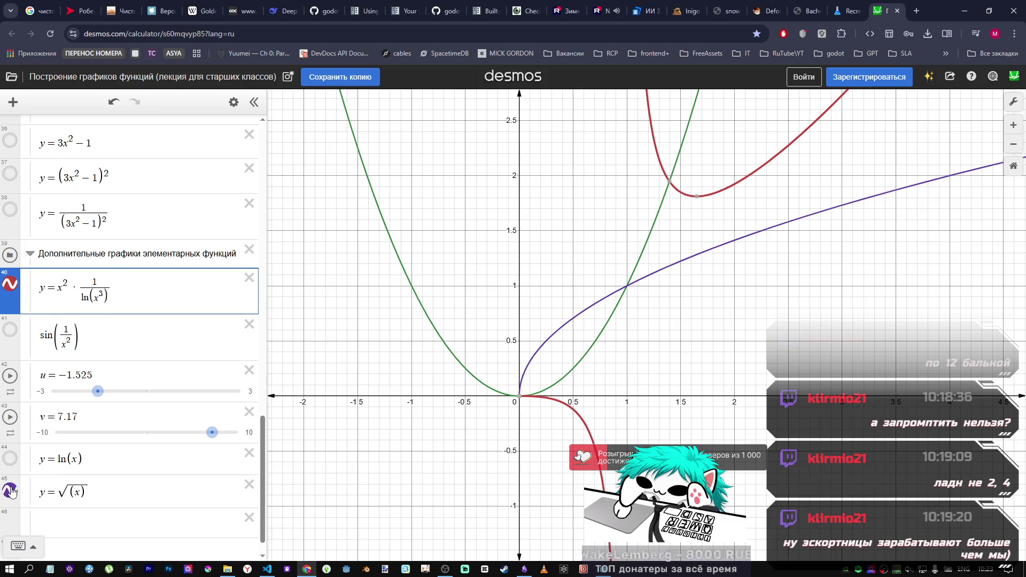
# Step: Try edits on the √x expression, adding and removing 2, x +, and fraction terms
pyautogui.click(83, 502)
pyautogui.write('2')
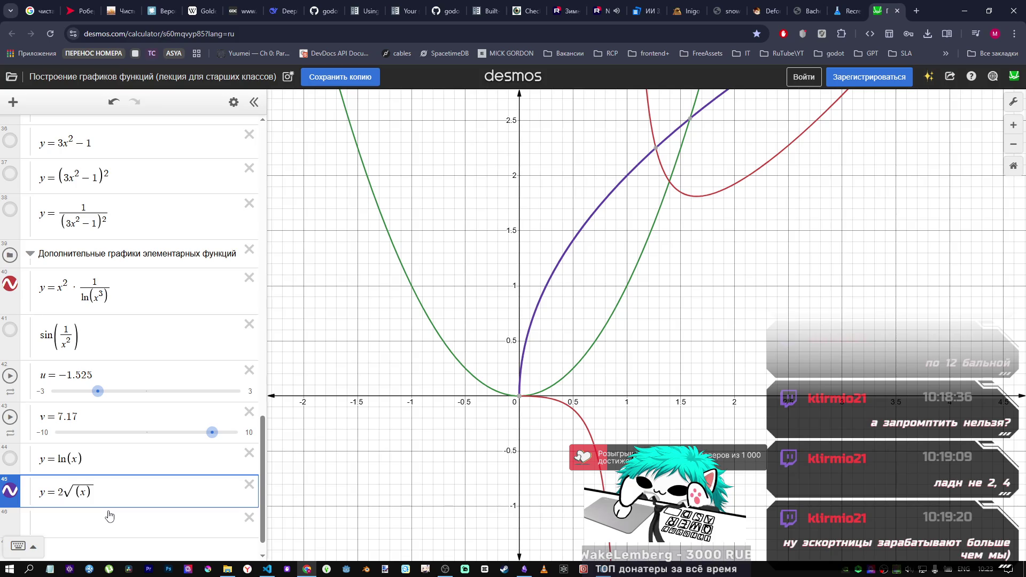
pyautogui.press('Left')
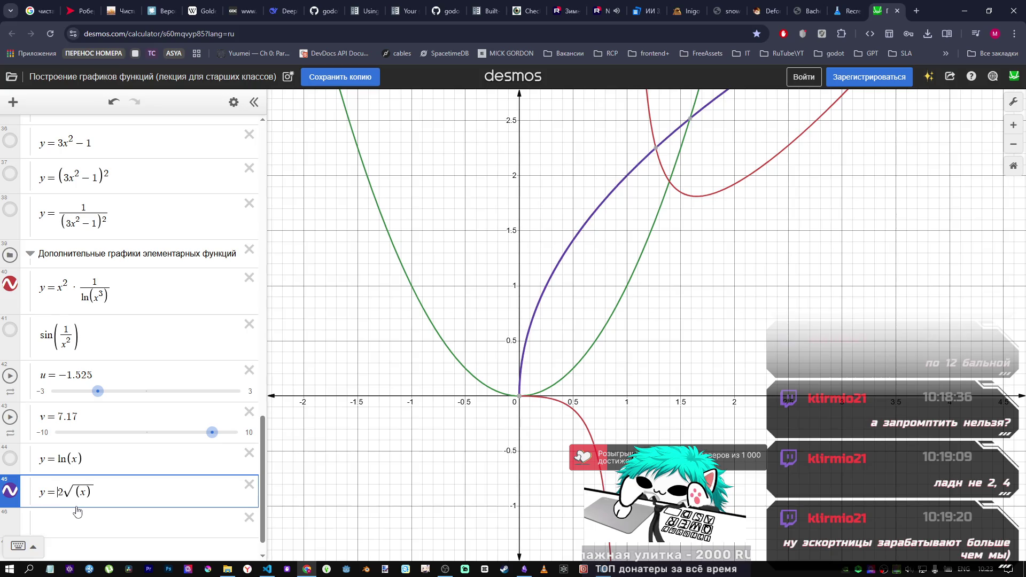
pyautogui.write('x +')
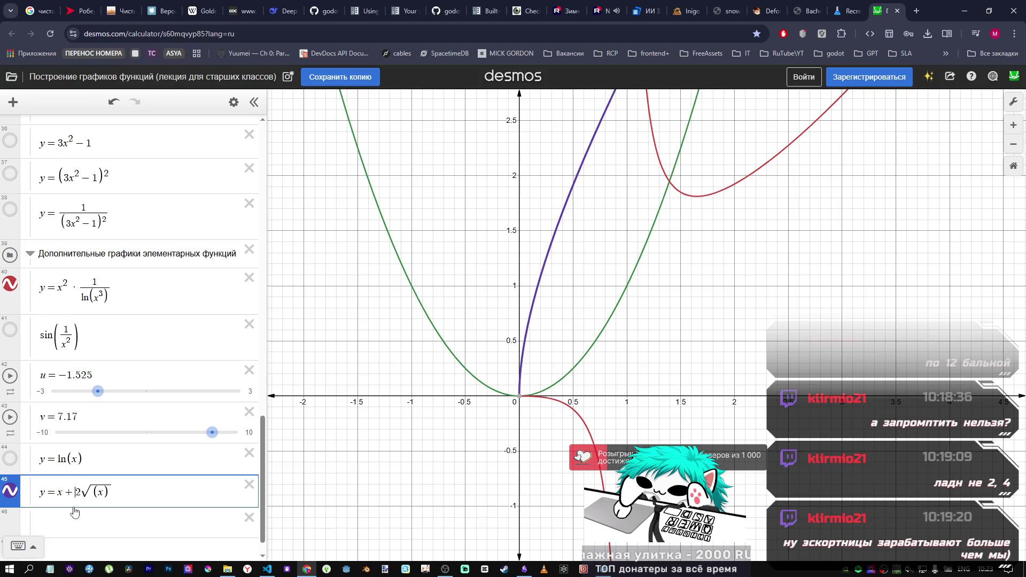
pyautogui.press('Left')
pyautogui.press('Left')
pyautogui.write('1/')
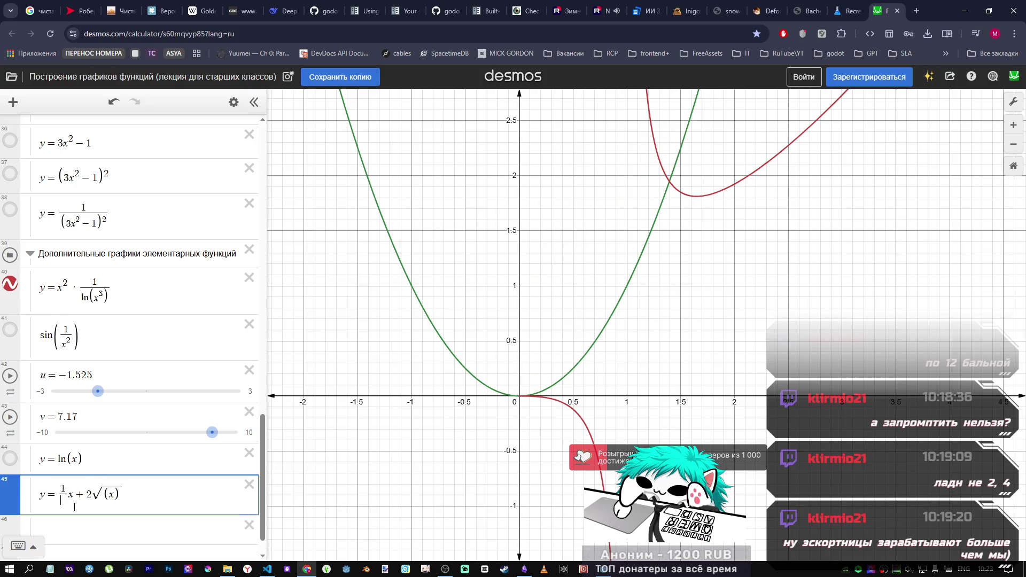
pyautogui.press('BackSpace')
pyautogui.press('Delete')
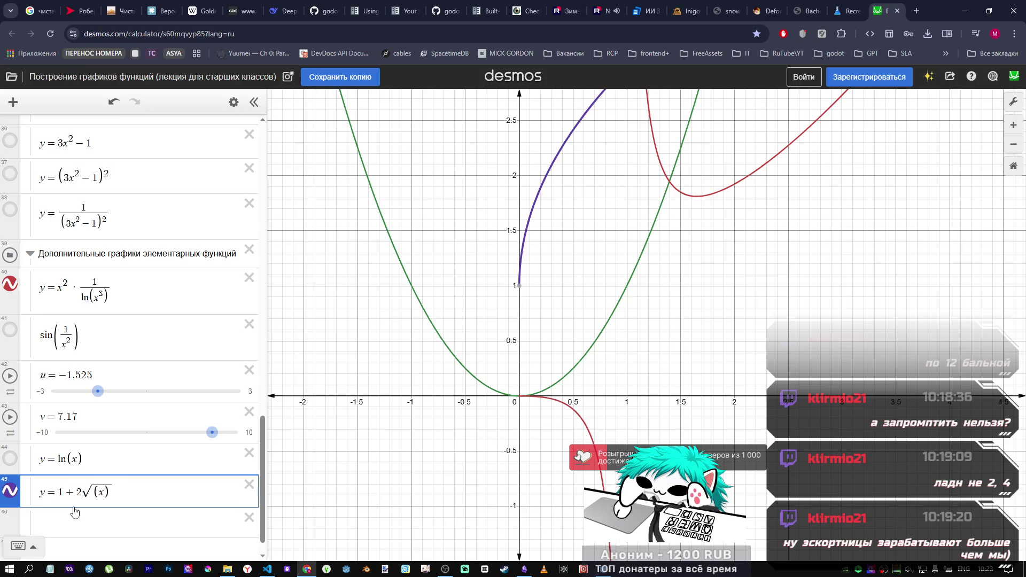
pyautogui.write('/1')
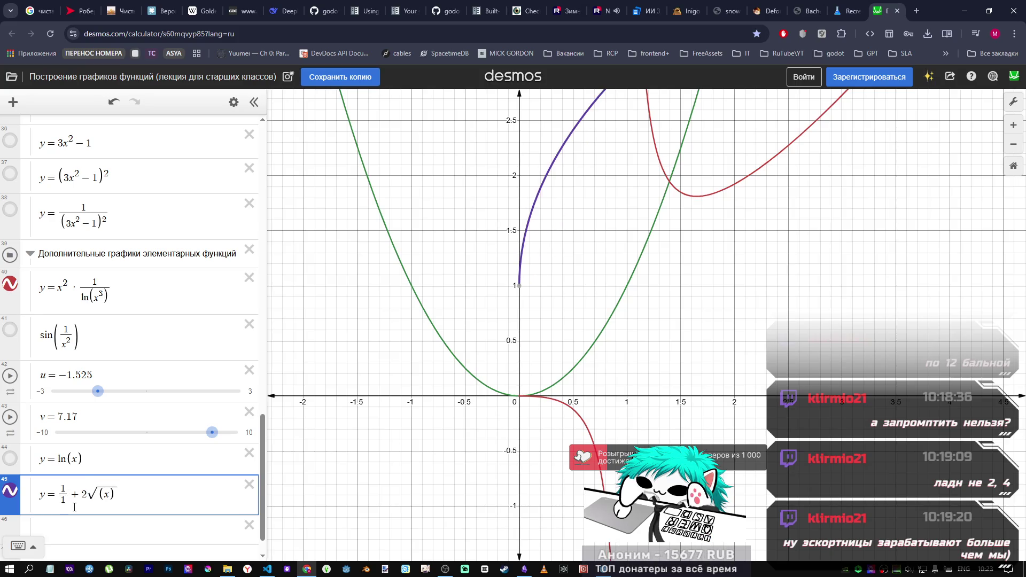
pyautogui.press('BackSpace')
pyautogui.write('x')
pyautogui.press('BackSpace')
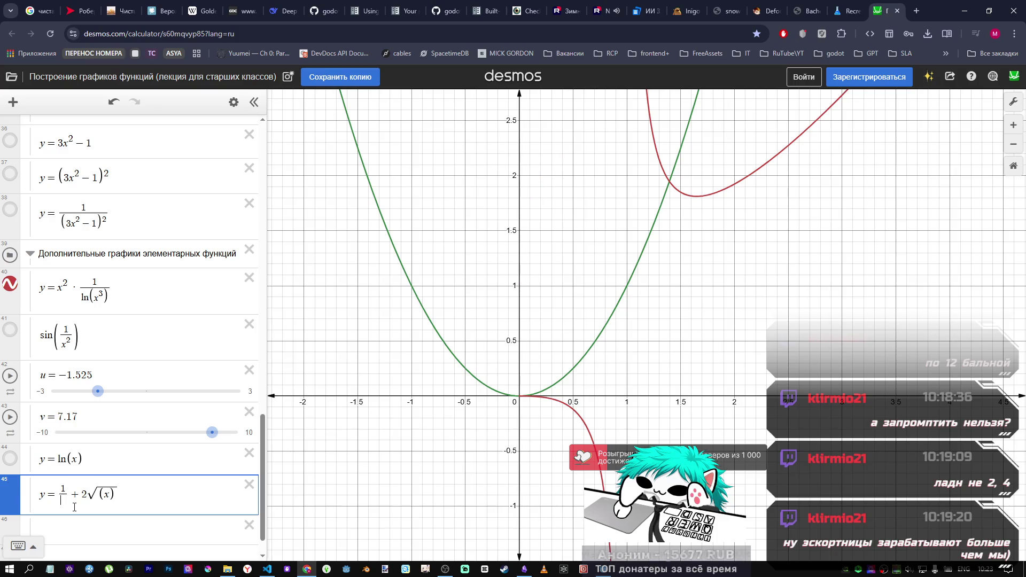
pyautogui.write('1')
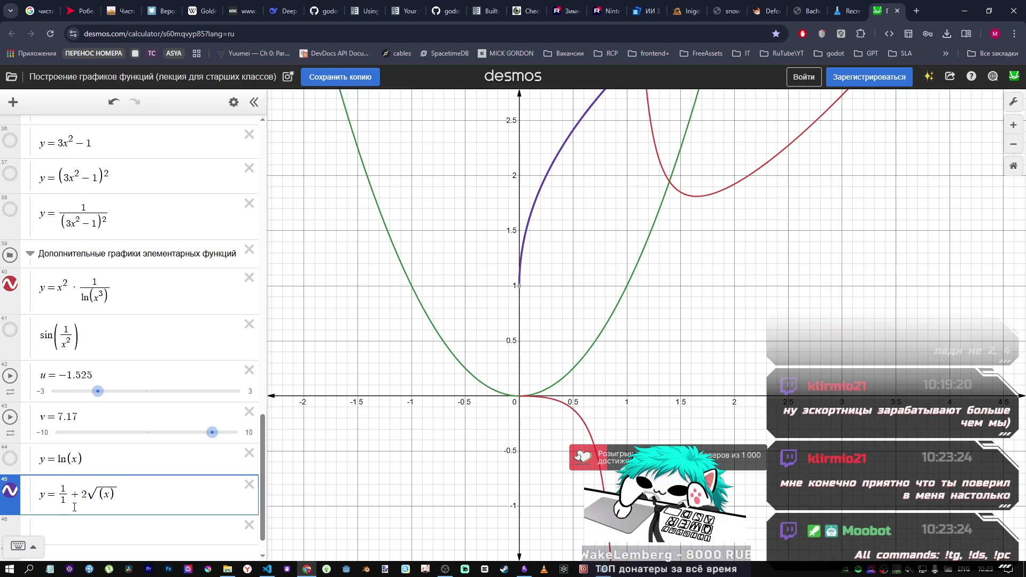
pyautogui.press('BackSpace')
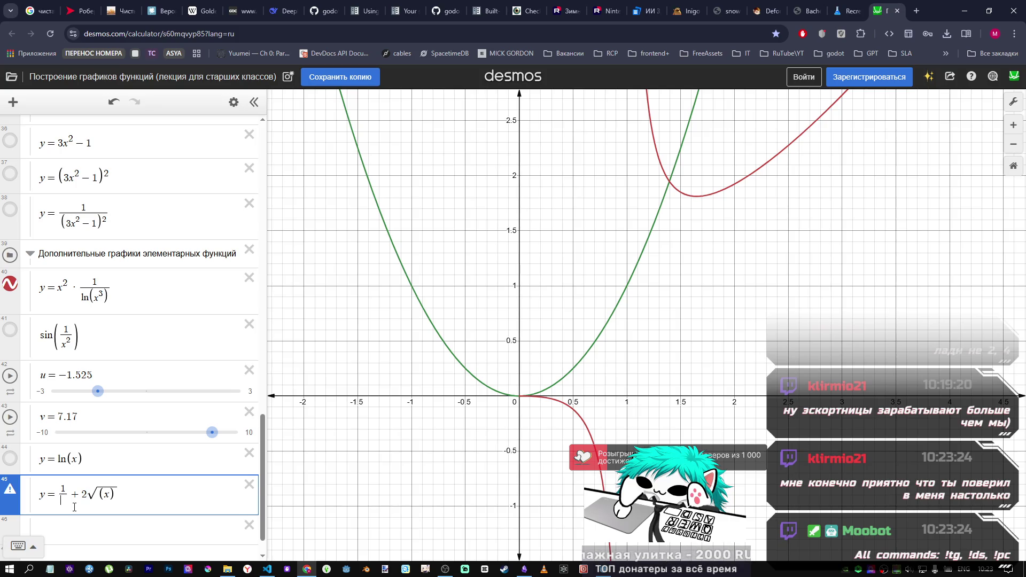
# Step: Delete the √x expression and prepend 1+ to make row 44 read y = 1 + ln(x)
pyautogui.click(249, 484)
pyautogui.click(123, 459)
pyautogui.click(62, 463)
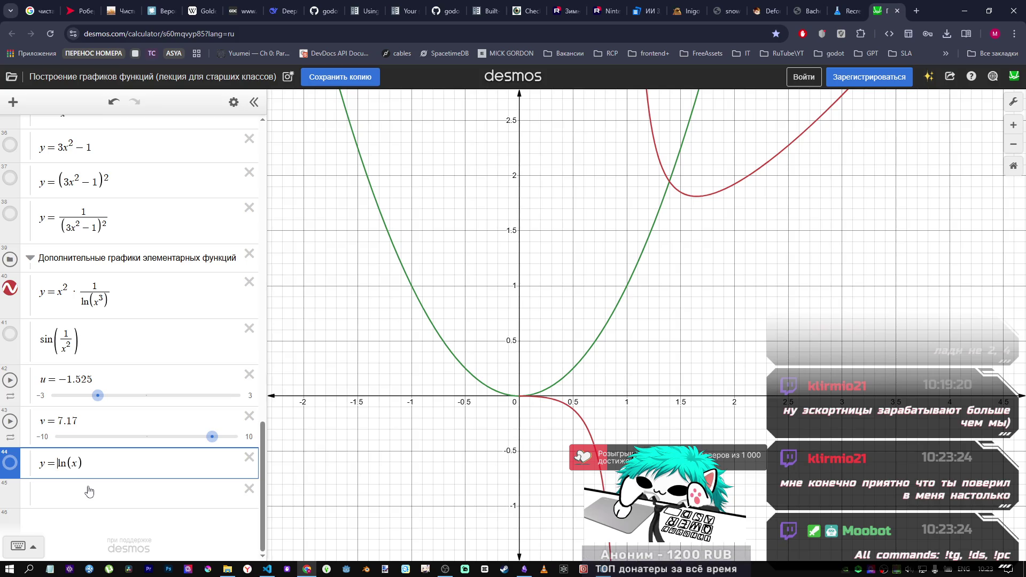
pyautogui.write('1+|')
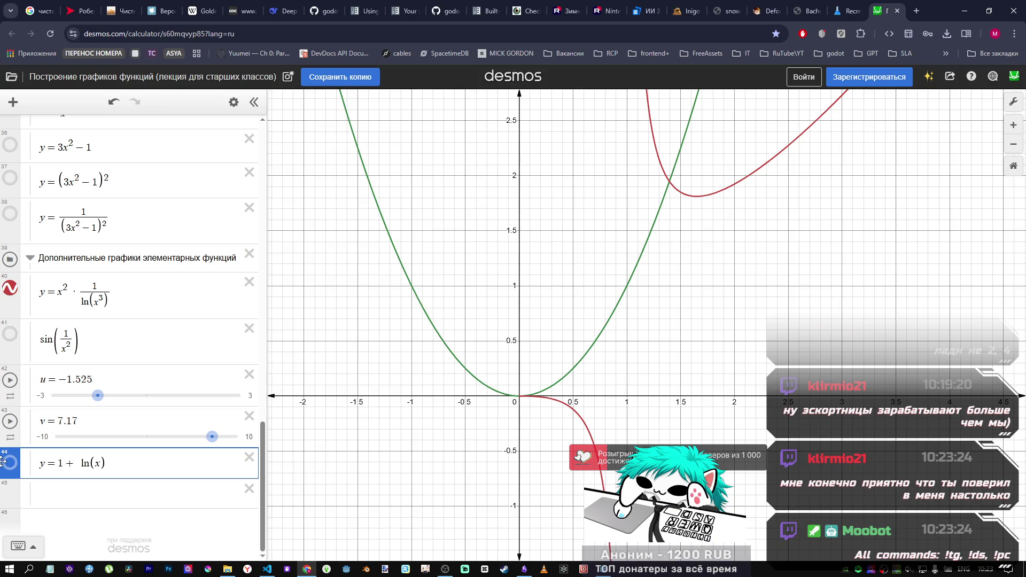